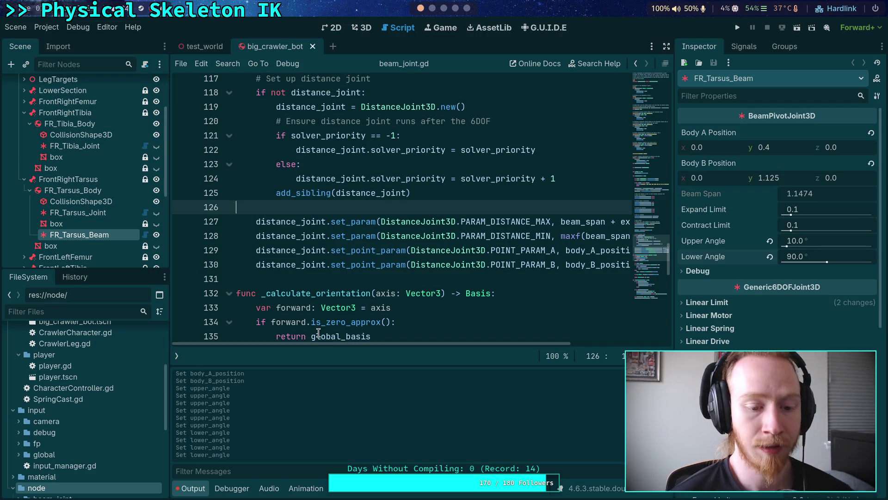
# Step: Collapse the Output panel and scroll beam_joint.gd to its DistanceJoint3D setup code
pyautogui.moveTo(331, 333)
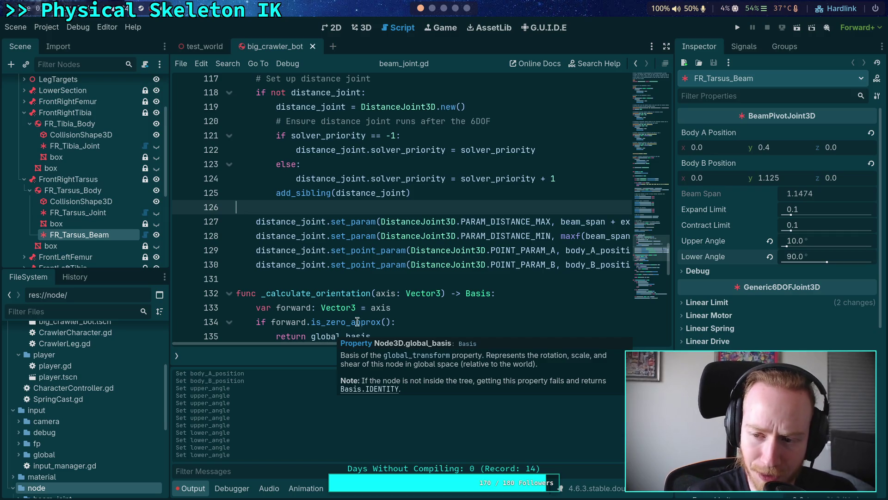
pyautogui.click(200, 488)
pyautogui.moveTo(486, 458)
pyautogui.mouseDown()
pyautogui.moveTo(604, 459)
pyautogui.moveTo(498, 461)
pyautogui.mouseUp()
pyautogui.scroll(2, 334, 289)
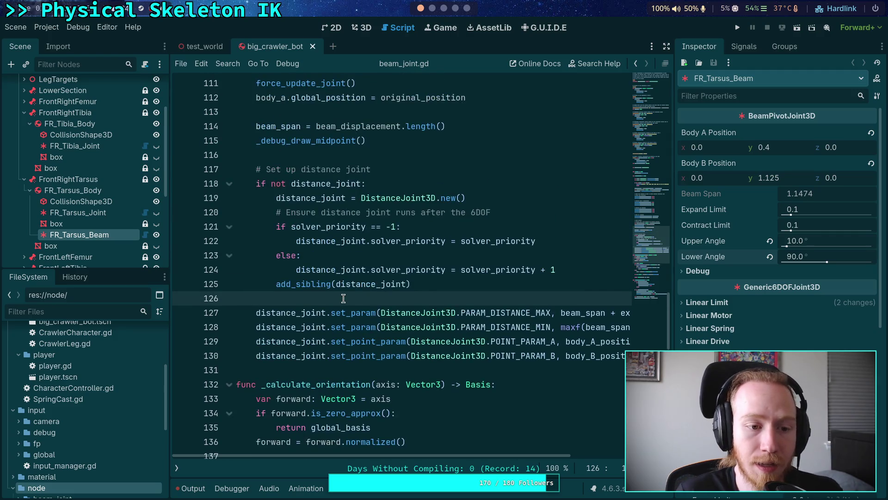
pyautogui.moveTo(482, 264)
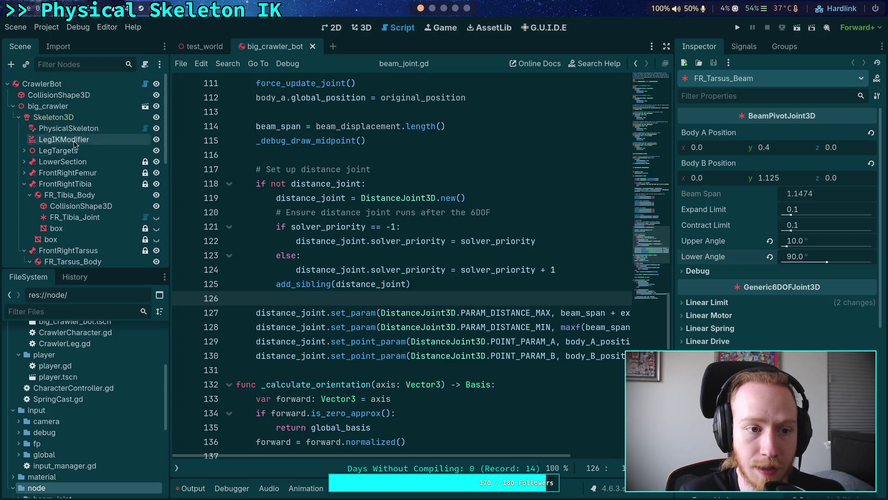
# Step: Set PhysicalSkeleton's First Joint Copies and Joint Copies to 0
pyautogui.scroll(3, 111, 180)
pyautogui.click(60, 131)
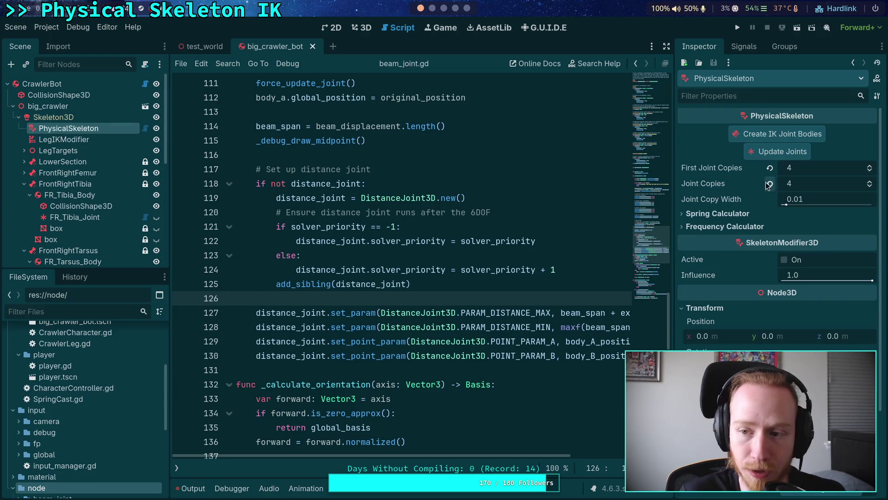
pyautogui.click(795, 172)
pyautogui.write('0')
pyautogui.press('Return')
pyautogui.click(525, 241)
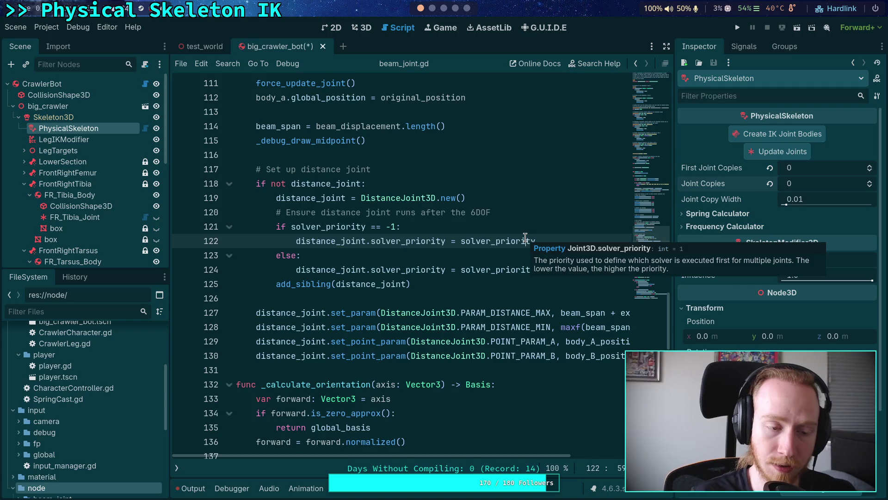
# Step: Run the game to test the crawler bot, then return to the editor
pyautogui.click(736, 24)
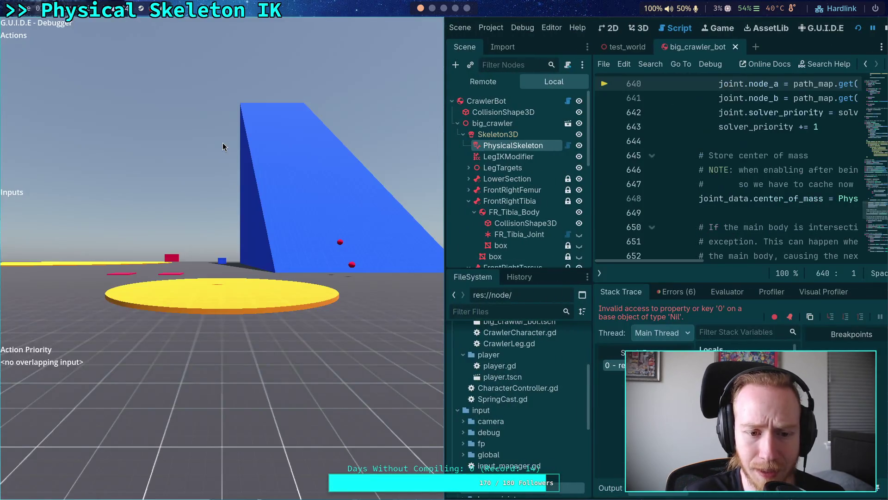
pyautogui.press('super+f')
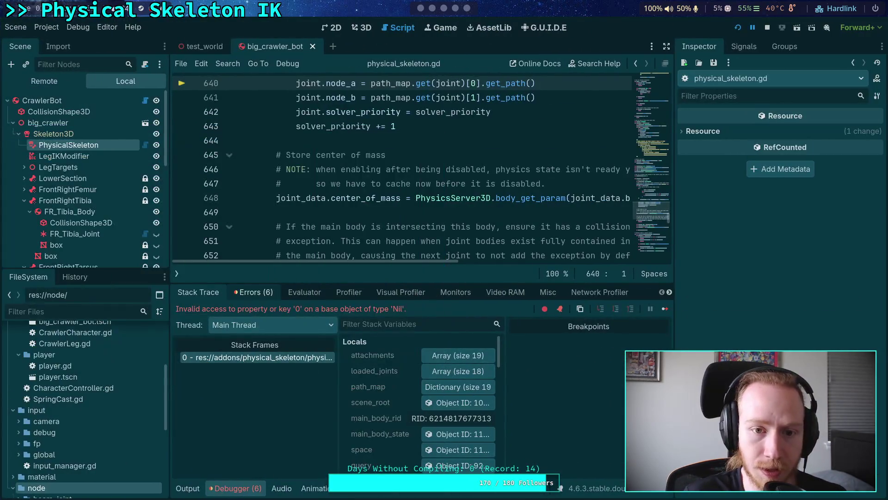
pyautogui.scroll(2, 458, 202)
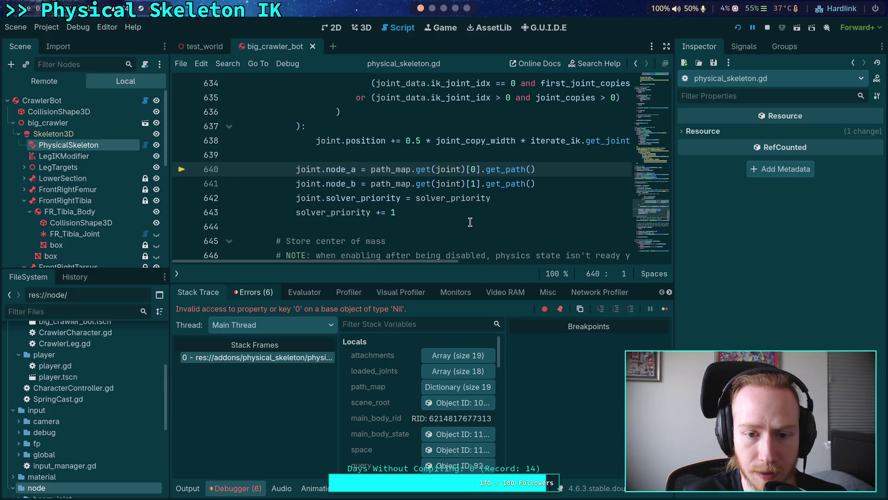
# Step: Narrow the side docks and switch to the Code editor layout
pyautogui.moveTo(445, 171)
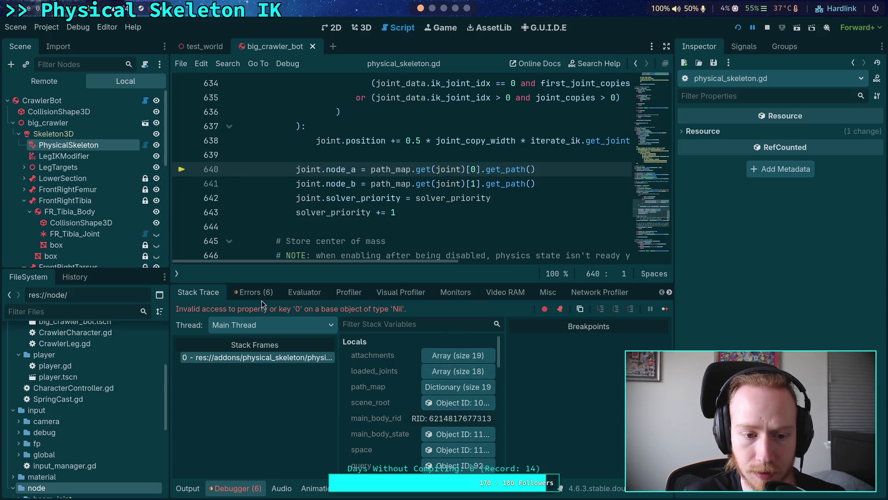
pyautogui.moveTo(169, 270); pyautogui.dragTo(149, 271)
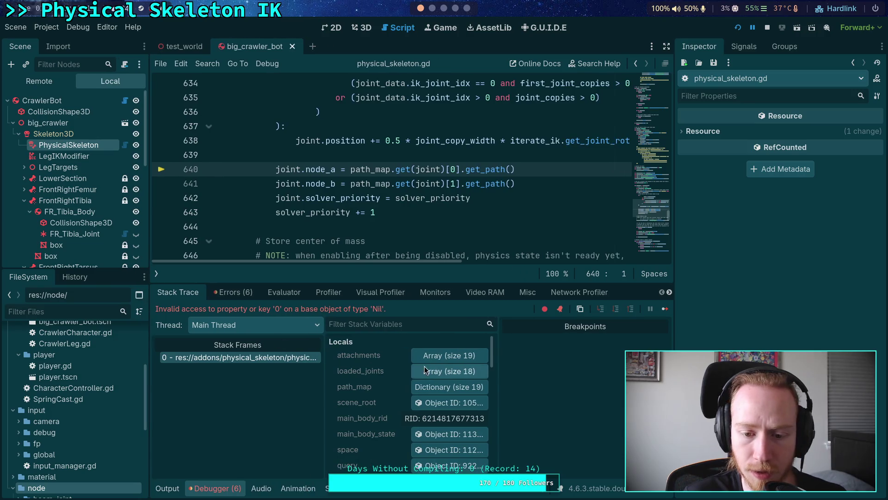
pyautogui.click(133, 27)
pyautogui.moveTo(107, 26)
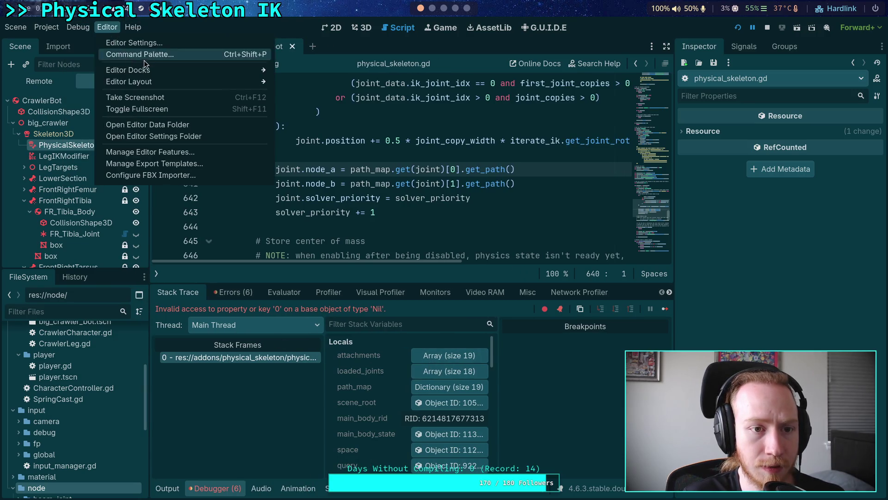
pyautogui.moveTo(200, 82)
pyautogui.click(296, 120)
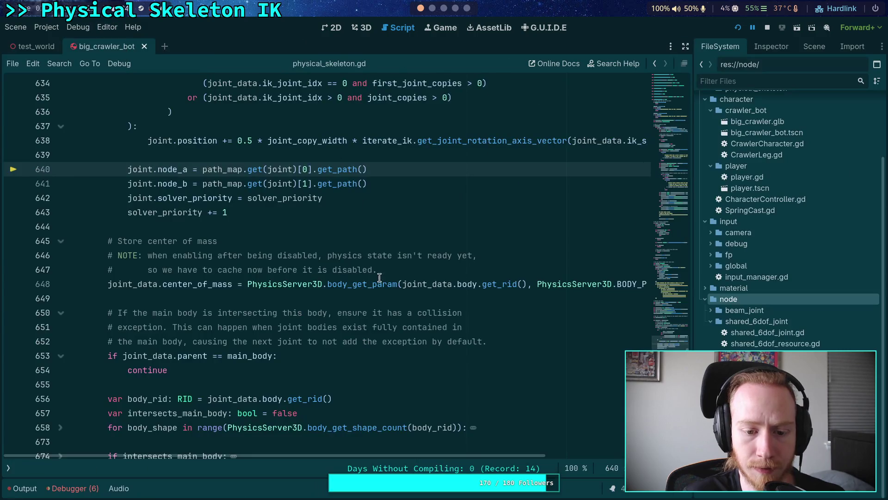
# Step: Show the Debugger panel and view the failing joint's remote properties in a widened Inspector
pyautogui.click(69, 489)
pyautogui.scroll(-5, 324, 404)
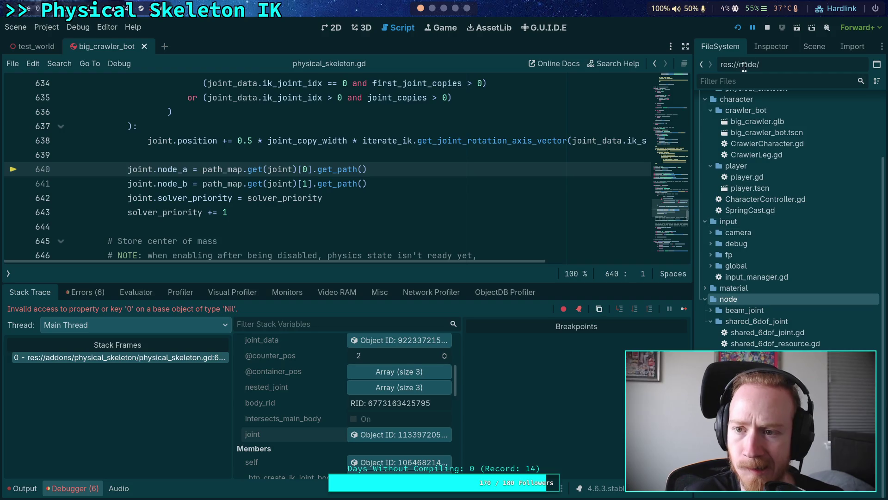
pyautogui.click(764, 47)
pyautogui.moveTo(692, 115); pyautogui.dragTo(650, 115)
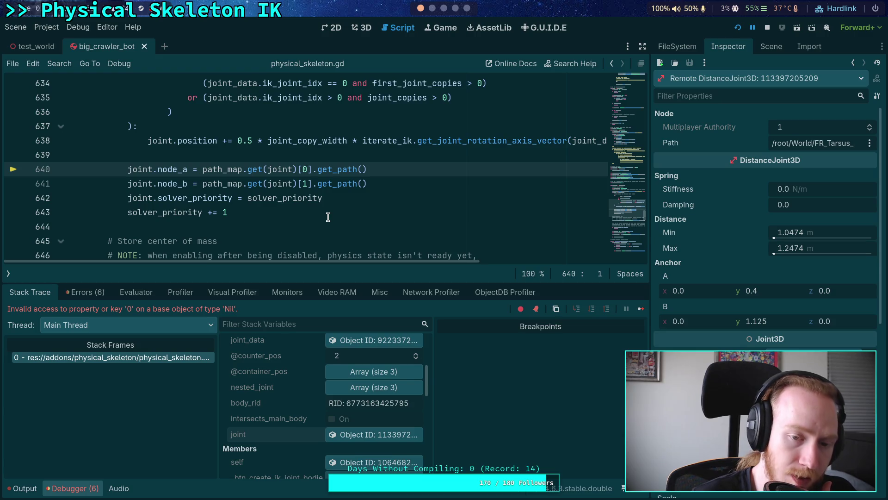
# Step: Scroll the script up to line 577 and stop the debug session
pyautogui.click(268, 155)
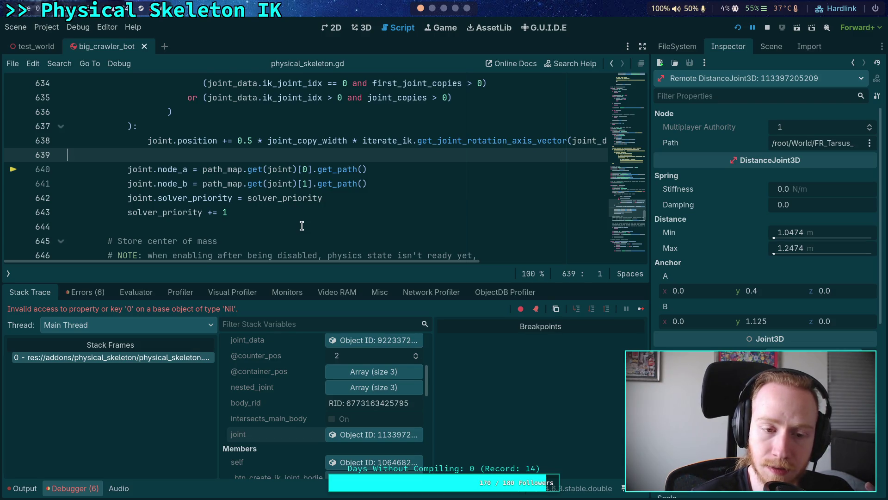
pyautogui.moveTo(272, 282); pyautogui.dragTo(271, 322)
pyautogui.scroll(3, 263, 232)
pyautogui.scroll(12, 263, 232)
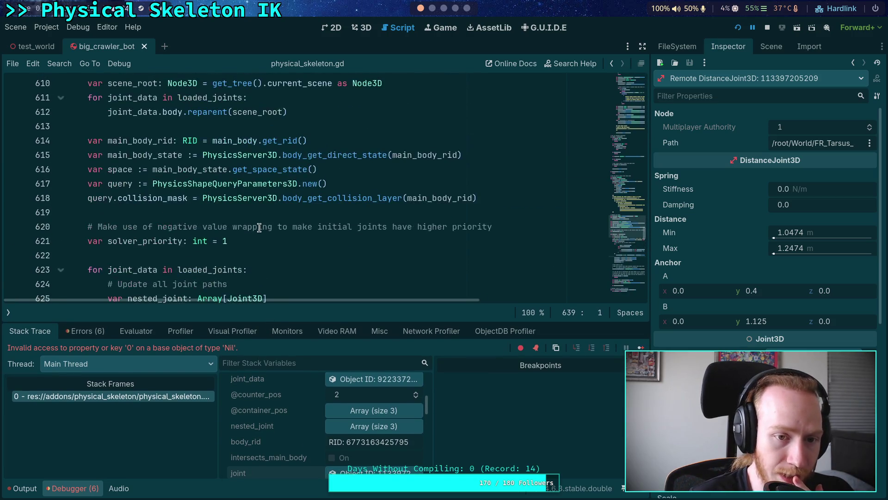
pyautogui.scroll(4, 213, 206)
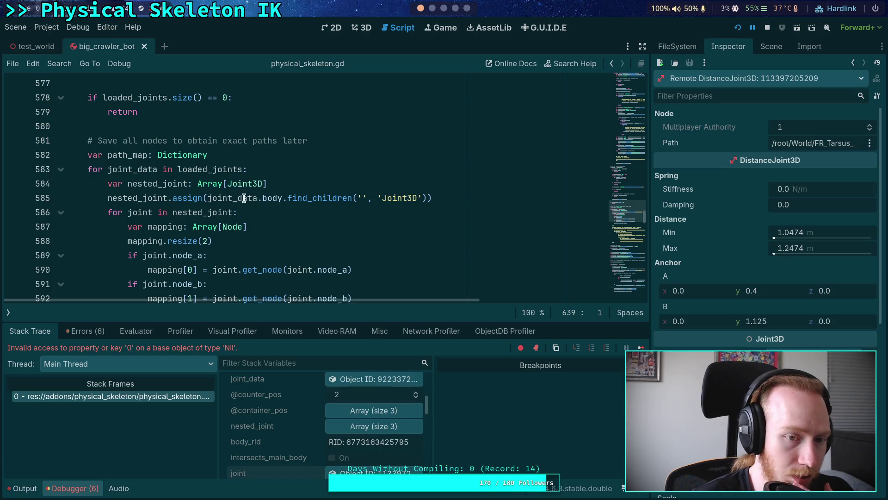
pyautogui.moveTo(211, 175)
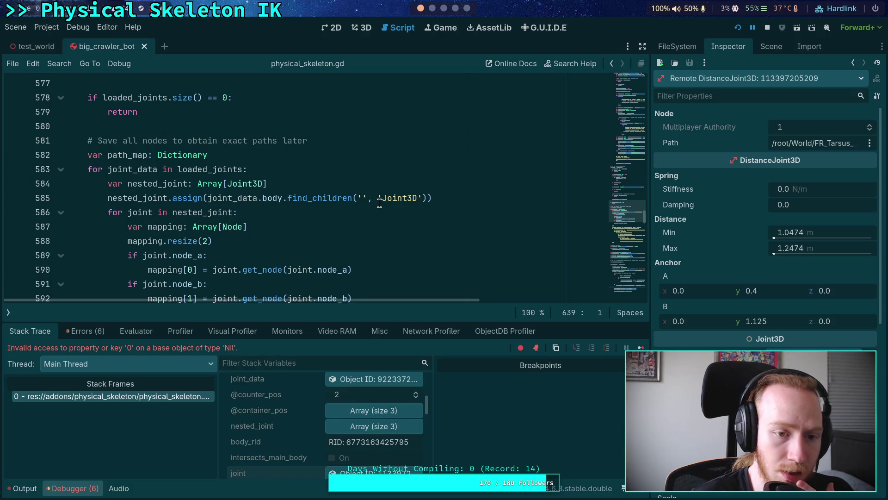
pyautogui.click(767, 27)
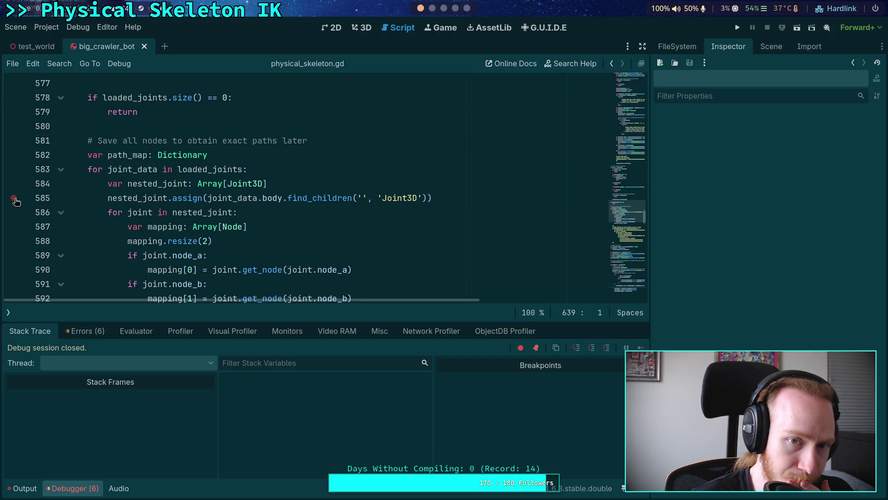
# Step: Add a breakpoint on line 585 of physical_skeleton.gd
pyautogui.click(15, 200)
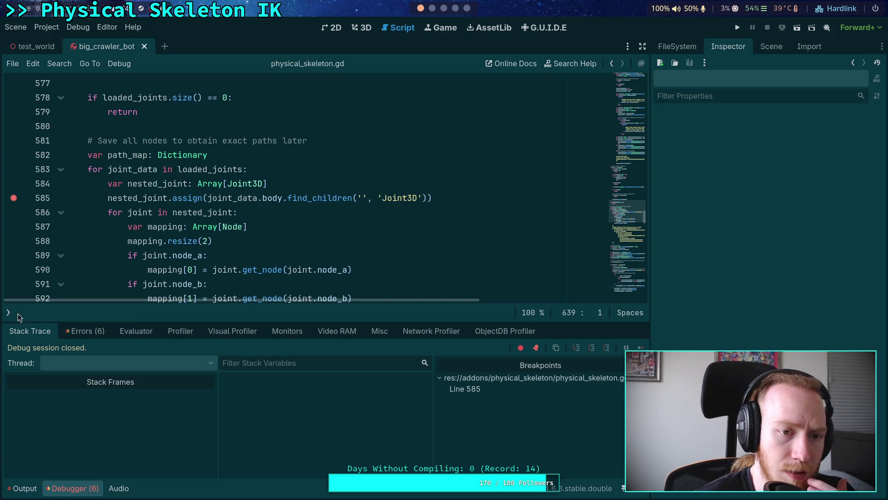
pyautogui.scroll(4, 190, 214)
pyautogui.scroll(7, 190, 213)
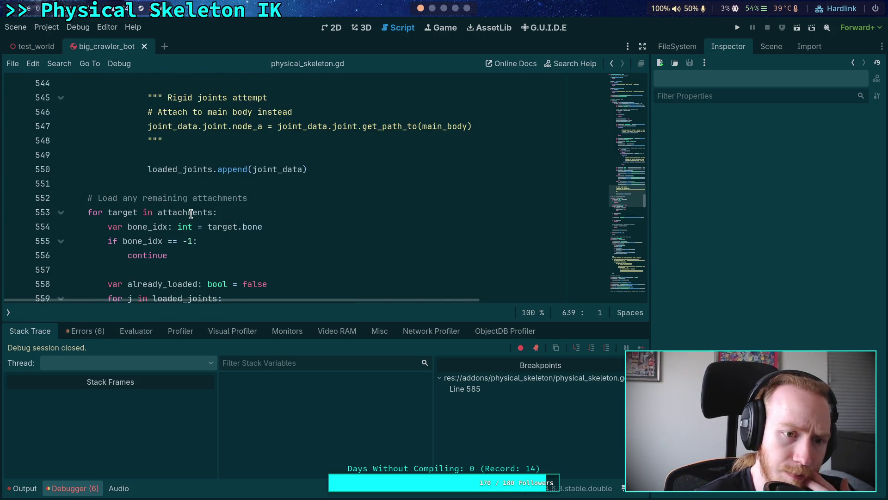
pyautogui.scroll(-7, 191, 214)
pyautogui.scroll(-4, 191, 212)
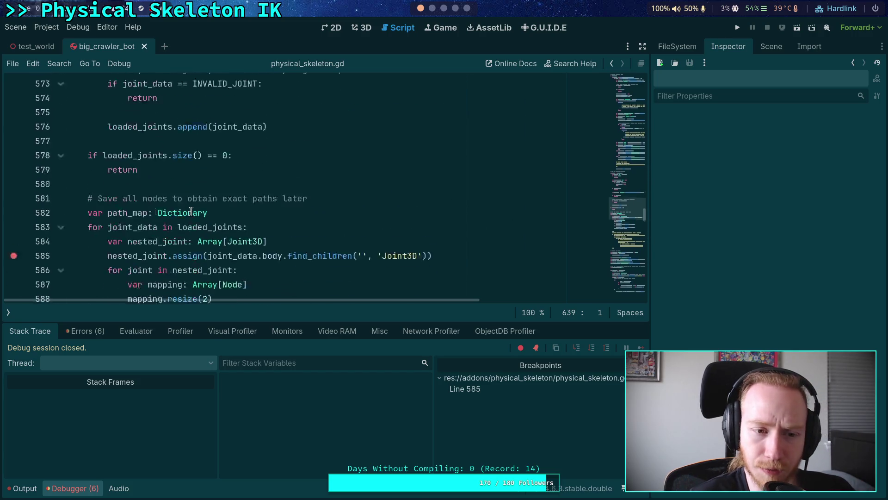
# Step: Browse the script's functions, expanding and refolding _process_modification_with_delta
pyautogui.scroll(7, 191, 211)
pyautogui.scroll(20, 191, 212)
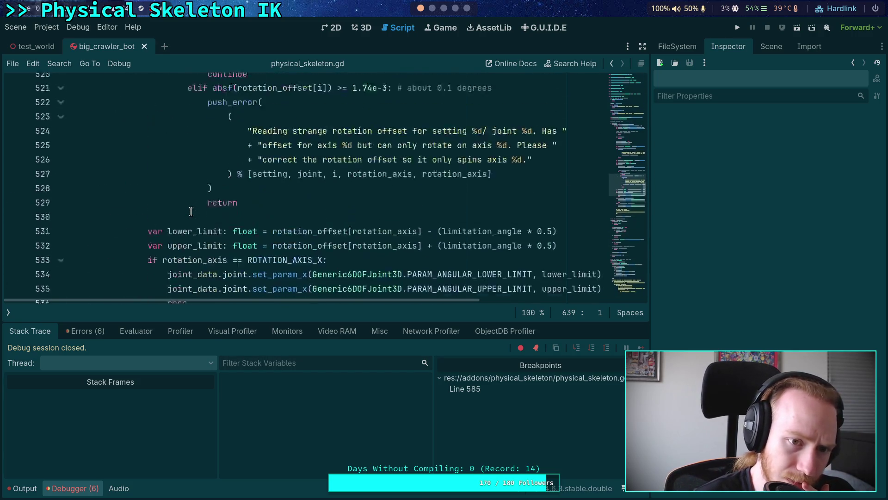
pyautogui.scroll(7, 191, 212)
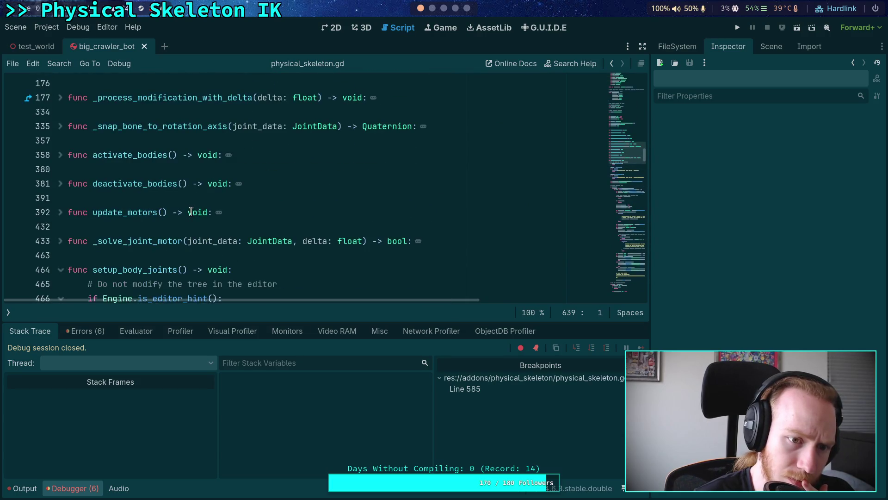
pyautogui.scroll(1, 131, 197)
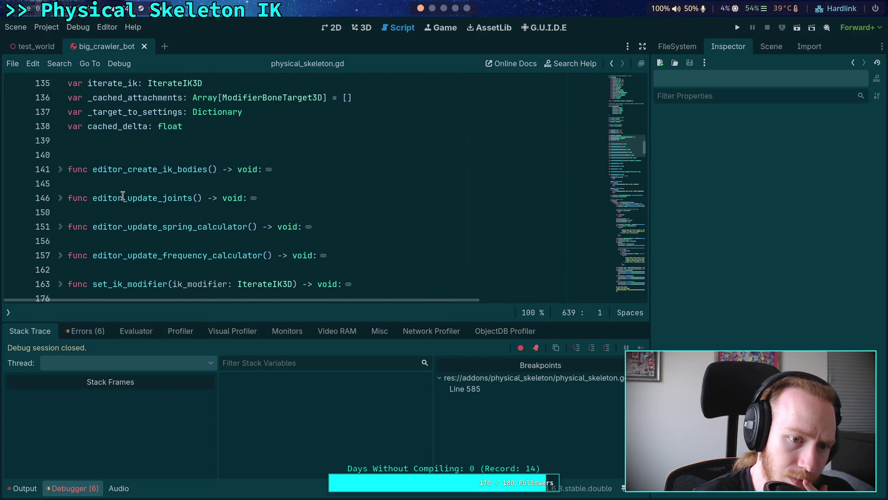
pyautogui.scroll(-5, 78, 219)
pyautogui.scroll(1, 75, 211)
pyautogui.scroll(-1, 75, 212)
pyautogui.scroll(1, 76, 212)
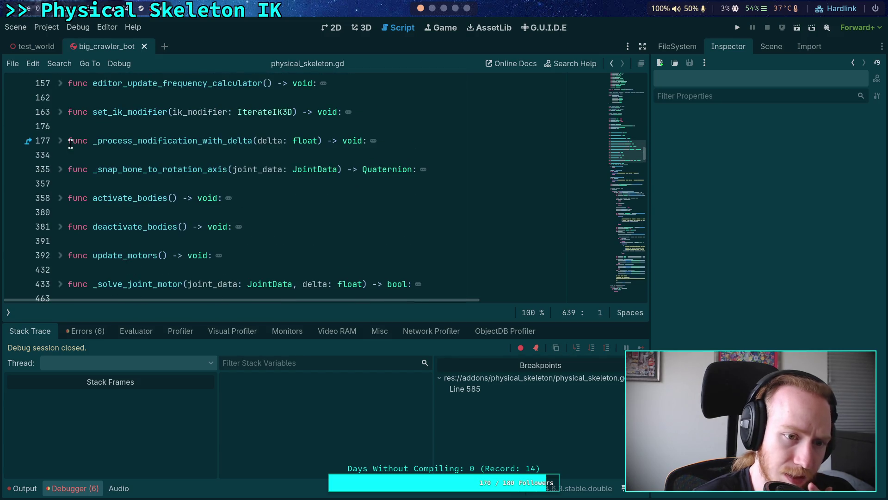
pyautogui.click(60, 141)
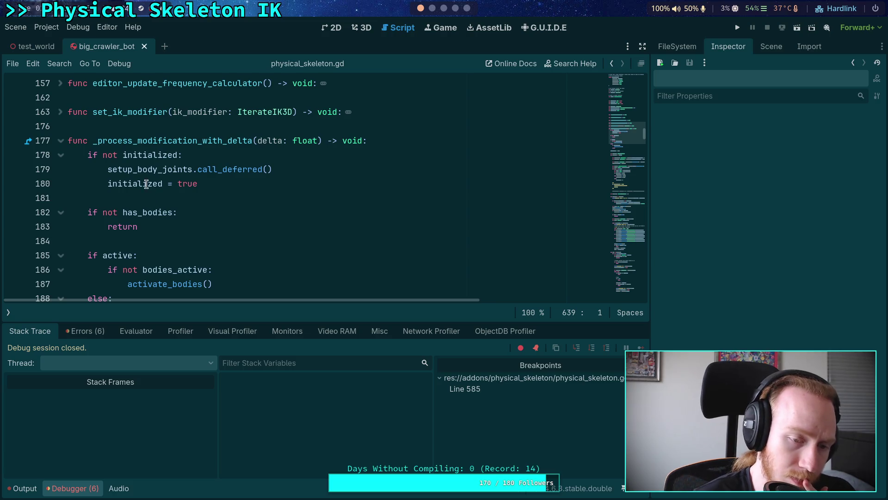
pyautogui.click(60, 141)
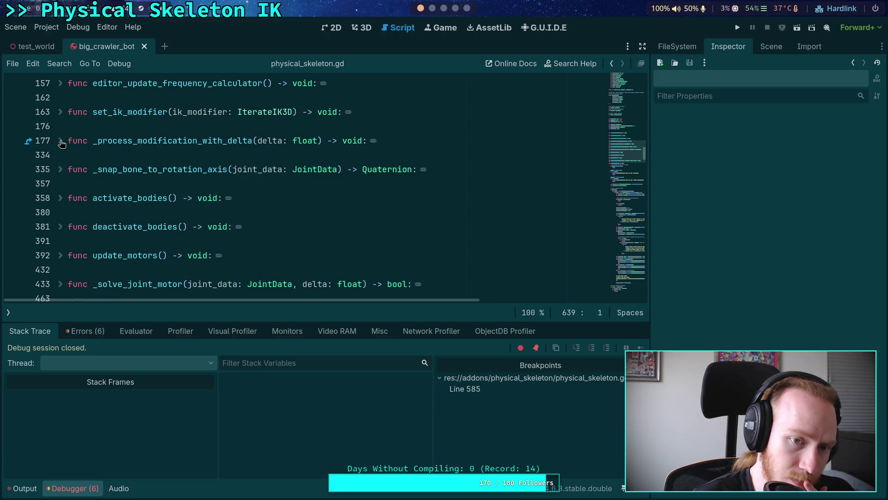
pyautogui.scroll(-20, 181, 223)
pyautogui.scroll(-20, 181, 223)
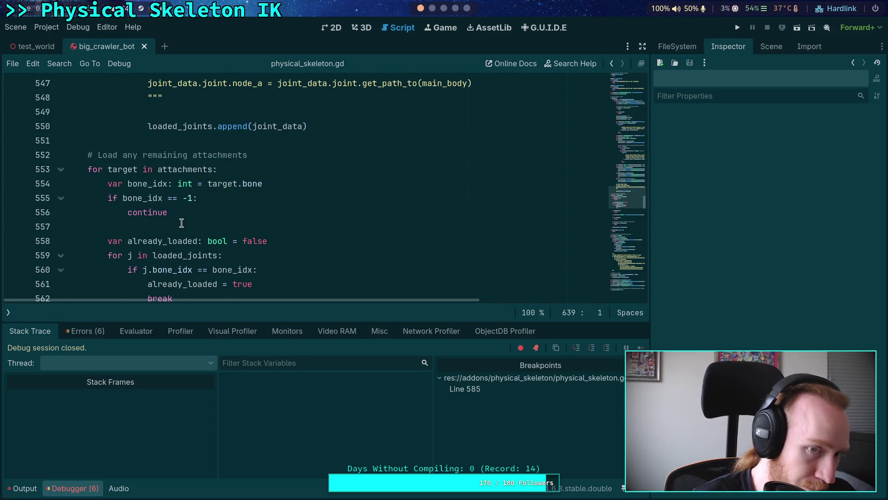
pyautogui.scroll(-9, 181, 223)
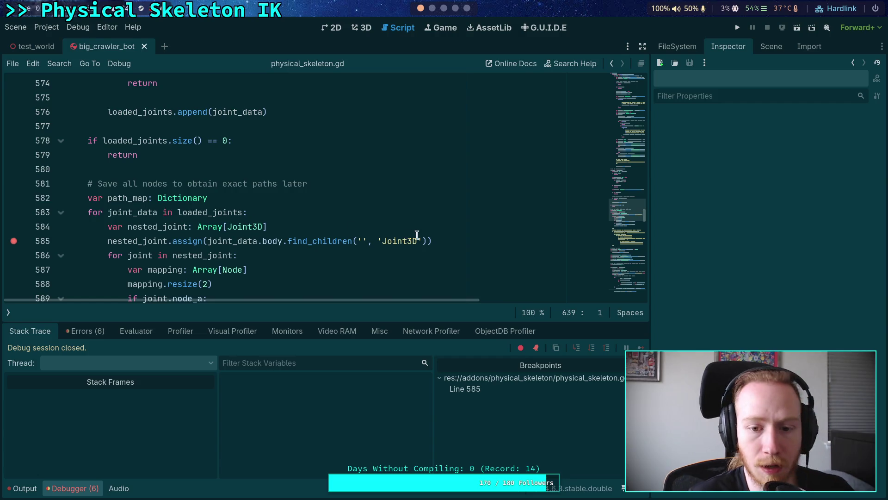
# Step: Append ', false, false' to line 585's find_children call, remove its breakpoint, and run with F5
pyautogui.click(420, 241)
pyautogui.write(', false')
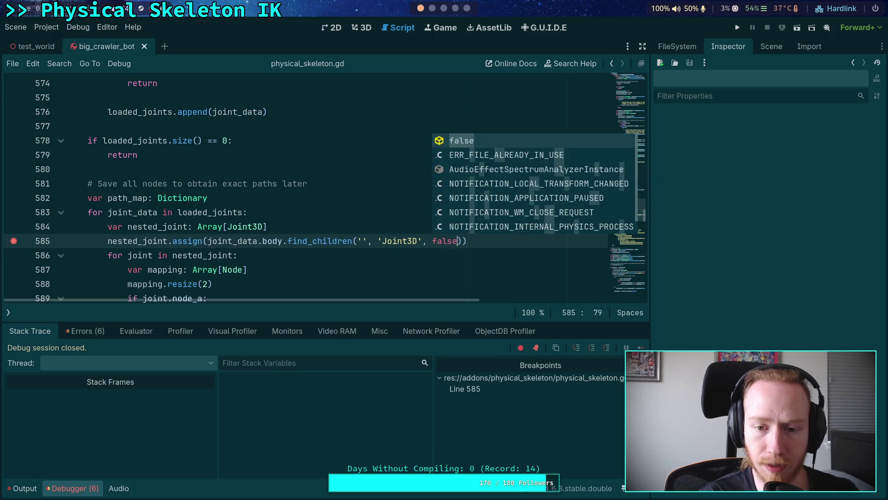
pyautogui.write(', false')
pyautogui.click(415, 202)
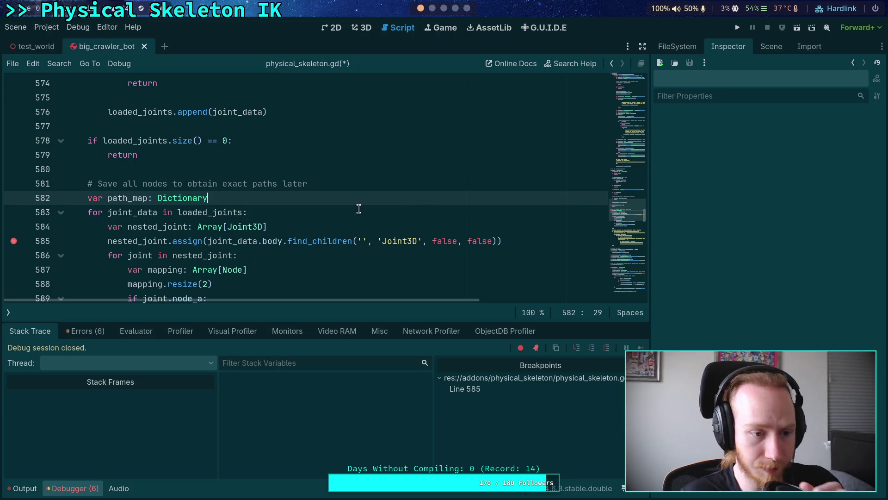
pyautogui.click(14, 241)
pyautogui.press('F5')
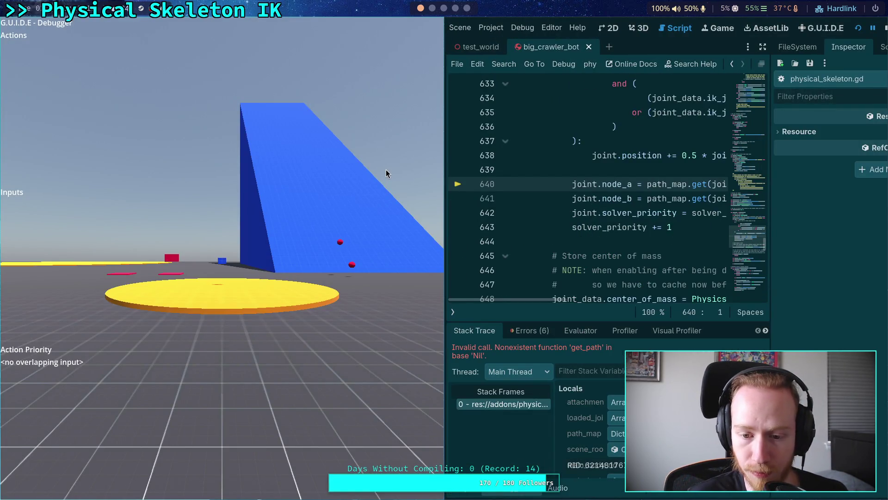
# Step: Stop the running game and collapse the Debugger panel
pyautogui.click(884, 29)
pyautogui.scroll(15, 250, 207)
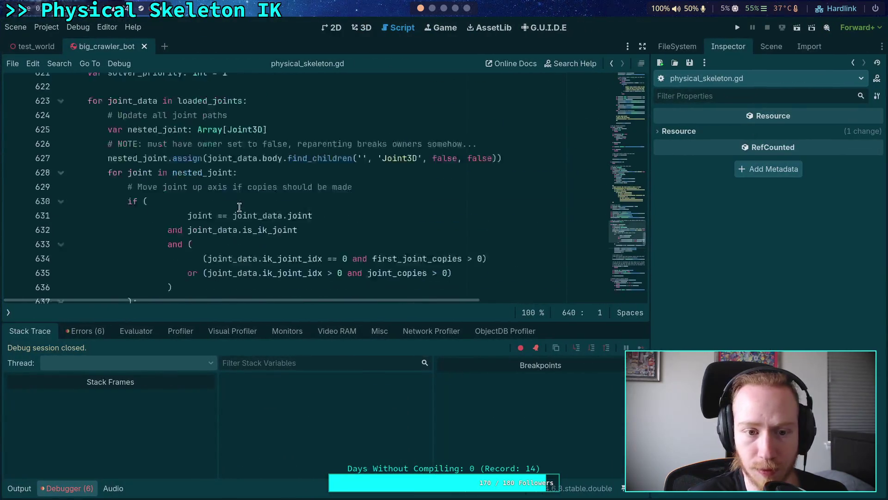
pyautogui.scroll(-10, 250, 207)
pyautogui.click(59, 490)
pyautogui.scroll(-20, 255, 260)
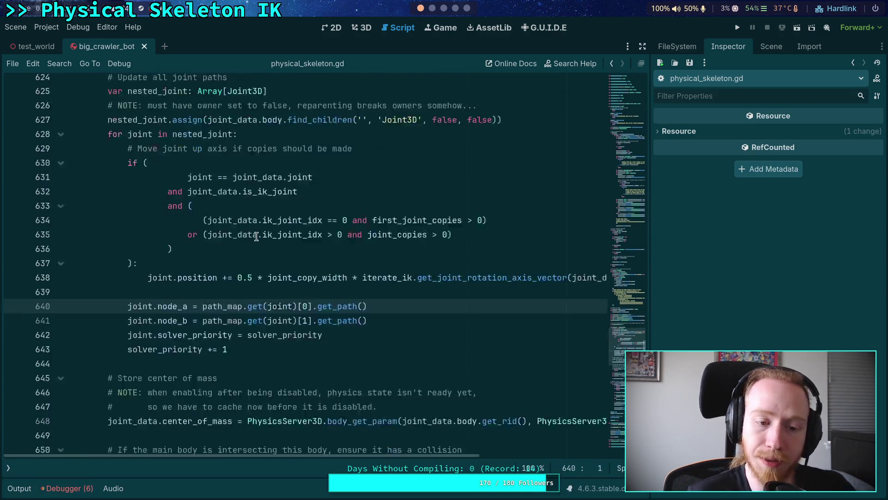
pyautogui.scroll(-4, 254, 261)
pyautogui.scroll(20, 255, 261)
pyautogui.scroll(6, 256, 263)
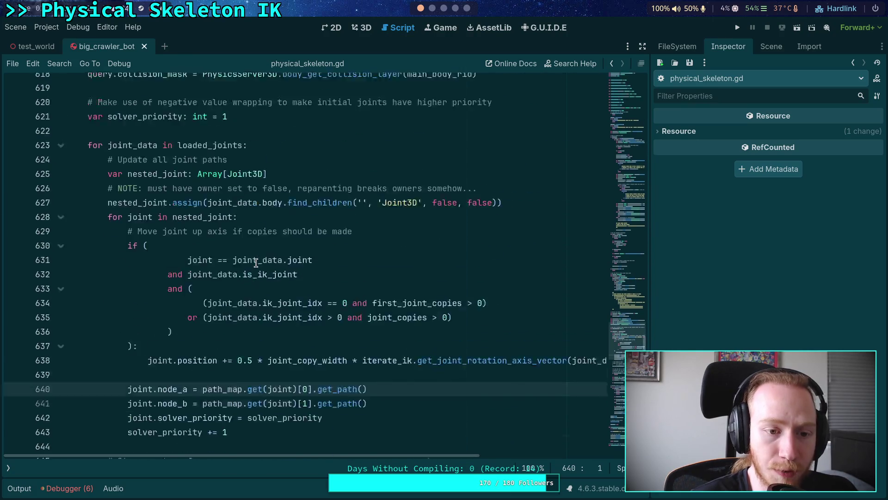
# Step: Select nested_joint on line 627 to highlight its other uses in the script
pyautogui.moveTo(502, 255); pyautogui.dragTo(108, 255)
pyautogui.doubleClick(128, 255)
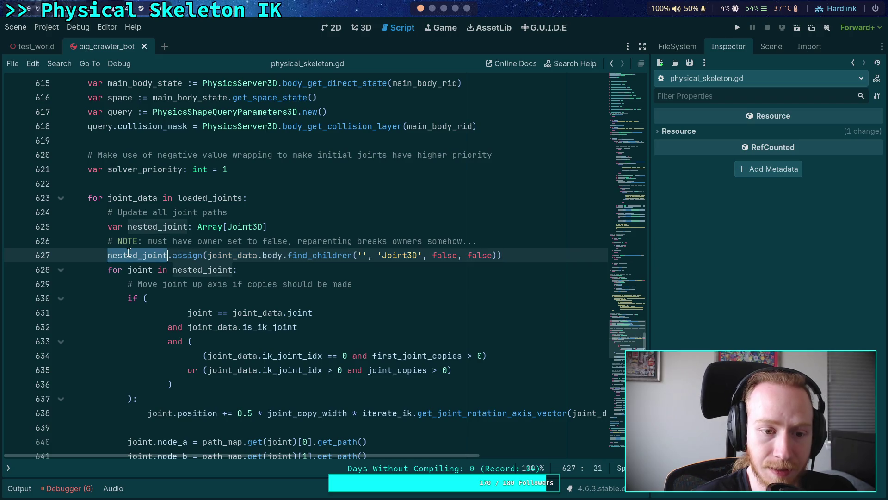
pyautogui.scroll(17, 215, 252)
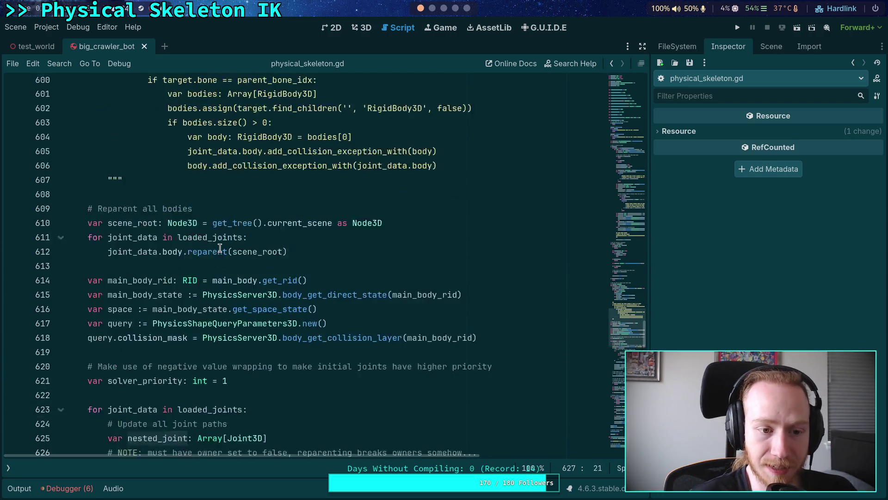
pyautogui.scroll(-6, 218, 238)
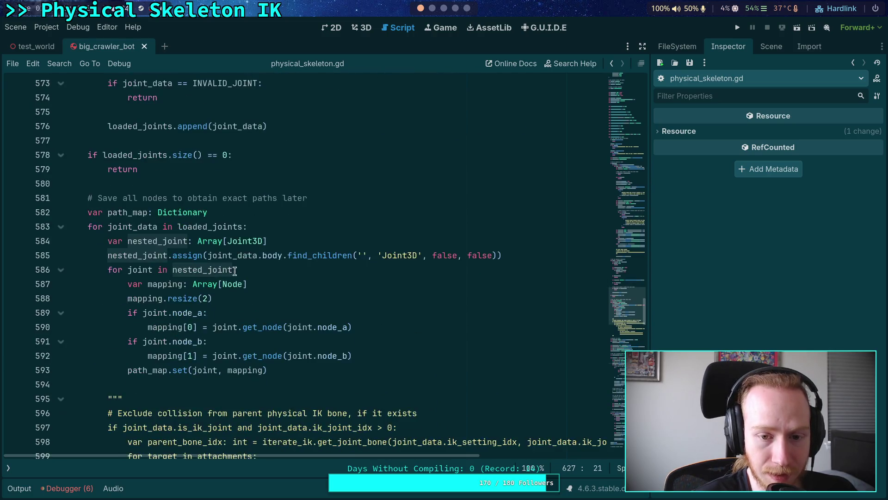
pyautogui.scroll(-7, 298, 238)
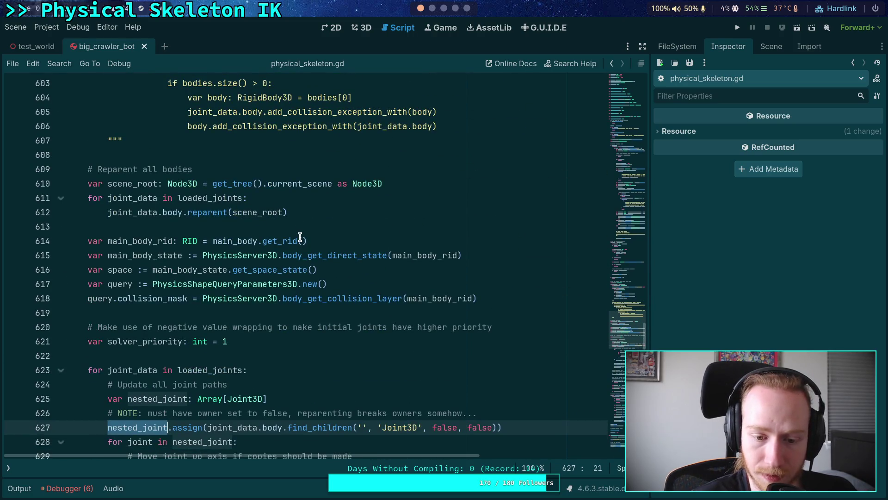
pyautogui.scroll(7, 300, 237)
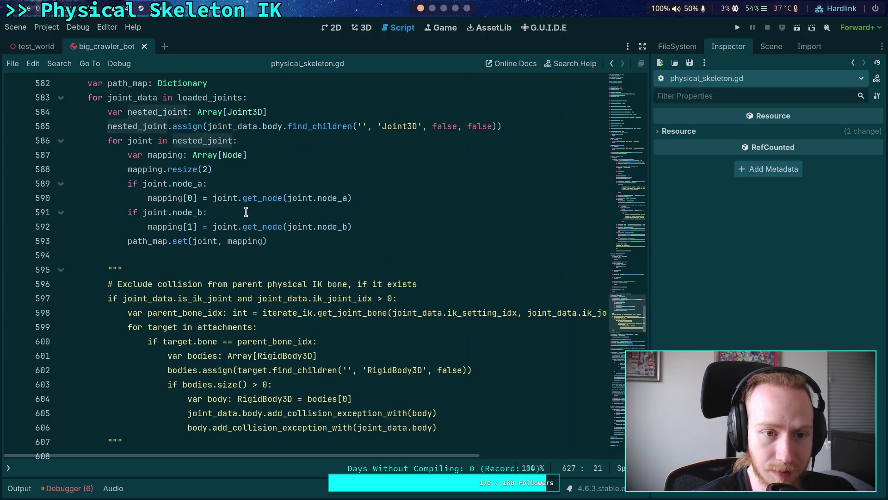
pyautogui.scroll(-9, 246, 212)
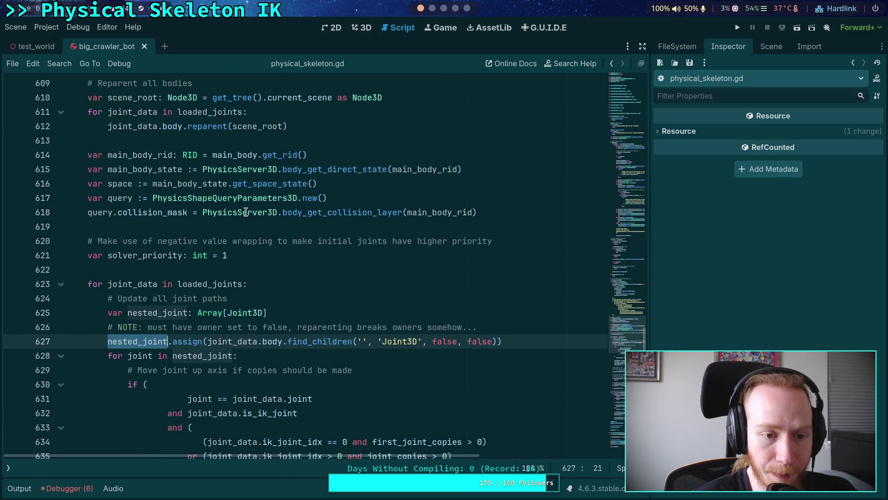
pyautogui.scroll(10, 246, 212)
pyautogui.scroll(-6, 247, 204)
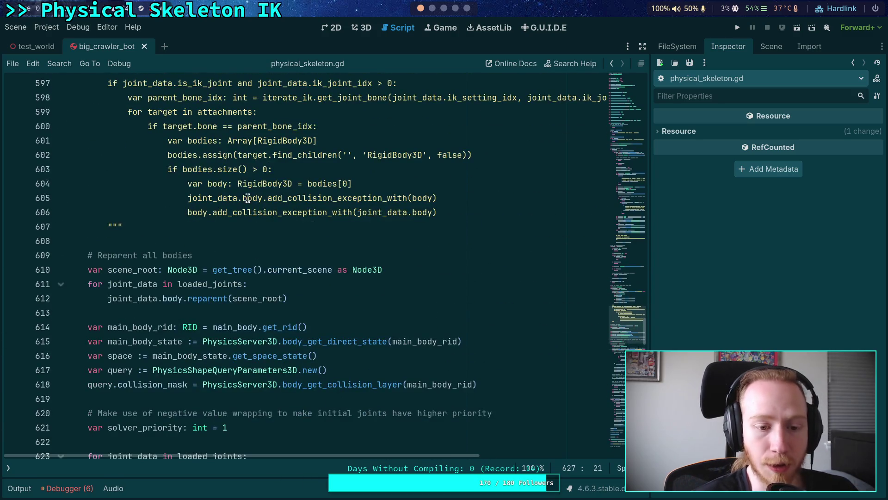
pyautogui.scroll(6, 248, 201)
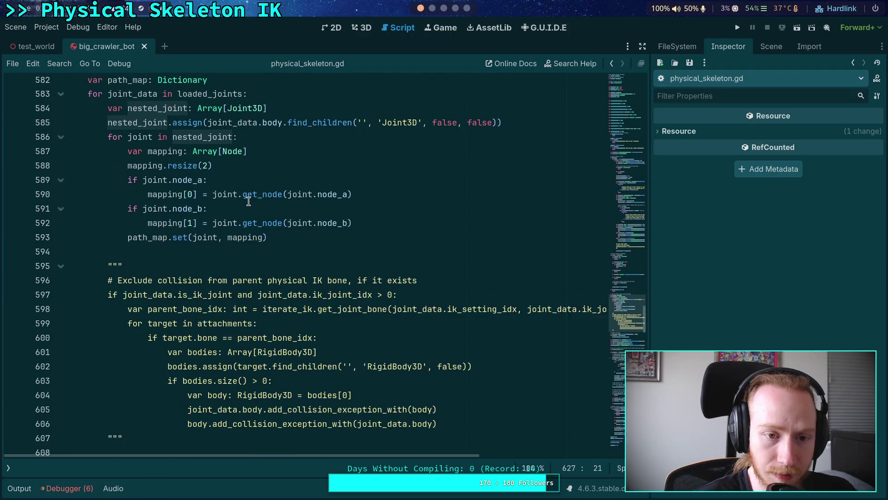
pyautogui.scroll(-6, 250, 198)
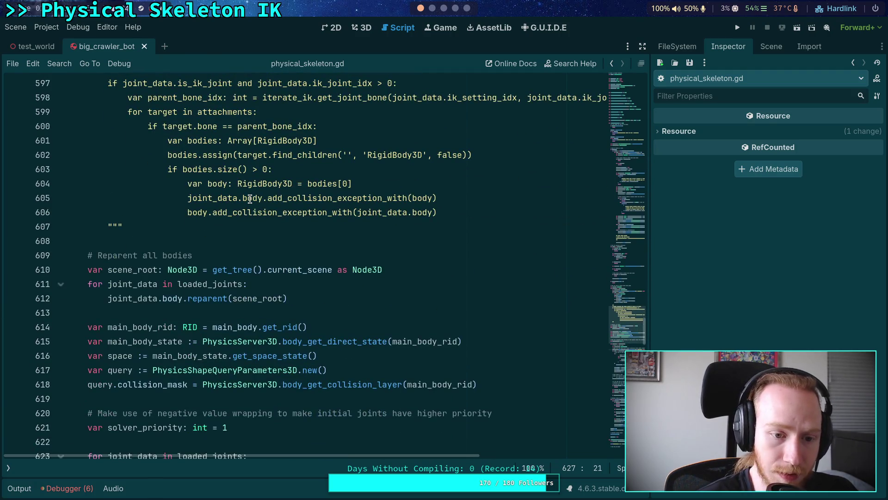
pyautogui.scroll(8, 250, 198)
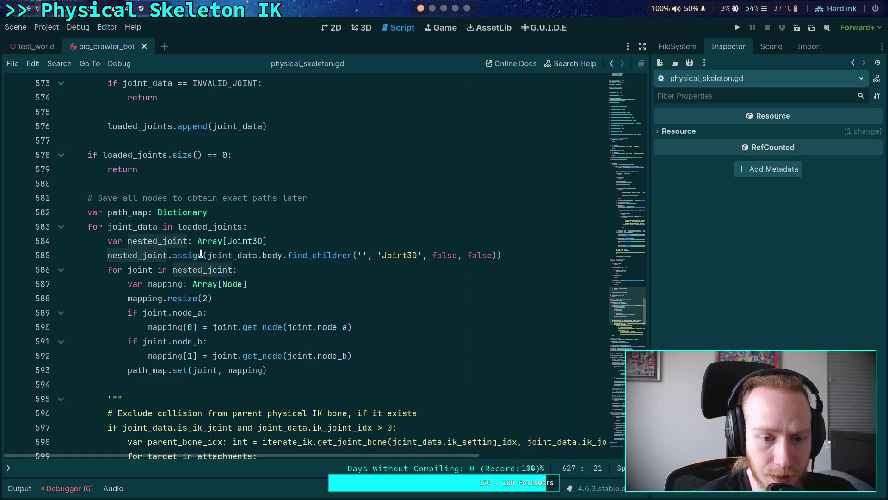
# Step: Read the find_children documentation and review the joint-path code between lines 573 and 640
pyautogui.moveTo(208, 250)
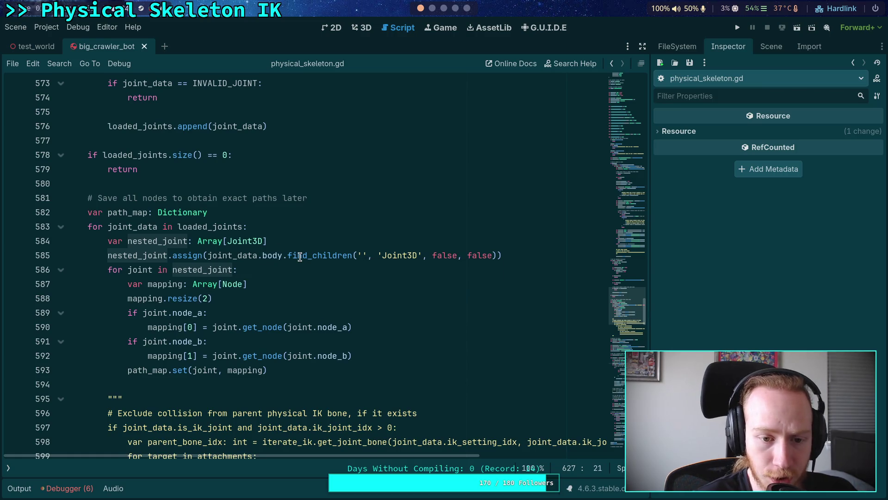
pyautogui.moveTo(299, 257)
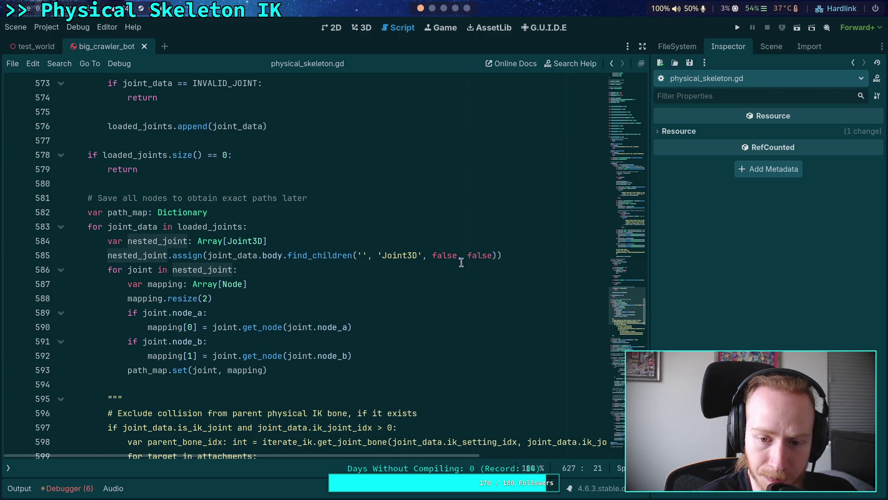
pyautogui.scroll(-4, 273, 255)
pyautogui.scroll(-10, 273, 254)
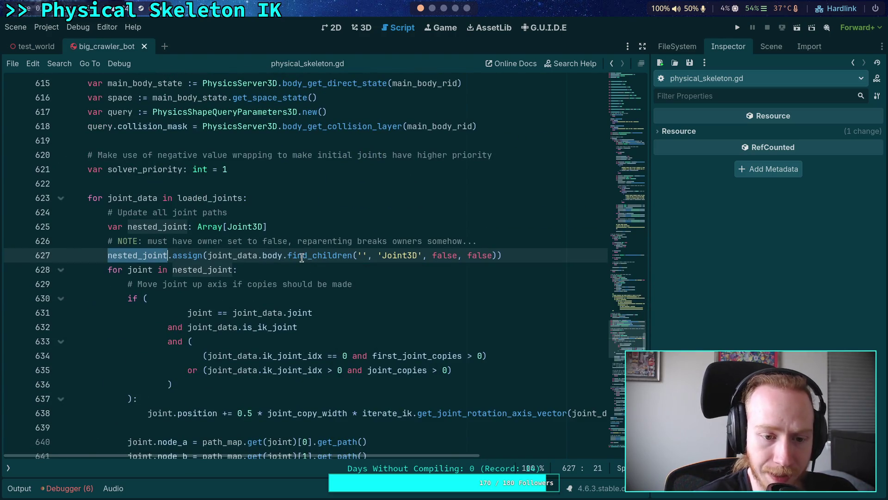
pyautogui.scroll(-3, 296, 257)
pyautogui.scroll(2, 236, 271)
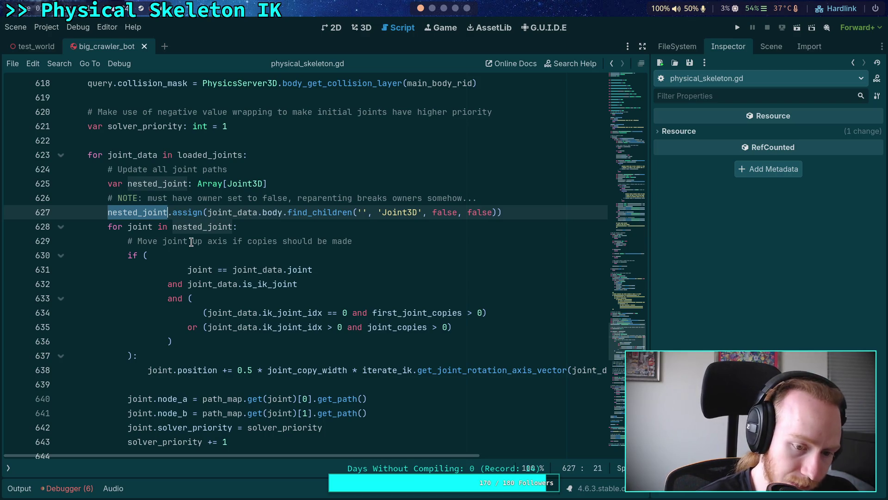
pyautogui.scroll(5, 208, 242)
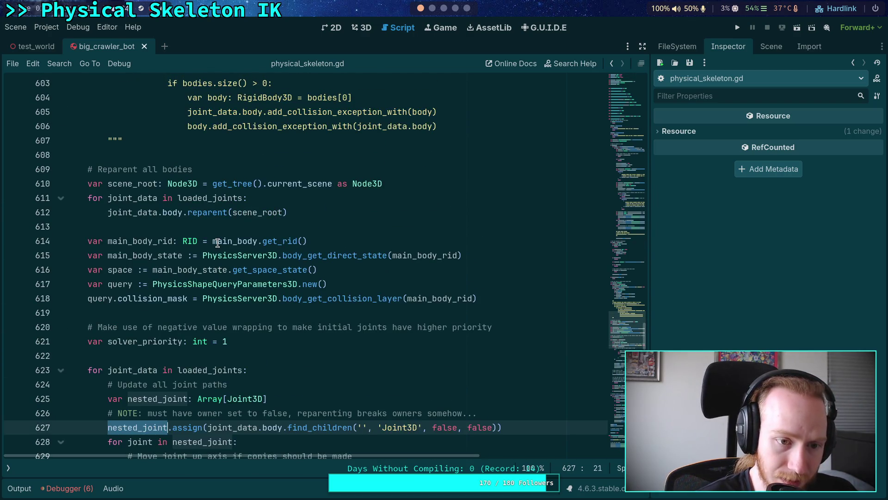
pyautogui.scroll(2, 218, 244)
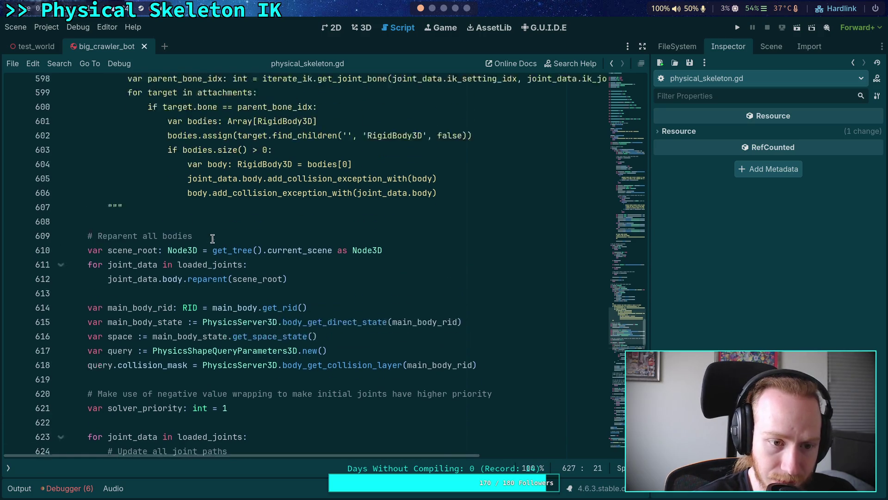
pyautogui.scroll(2, 228, 246)
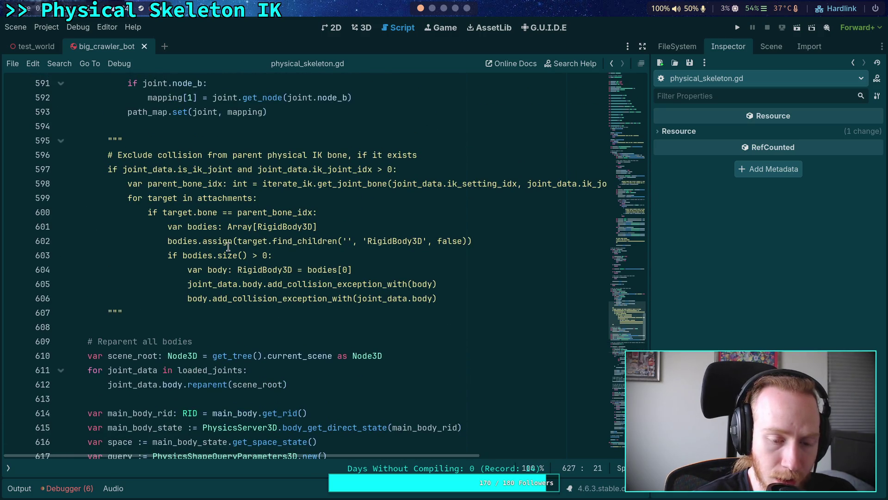
pyautogui.scroll(5, 228, 246)
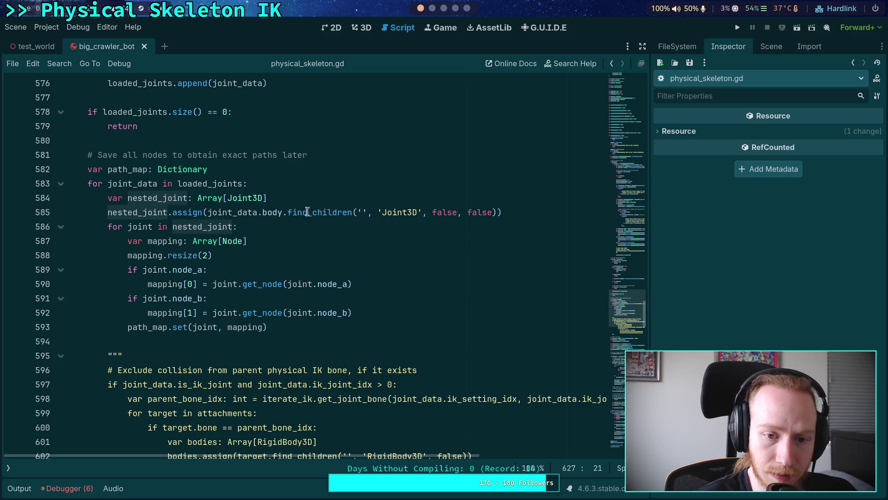
pyautogui.moveTo(320, 213)
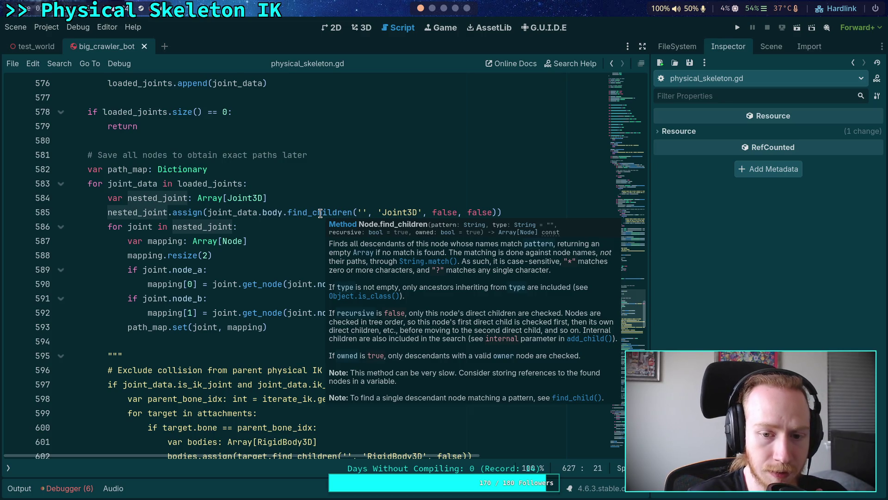
# Step: Set a breakpoint on line 585, run the project, and step to the next line
pyautogui.click(13, 212)
pyautogui.click(740, 30)
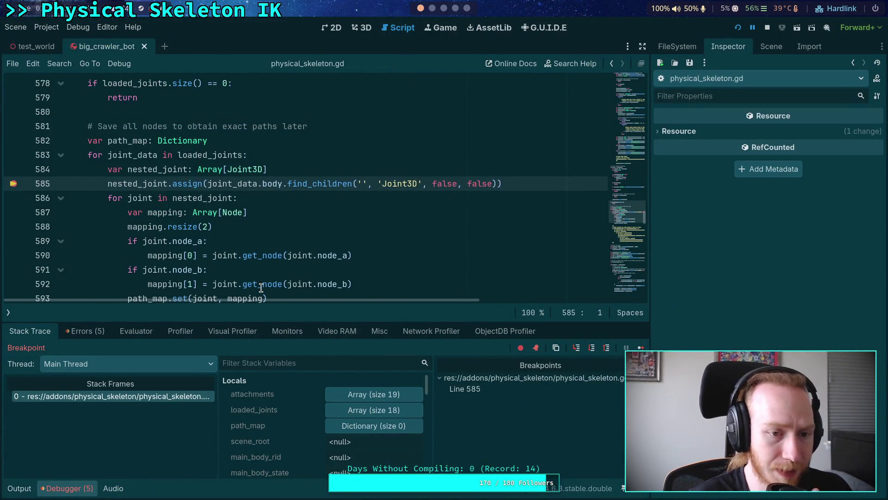
pyautogui.click(592, 348)
# Step: Expand nested_joint in Stack Variables and inspect its joint in a widened Inspector
pyautogui.moveTo(363, 326); pyautogui.dragTo(363, 264)
pyautogui.scroll(-1, 284, 369)
pyautogui.scroll(-2, 287, 370)
pyautogui.click(359, 437)
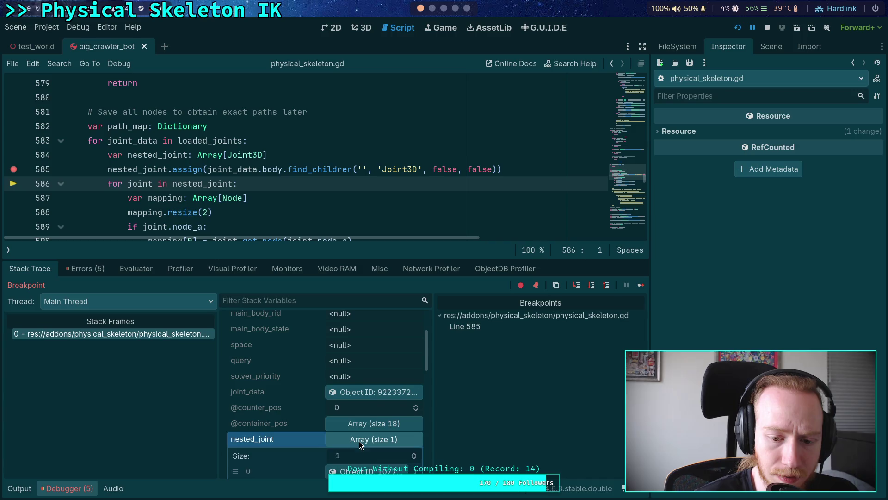
pyautogui.scroll(-1, 361, 439)
pyautogui.click(362, 437)
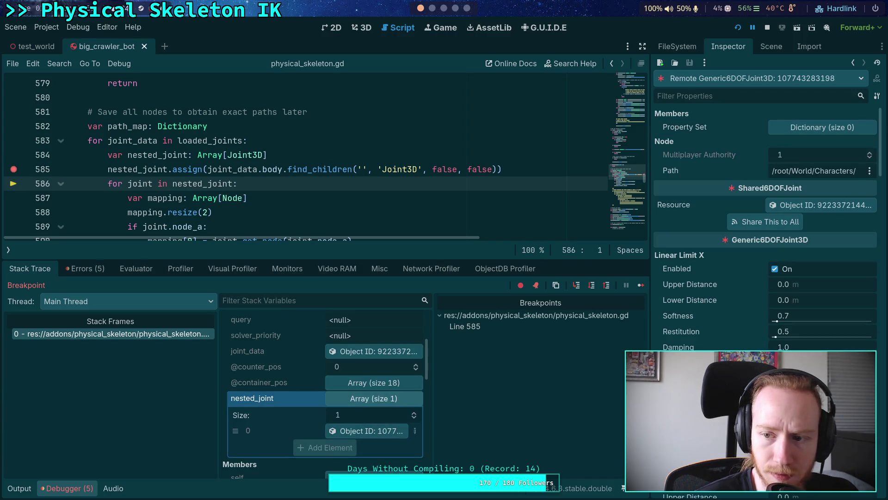
pyautogui.moveTo(653, 239)
pyautogui.mouseDown()
pyautogui.moveTo(261, 256)
pyautogui.moveTo(550, 259)
pyautogui.mouseUp()
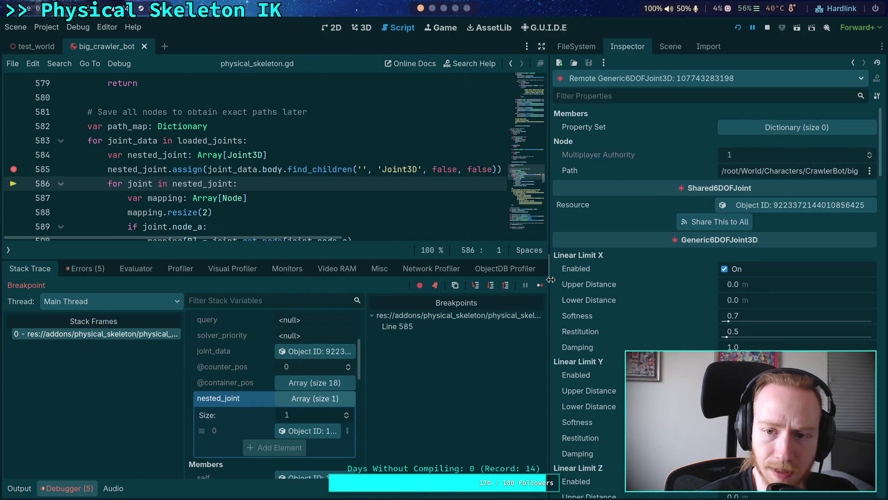
# Step: Inspect the current joint_data and open its referenced remote Generic6DOFJoint3D before continuing
pyautogui.click(670, 46)
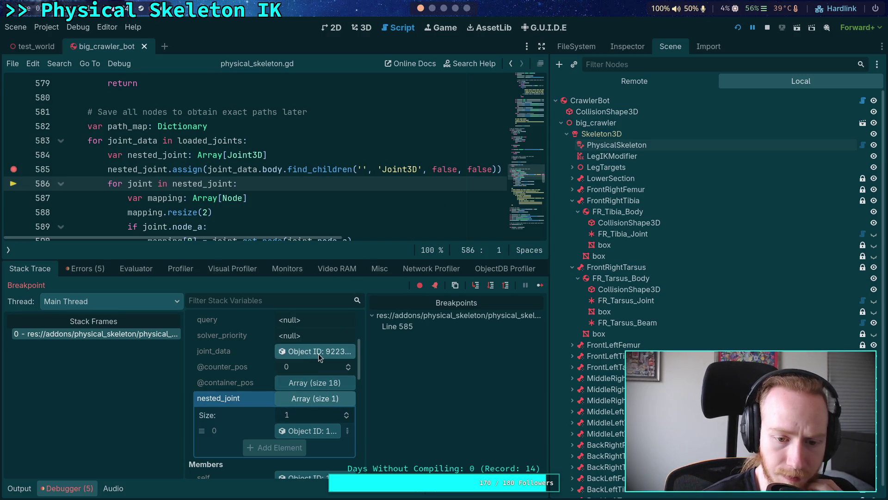
pyautogui.scroll(-2, 311, 365)
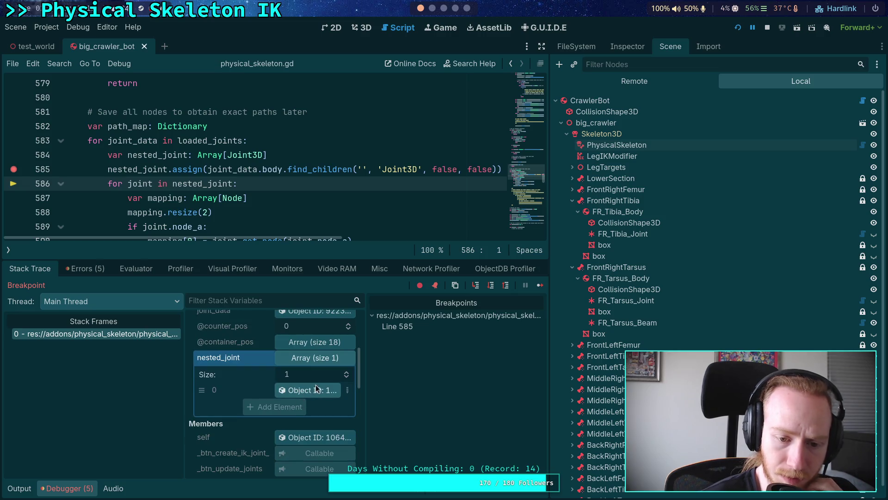
pyautogui.scroll(2, 308, 384)
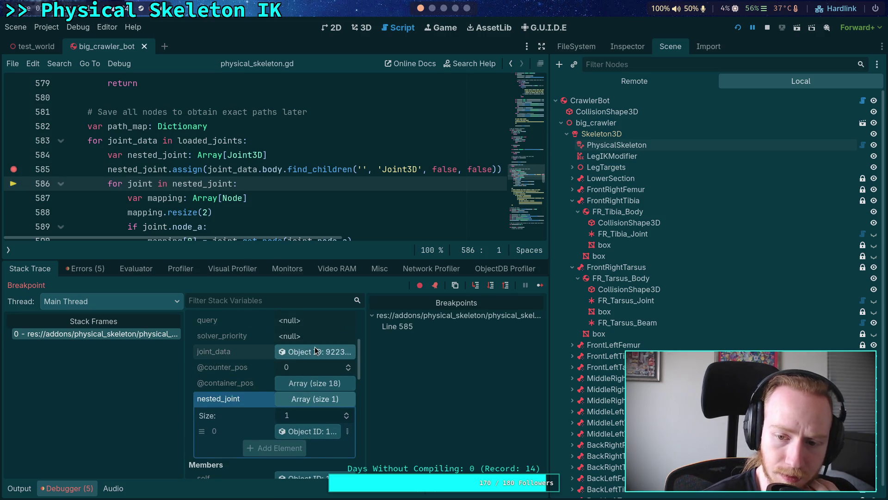
pyautogui.click(661, 88)
pyautogui.moveTo(550, 234); pyautogui.dragTo(627, 235)
pyautogui.scroll(-2, 765, 293)
pyautogui.scroll(2, 765, 293)
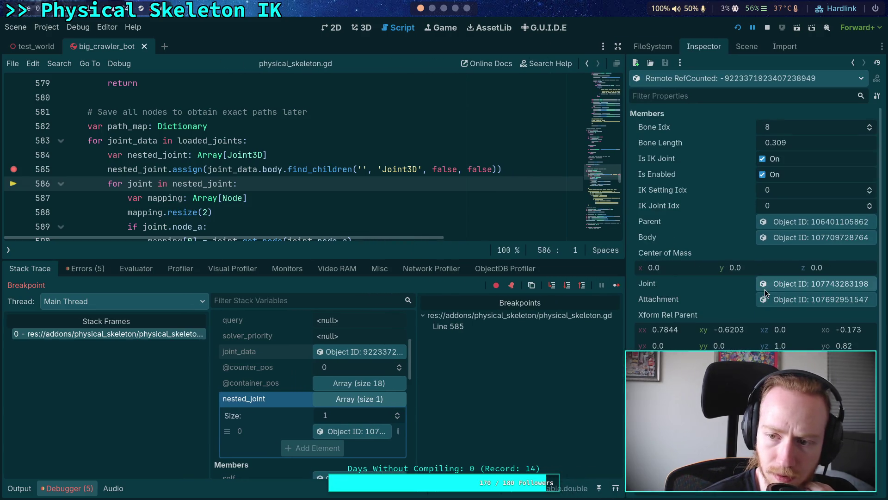
pyautogui.click(808, 289)
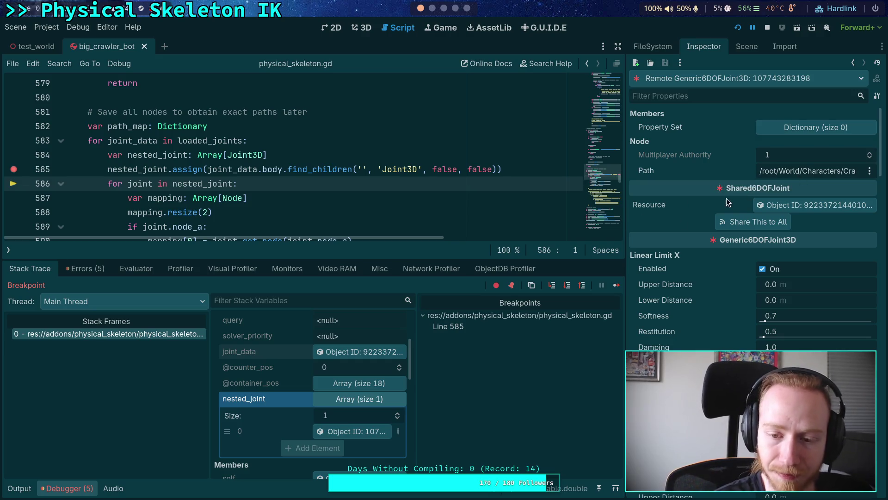
pyautogui.click(617, 285)
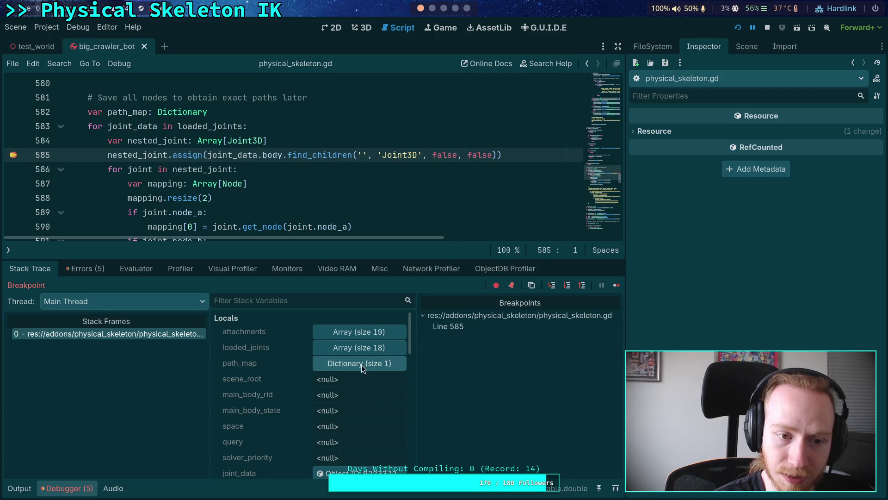
# Step: Step past find_children and inspect the next joint_data and its referenced joint
pyautogui.scroll(-1, 362, 367)
pyautogui.scroll(-4, 366, 384)
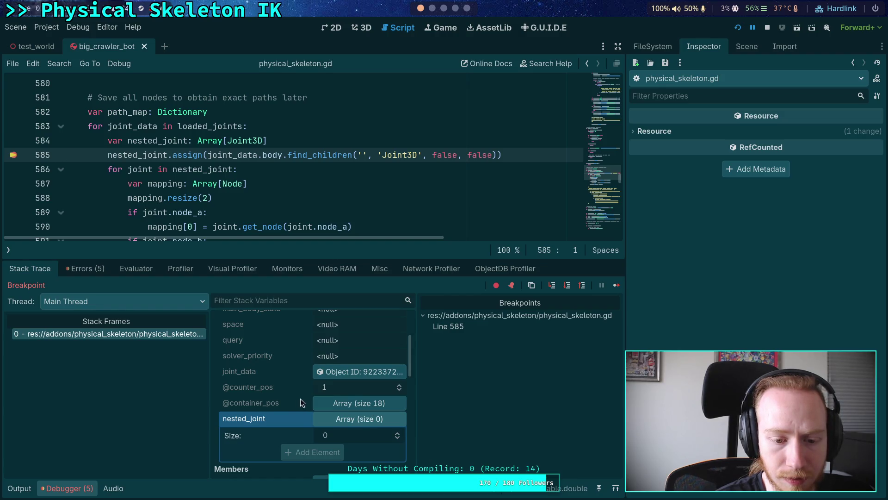
pyautogui.scroll(-1, 298, 399)
pyautogui.click(567, 285)
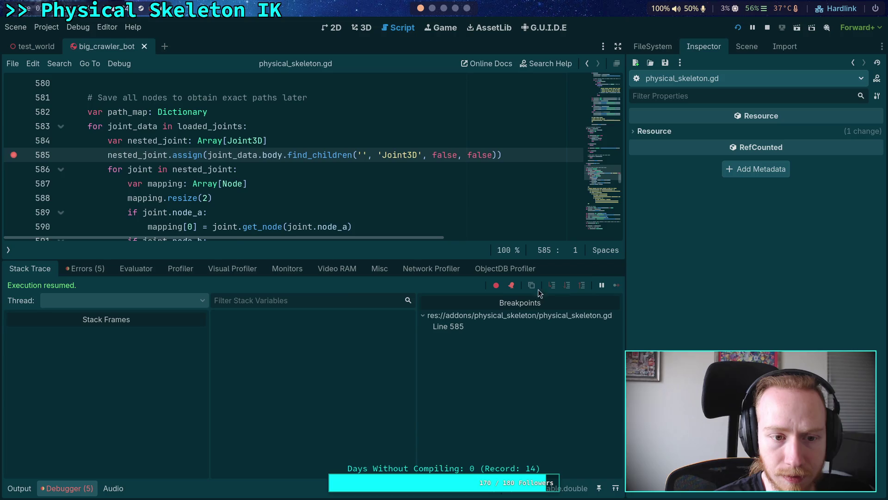
pyautogui.scroll(-6, 276, 357)
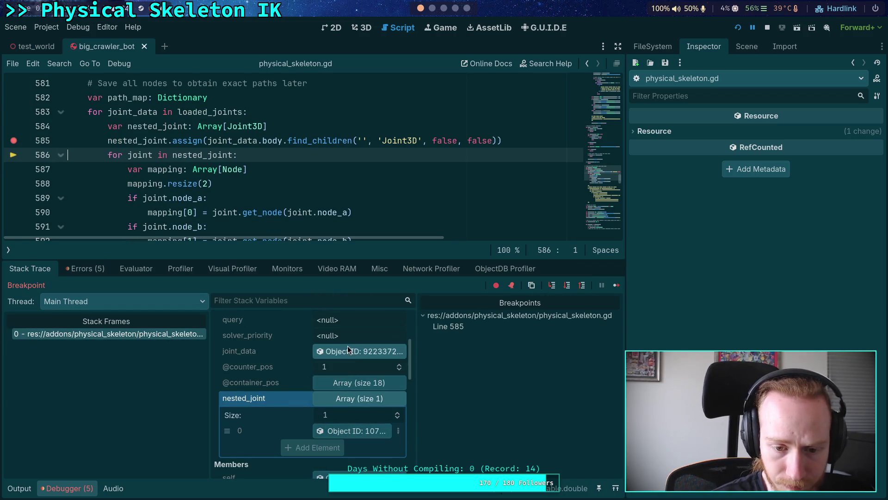
pyautogui.click(349, 350)
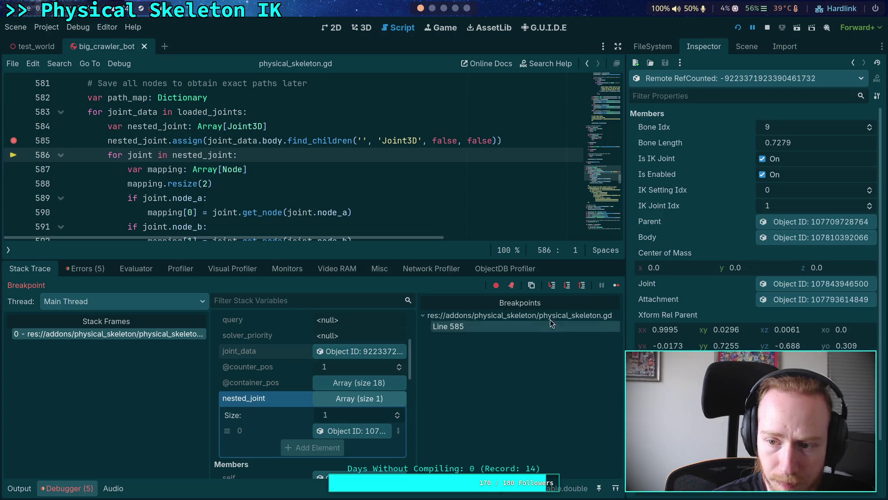
pyautogui.click(789, 284)
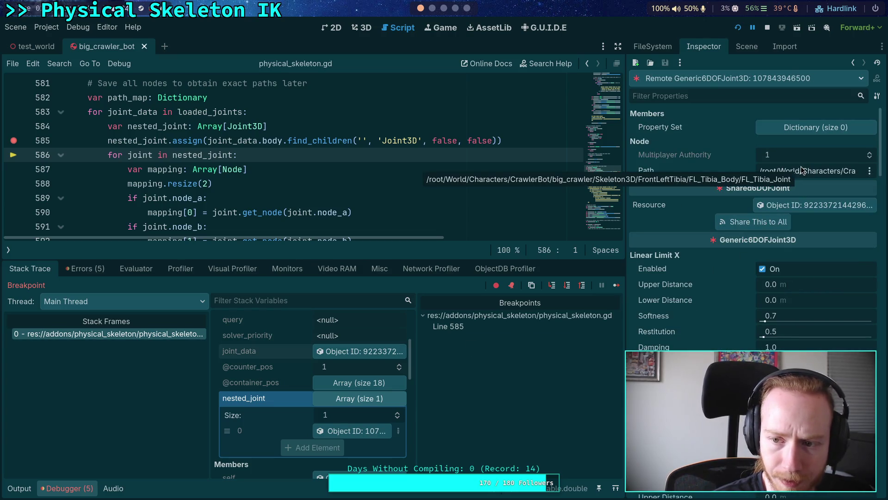
pyautogui.click(616, 285)
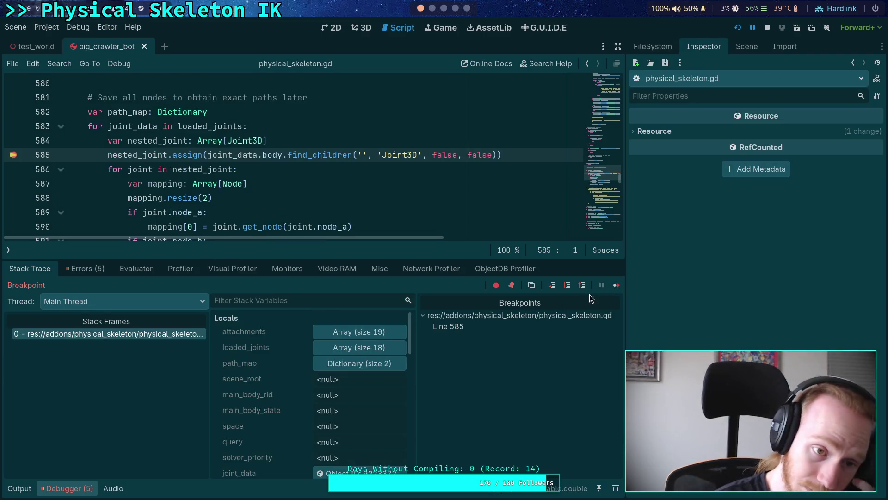
# Step: Continue through joint data until reaching a body whose nested_joint holds three joints
pyautogui.click(552, 285)
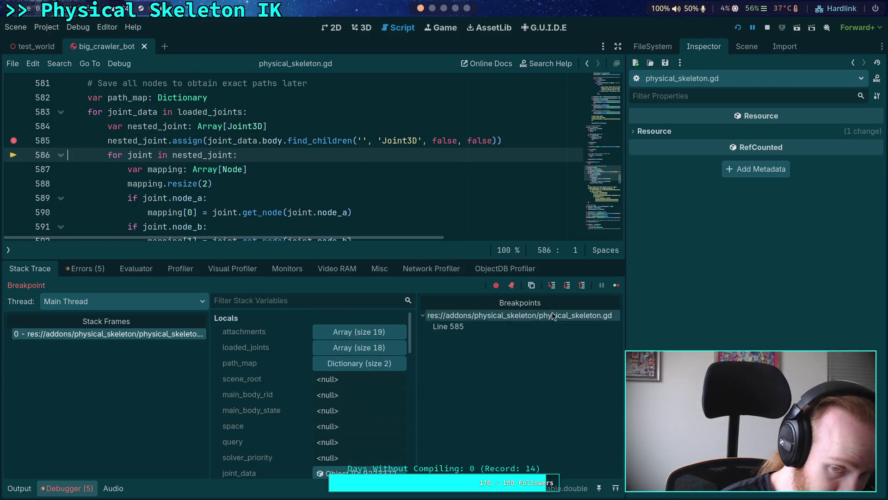
pyautogui.click(617, 285)
pyautogui.click(616, 285)
pyautogui.click(616, 285)
pyautogui.scroll(-2, 342, 398)
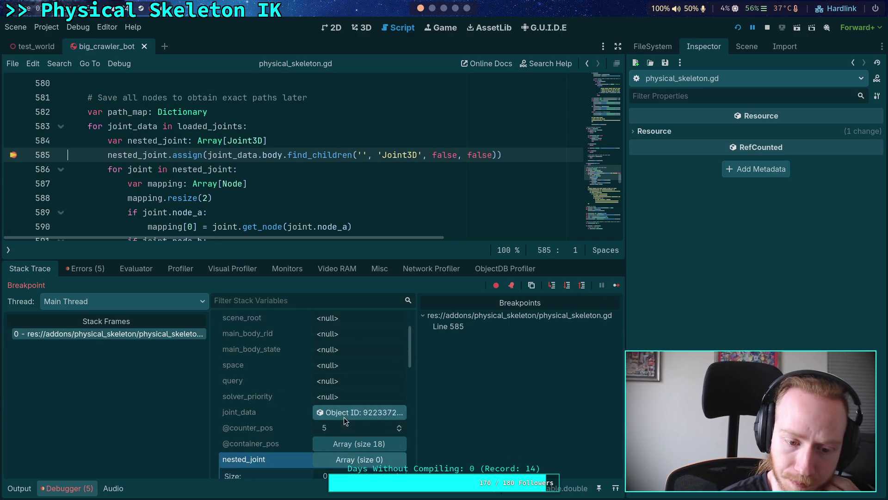
pyautogui.click(567, 285)
pyautogui.scroll(-3, 290, 396)
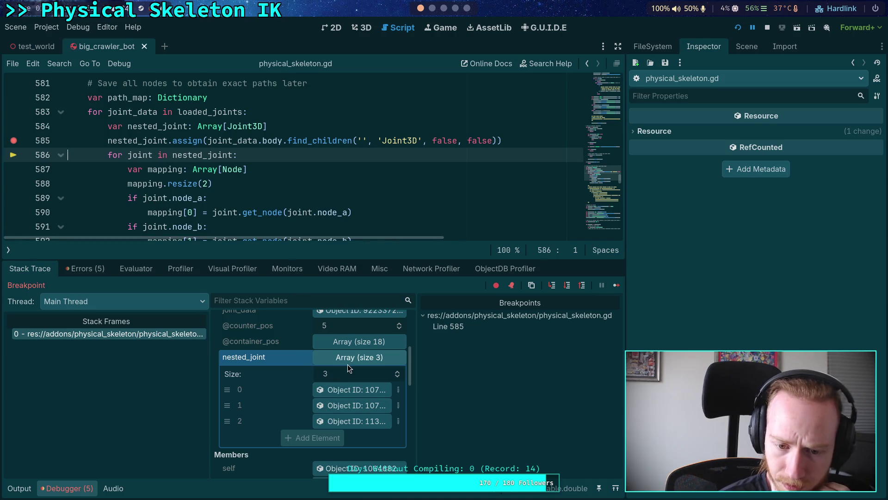
# Step: Inspect the body's three joints, ending on the DistanceJoint3D, then step into the loop
pyautogui.click(345, 392)
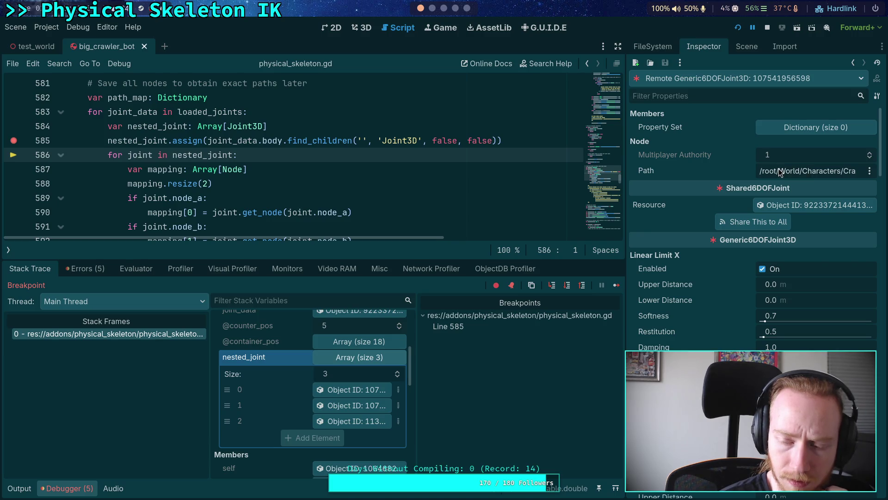
pyautogui.click(370, 405)
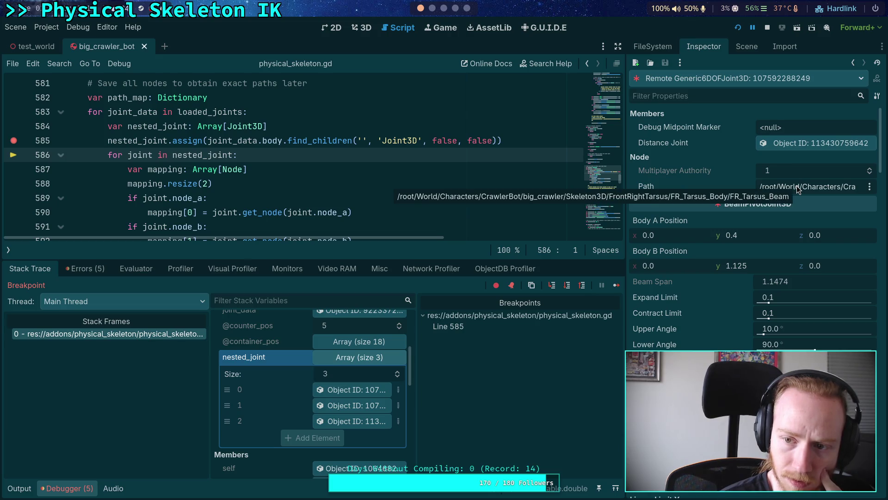
pyautogui.click(379, 419)
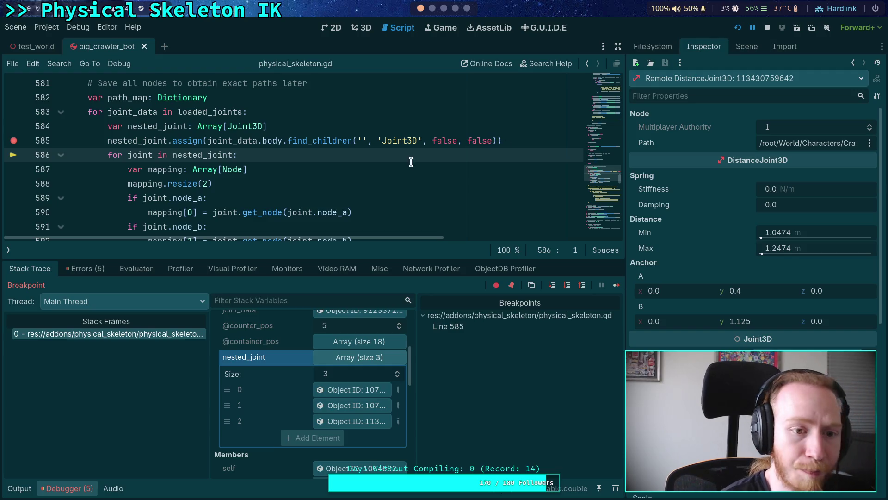
pyautogui.scroll(-1, 378, 188)
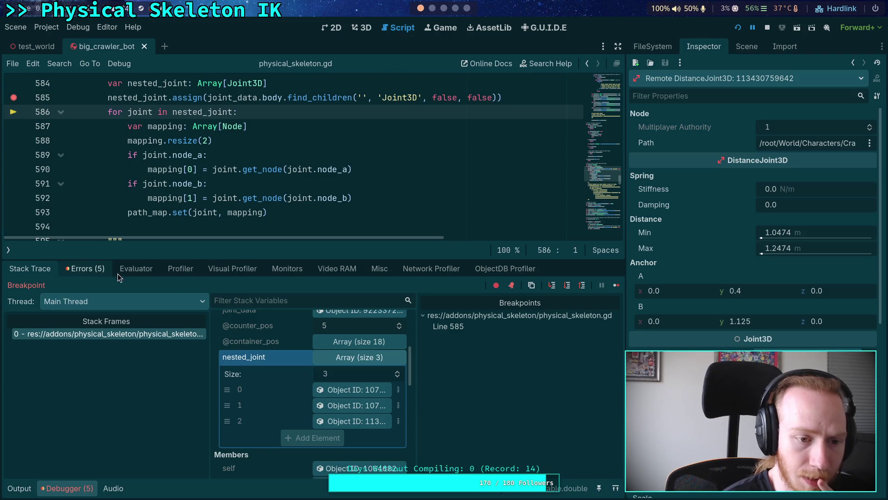
pyautogui.click(568, 285)
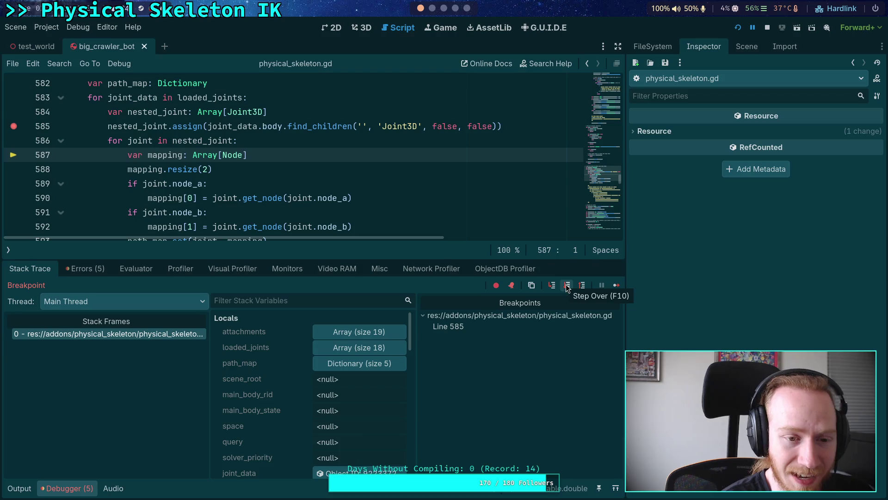
# Step: Step over lines 587–591 through the mapping resize and node_a/node_b checks
pyautogui.click(567, 285)
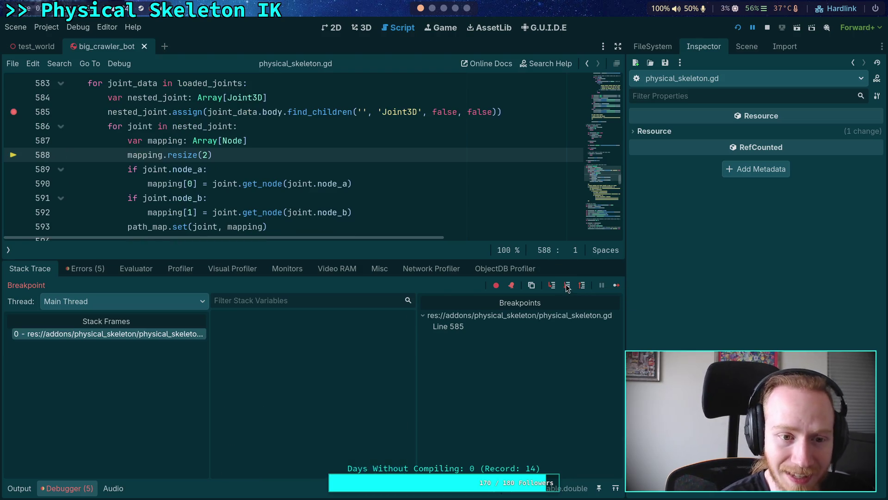
pyautogui.click(567, 286)
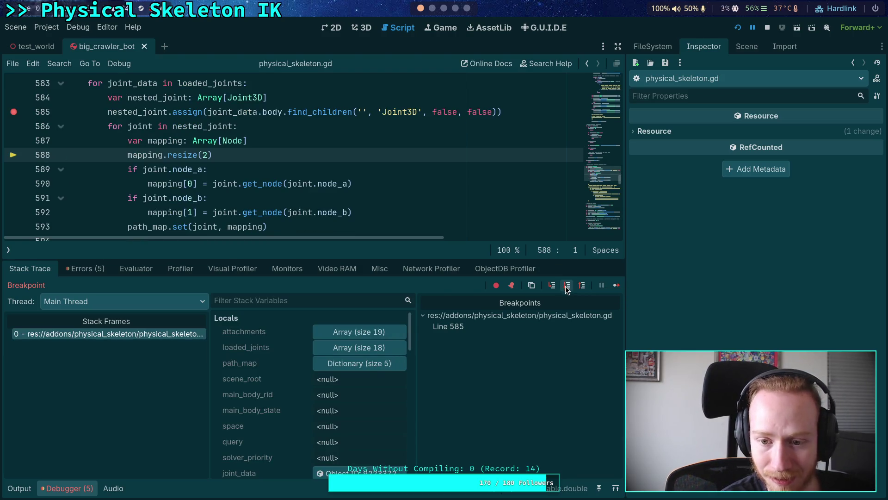
pyautogui.click(567, 285)
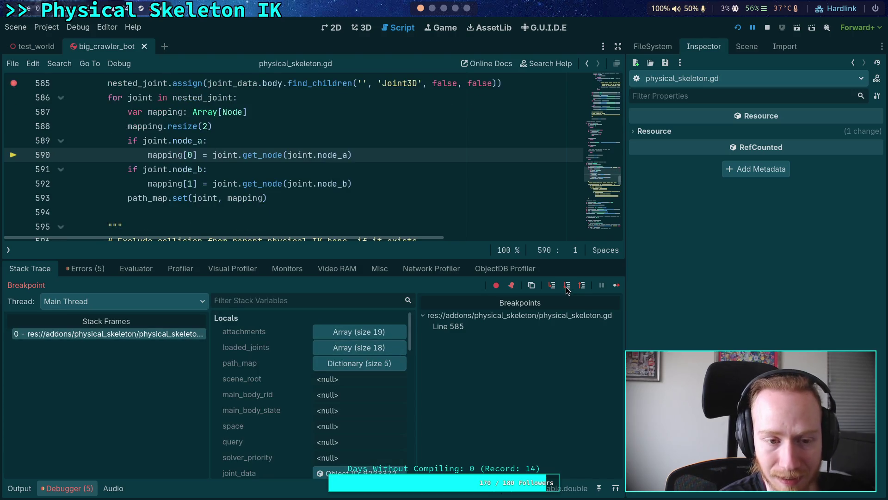
pyautogui.click(567, 286)
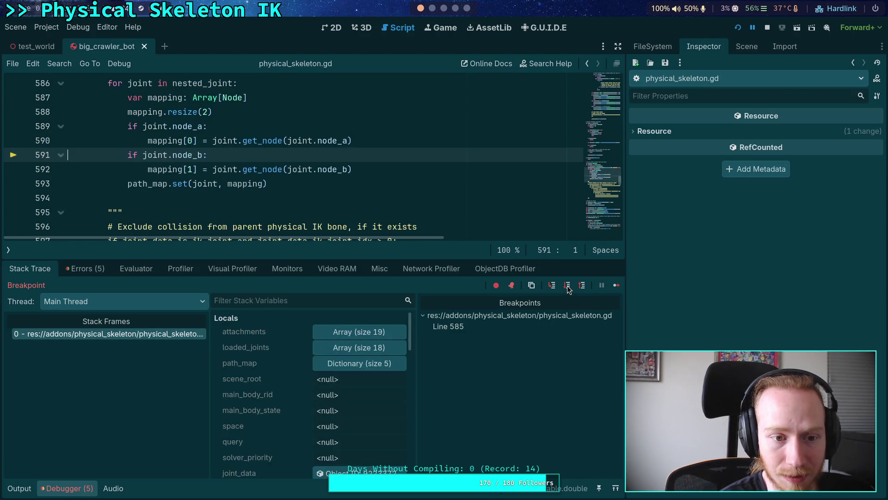
pyautogui.scroll(-5, 168, 162)
pyautogui.scroll(8, 138, 176)
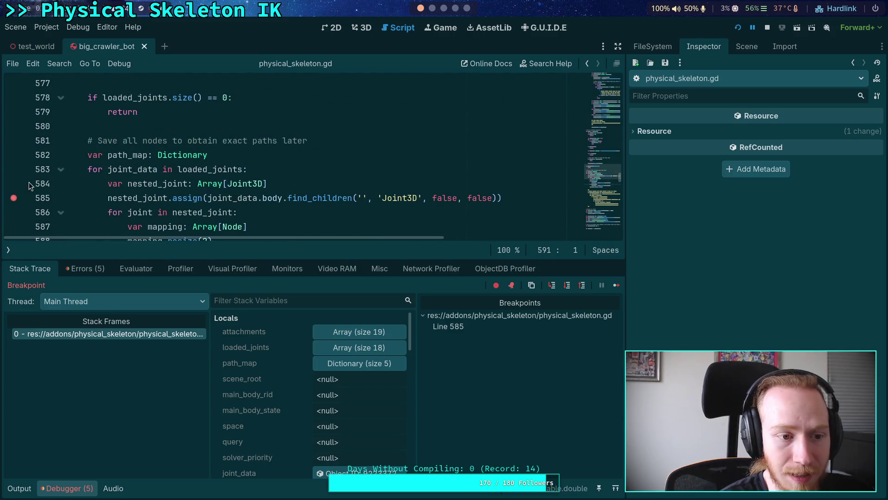
# Step: Remove the line 585 breakpoint, continue to the line 640 failure, and stop debugging
pyautogui.click(14, 198)
pyautogui.click(615, 286)
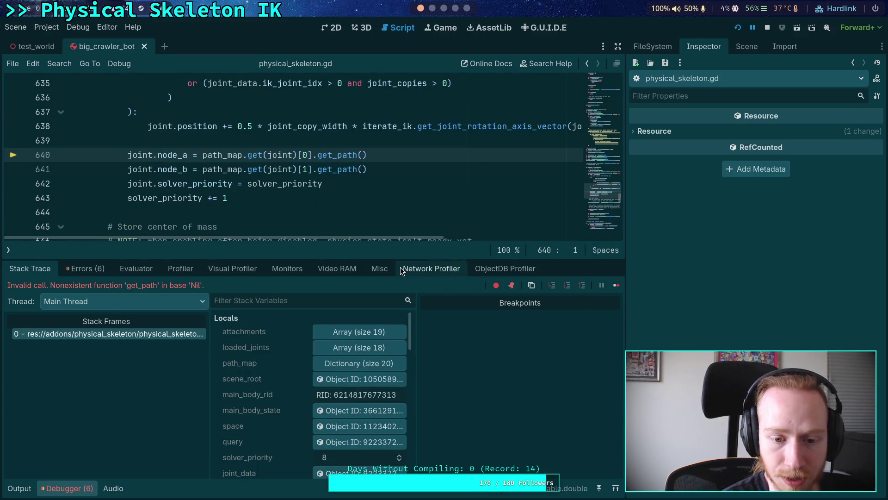
pyautogui.click(306, 147)
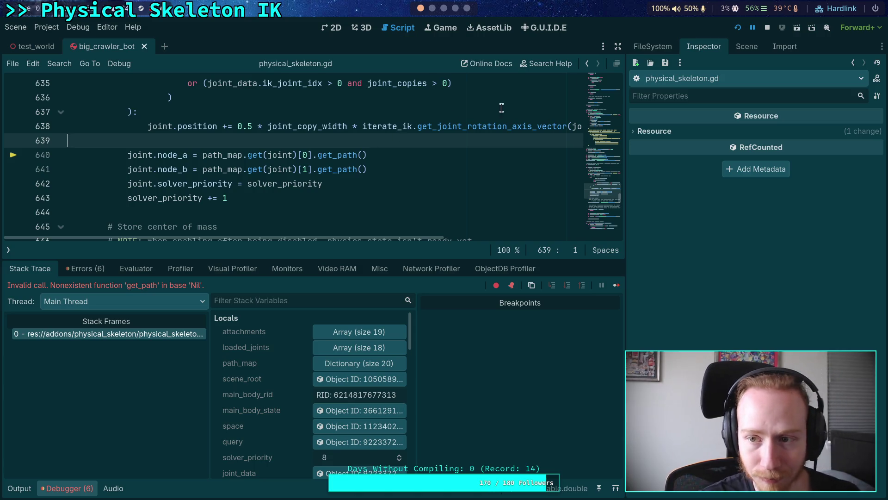
pyautogui.click(766, 29)
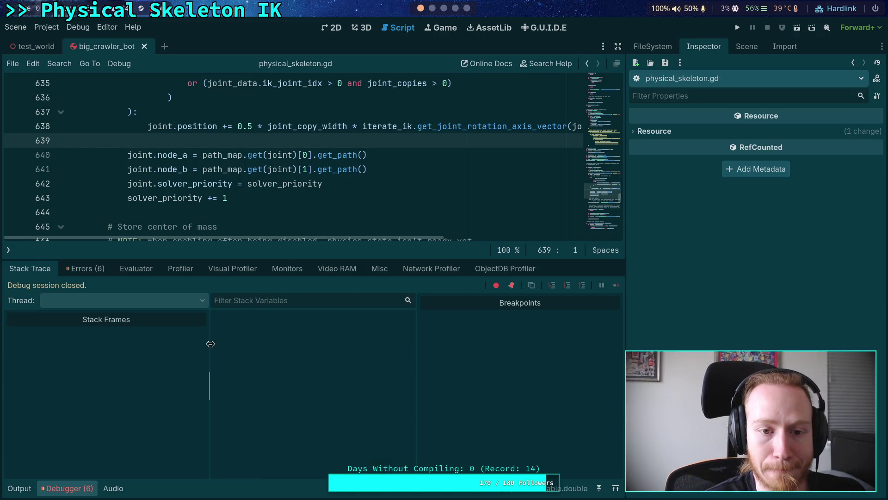
# Step: Collapse the Debugger panel and review the path_map code from line 578 to 652
pyautogui.click(74, 489)
pyautogui.scroll(15, 244, 338)
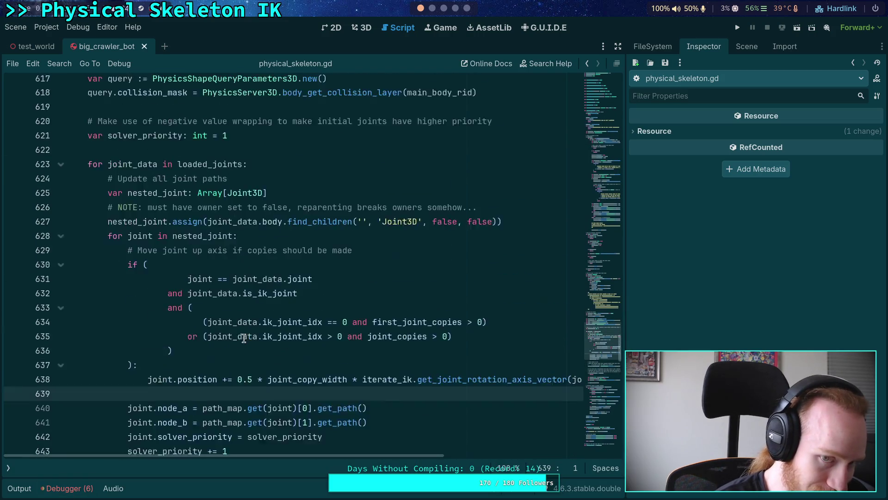
pyautogui.scroll(1, 244, 339)
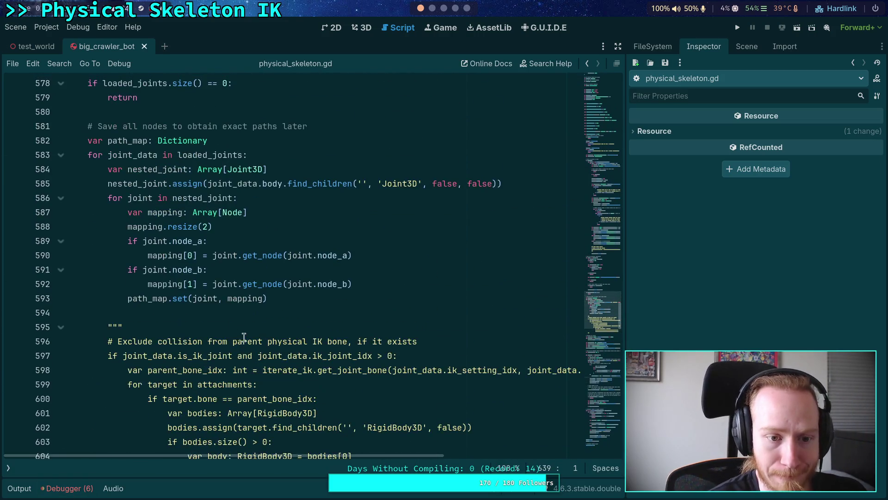
pyautogui.click(420, 251)
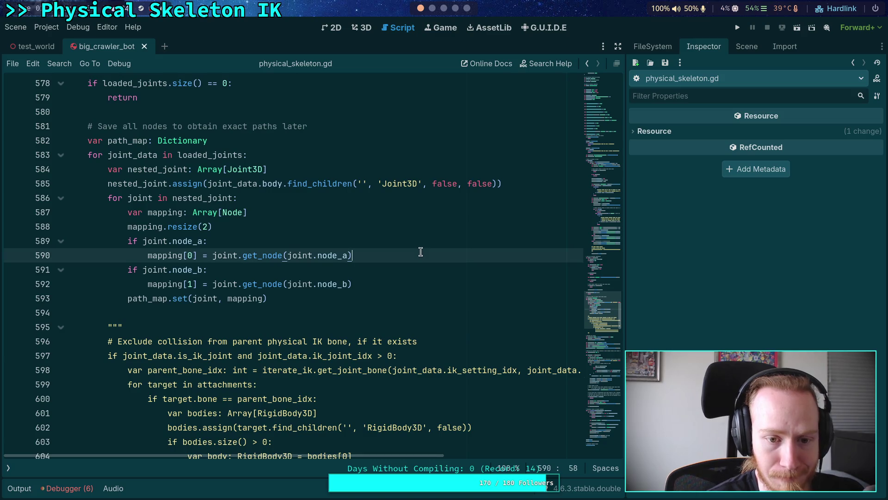
pyautogui.scroll(-16, 371, 263)
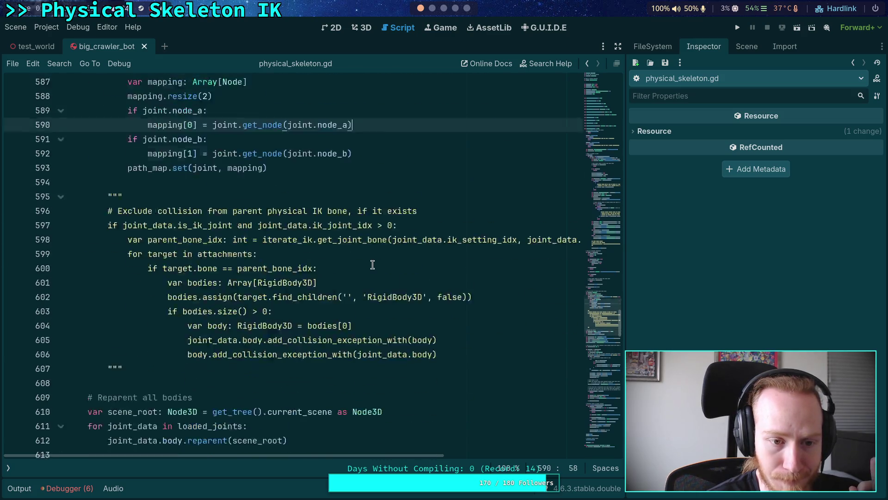
pyautogui.click(354, 273)
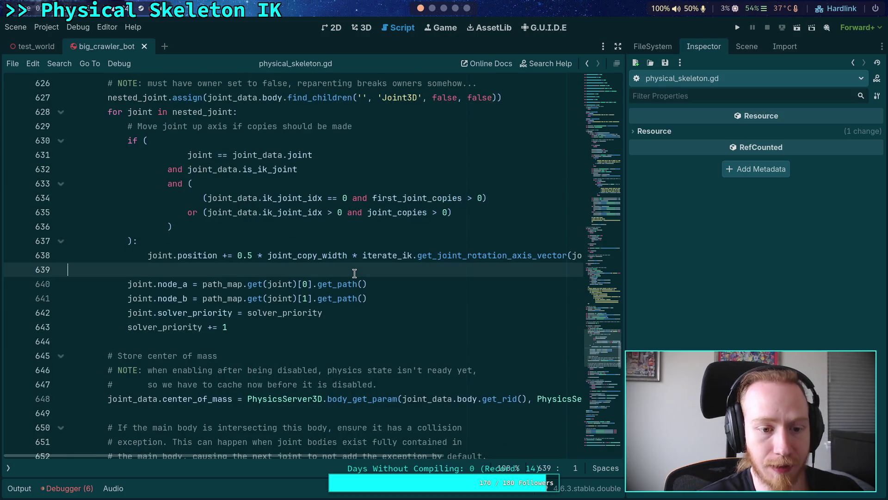
# Step: Open a blank line 640 above the node_a assignment and draft 'var nodes: Array[Node]'
pyautogui.press('Return')
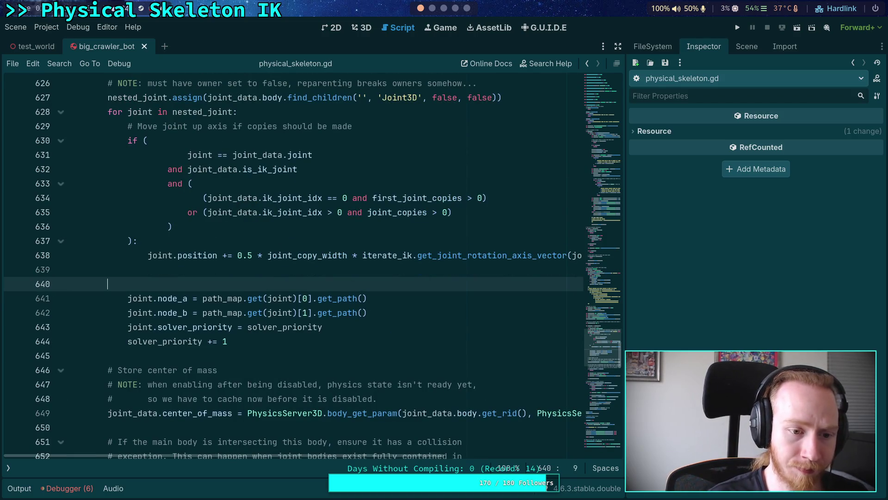
pyautogui.write('var')
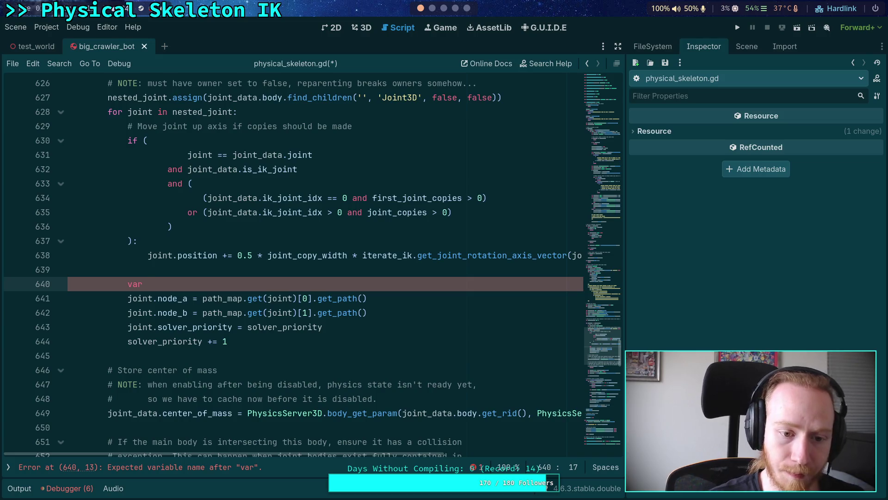
pyautogui.scroll(15, 212, 259)
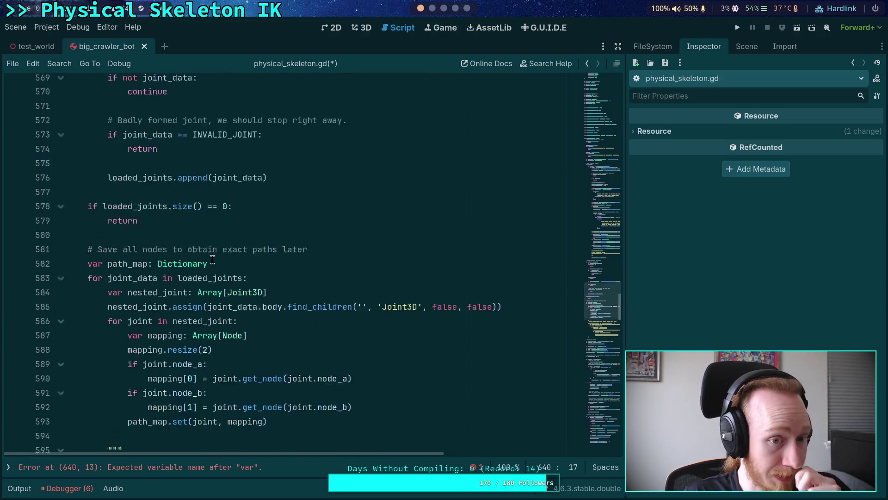
pyautogui.scroll(-3, 252, 264)
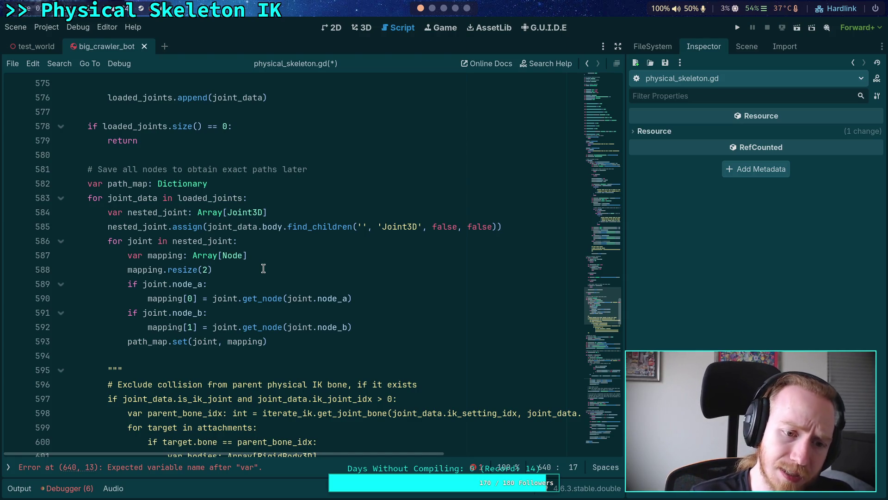
pyautogui.scroll(-15, 263, 269)
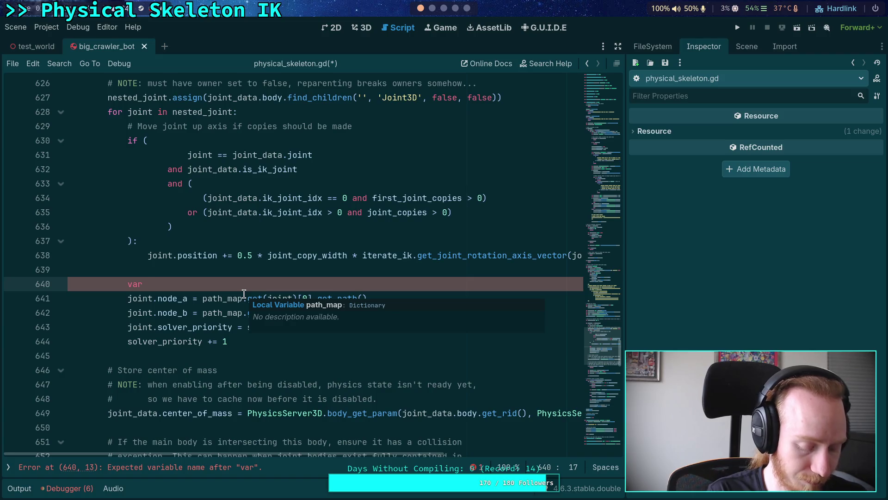
pyautogui.write('nodes: ')
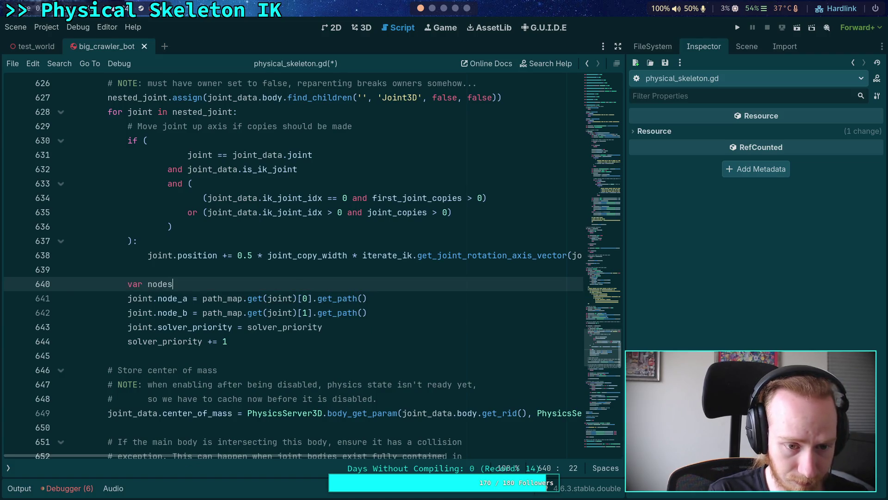
pyautogui.write('Arr')
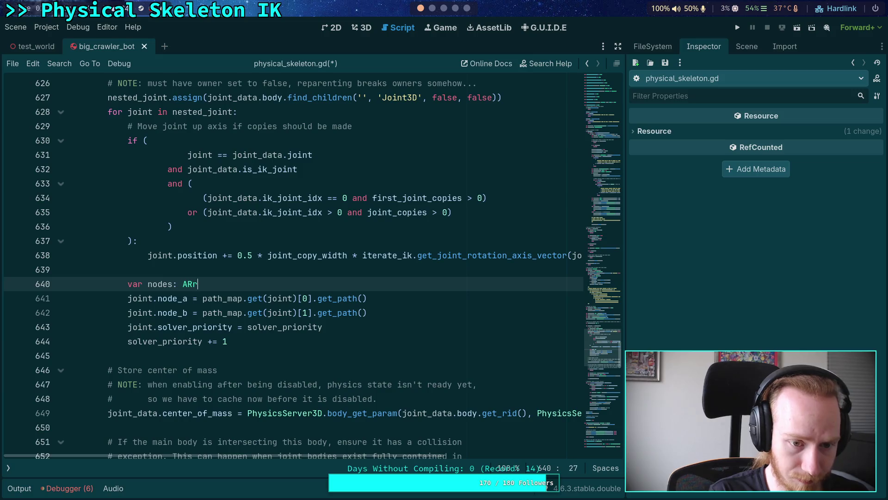
pyautogui.write('ay[Node]')
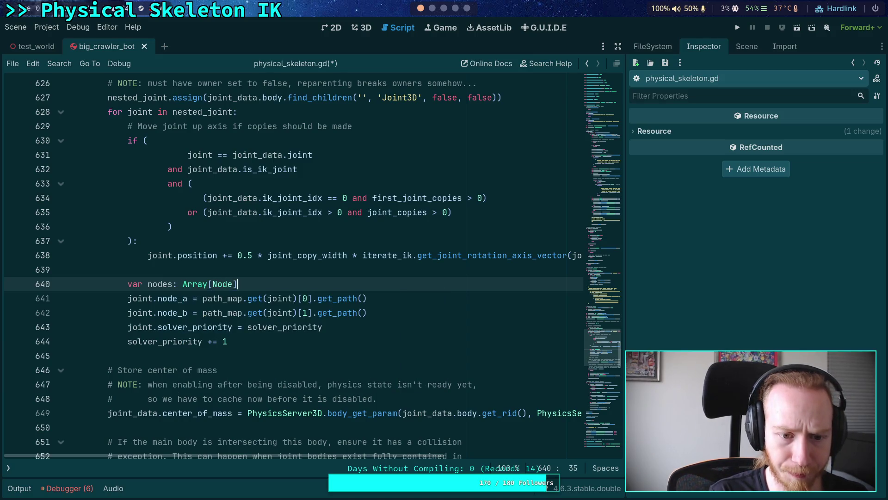
# Step: Rewrite the draft on line 640 as 'var node_list: Array[Node3D]'
pyautogui.press('BackSpace')
pyautogui.press('BackSpace')
pyautogui.press('BackSpace')
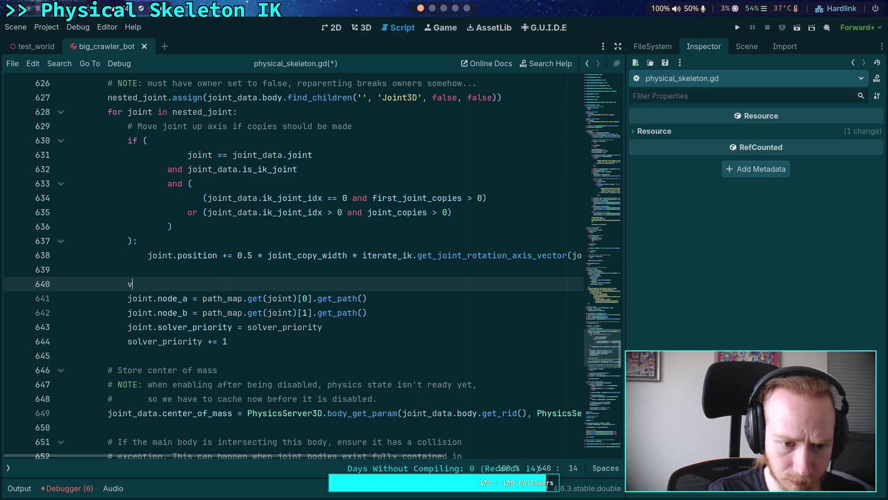
pyautogui.write('f path_ma')
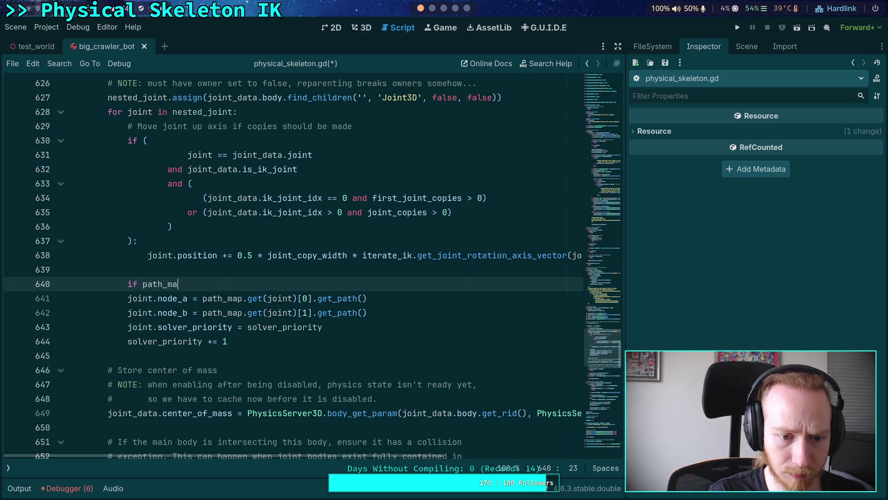
pyautogui.press('BackSpace')
pyautogui.press('BackSpace')
pyautogui.press('BackSpace')
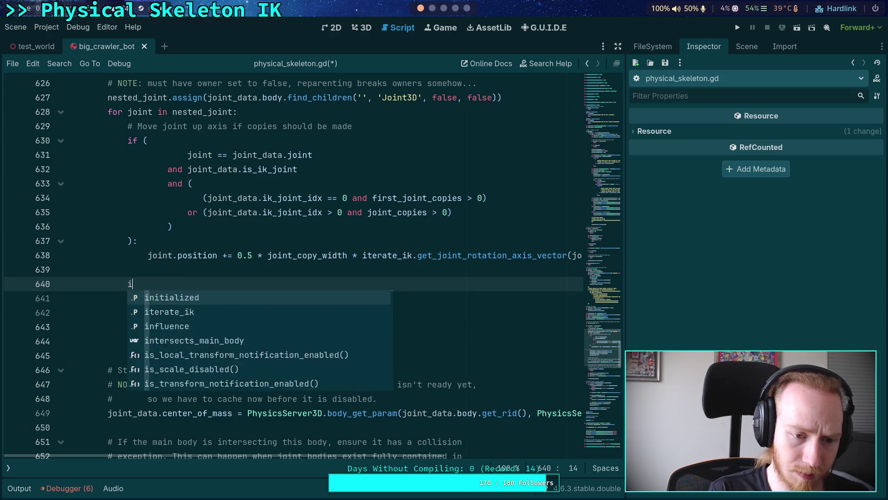
pyautogui.write('var nodes')
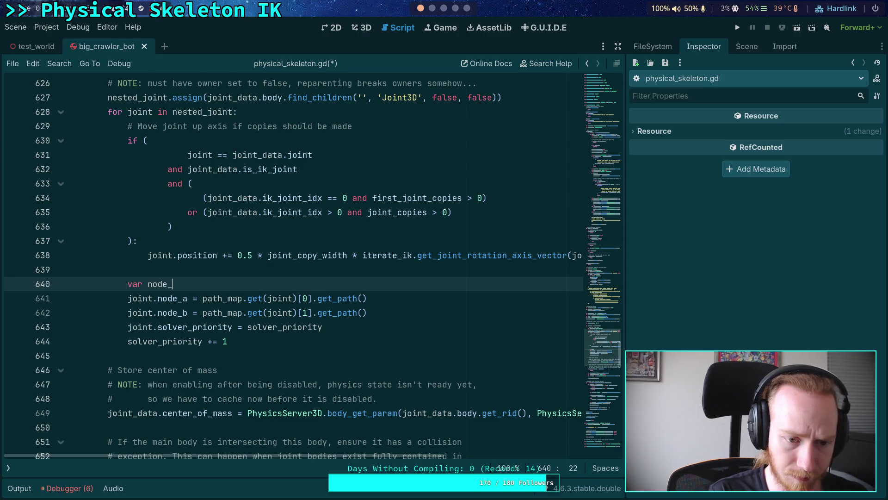
pyautogui.press('BackSpace')
pyautogui.write('pat')
pyautogui.press('BackSpace')
pyautogui.press('BackSpace')
pyautogui.press('BackSpace')
pyautogui.write('list: Array[Node')
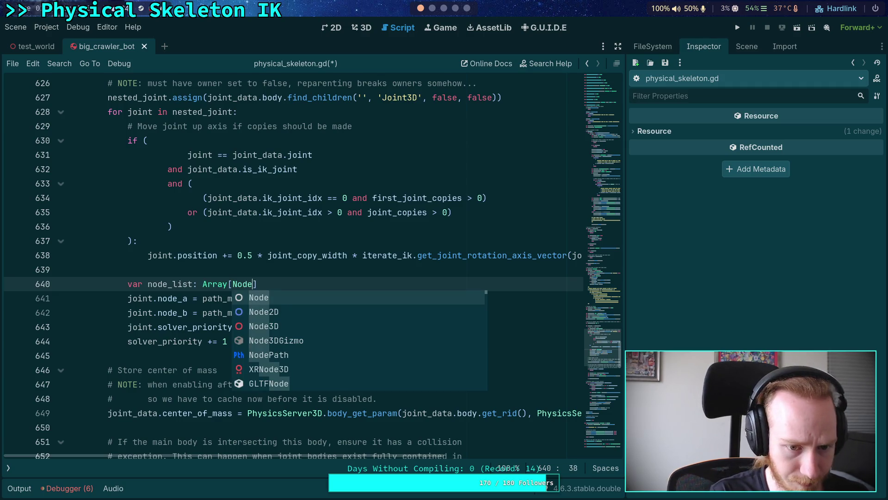
pyautogui.write('3D')
pyautogui.click(278, 257)
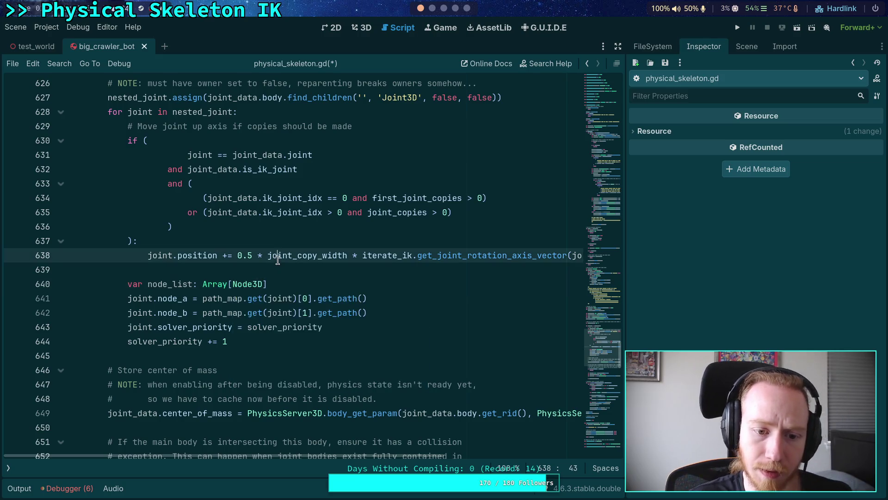
# Step: Check the mapping loop code to confirm the Node type of the path_map arrays
pyautogui.scroll(15, 278, 259)
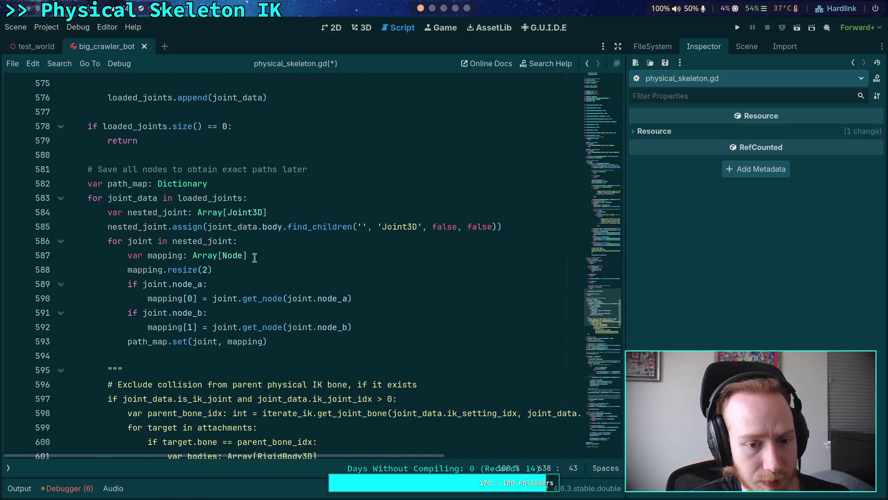
pyautogui.doubleClick(235, 255)
pyautogui.click(211, 313)
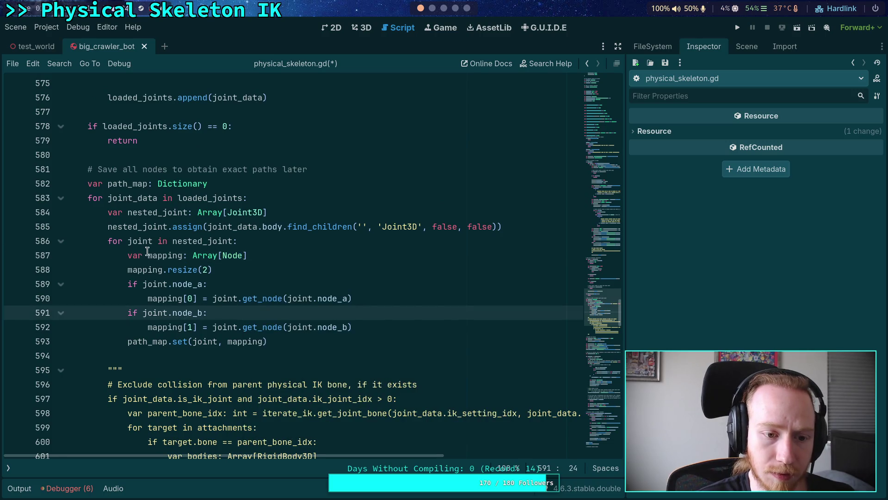
pyautogui.click(147, 251)
pyautogui.click(147, 284)
pyautogui.scroll(-3, 147, 283)
pyautogui.scroll(-15, 148, 284)
# Step: Make node_list an Array[Node] set to path_map.get(joint, []) and start an if on line 641
pyautogui.click(253, 240)
pyautogui.press('BackSpace')
pyautogui.press('End')
pyautogui.write('path_mat')
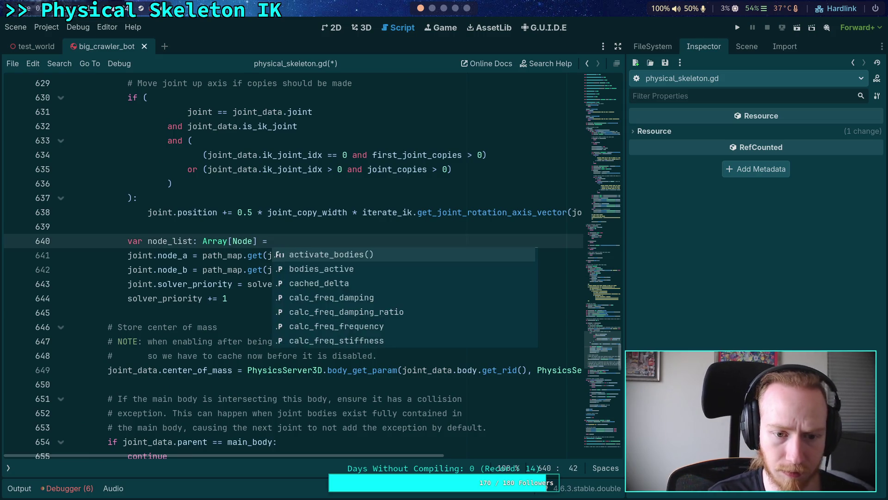
pyautogui.write('.get(joint')
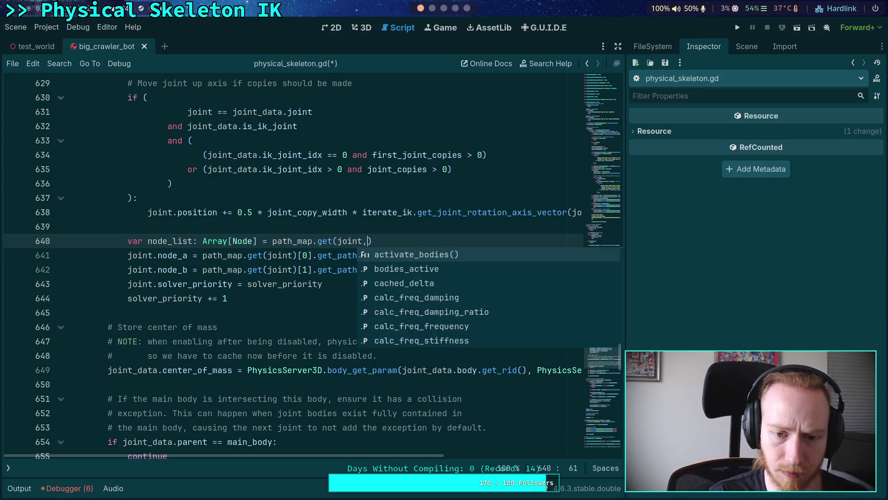
pyautogui.write(',')
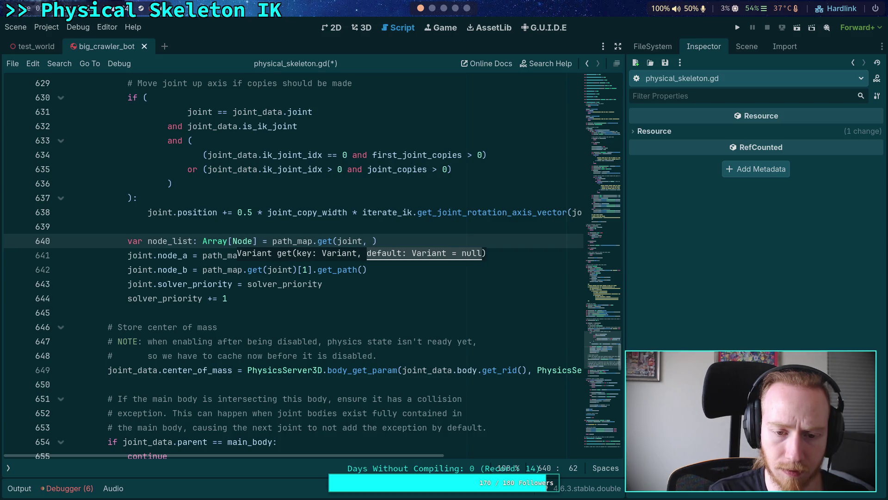
pyautogui.write(' []')
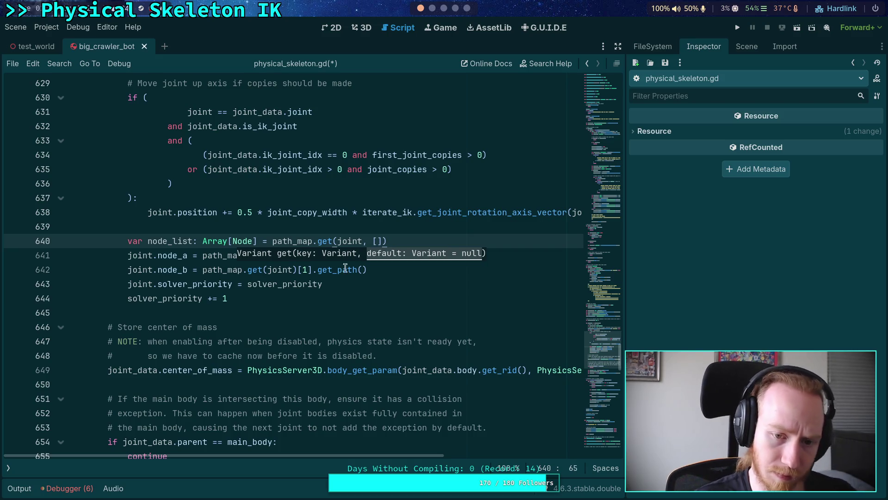
pyautogui.press('Return')
pyautogui.write('if')
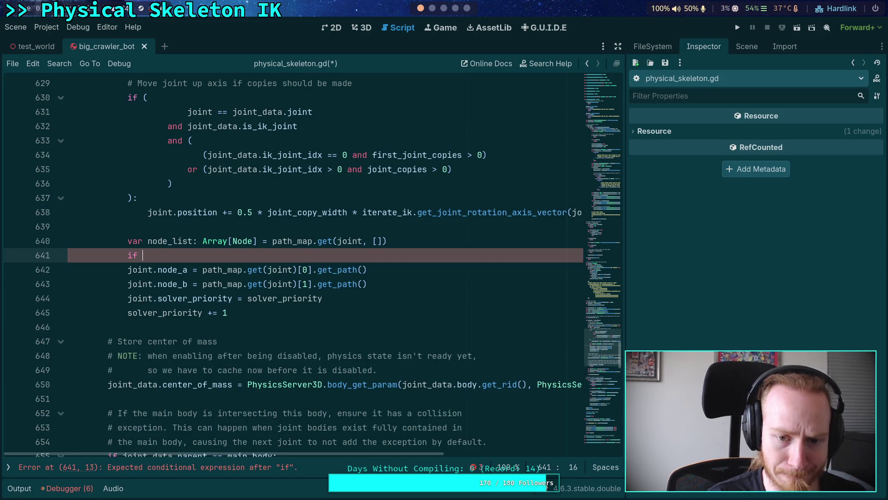
# Step: Change the get() default to [null, null] and write the condition 'if node_list[0]:'
pyautogui.click(380, 241)
pyautogui.write('null, nul')
pyautogui.press('Return')
pyautogui.click(308, 254)
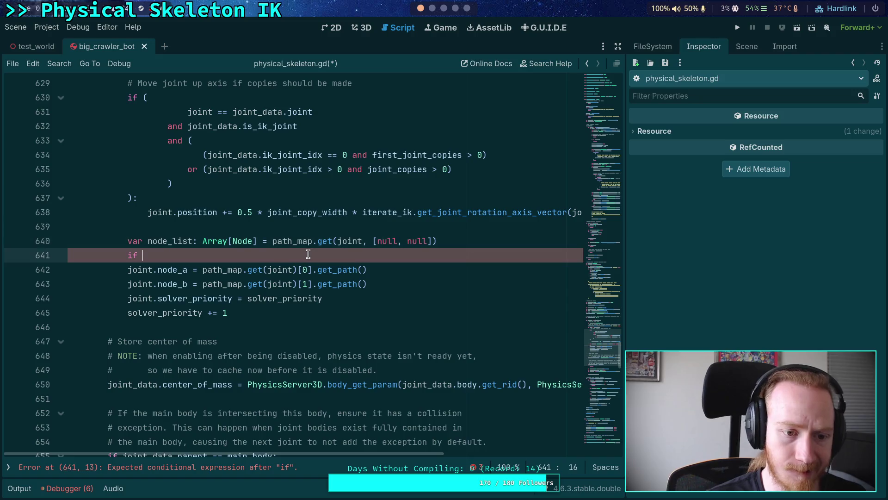
pyautogui.write('node_list[0]')
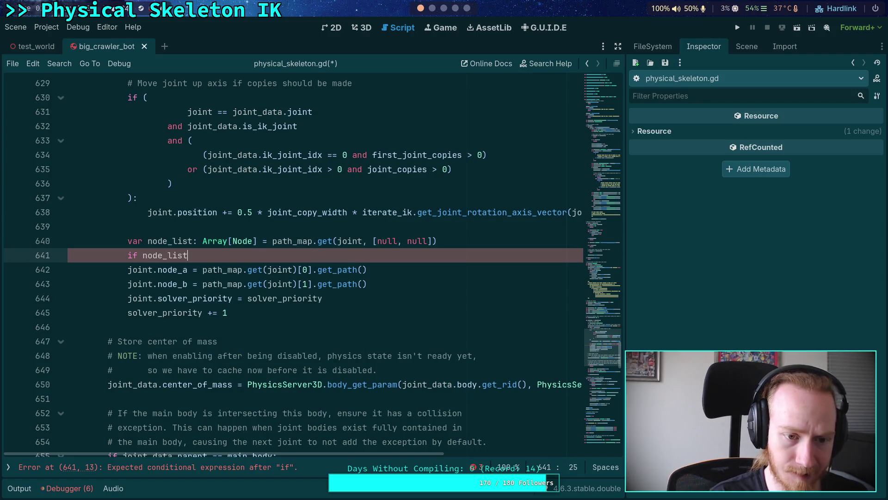
pyautogui.write(':')
pyautogui.press('Return')
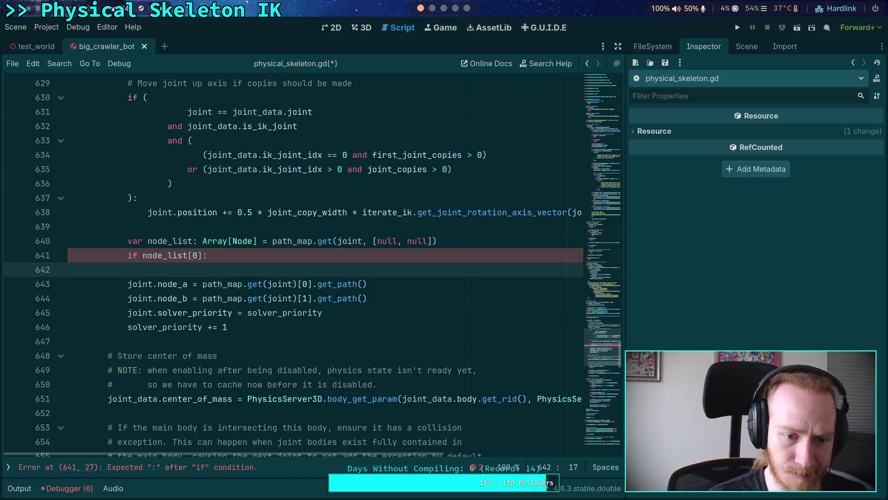
# Step: Move the node_a assignment into the if body, replacing path_map.get(joint) with node_list
pyautogui.click(127, 283)
pyautogui.moveTo(127, 284); pyautogui.dragTo(151, 268)
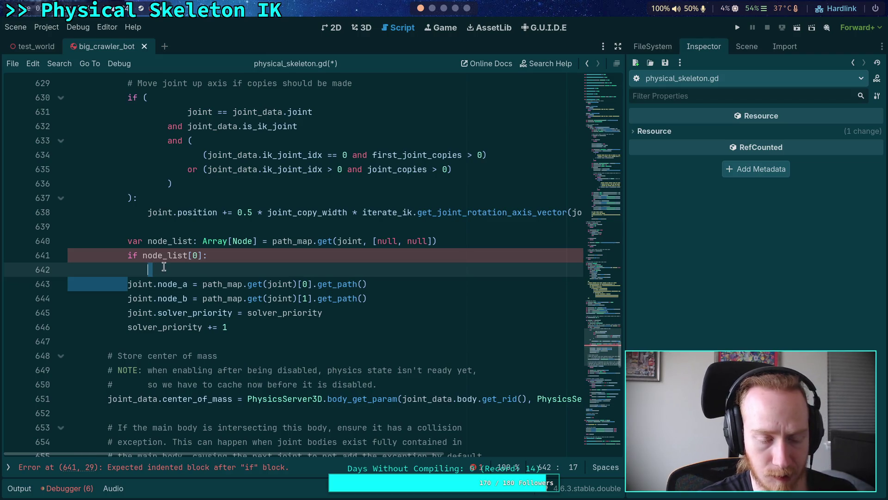
pyautogui.press('BackSpace')
pyautogui.moveTo(223, 270)
pyautogui.mouseDown()
pyautogui.moveTo(324, 270)
pyautogui.moveTo(316, 270)
pyautogui.mouseUp()
pyautogui.write('node_list')
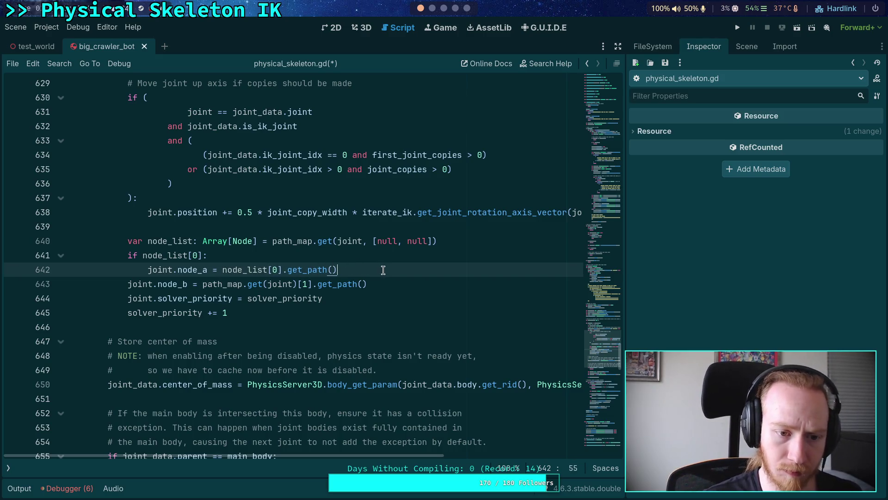
# Step: Guard the node_b assignment with 'if node_list[1]:' using node_list, and save physical_skeleton.gd
pyautogui.press('Return')
pyautogui.write('if no')
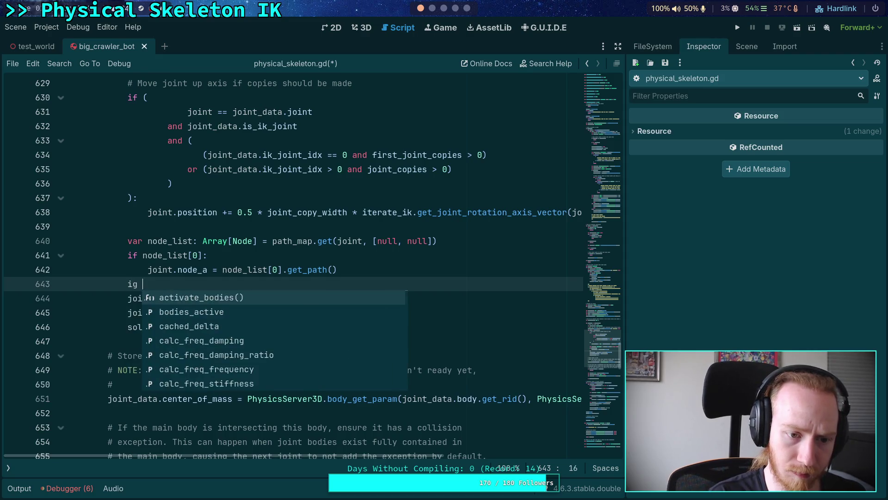
pyautogui.write('de_list[1]:')
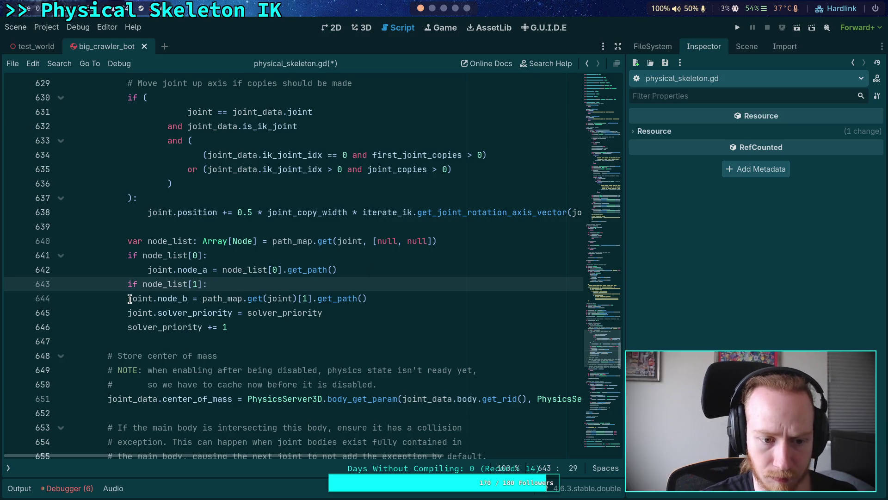
pyautogui.click(130, 298)
pyautogui.press('Tab')
pyautogui.moveTo(222, 299); pyautogui.dragTo(319, 299)
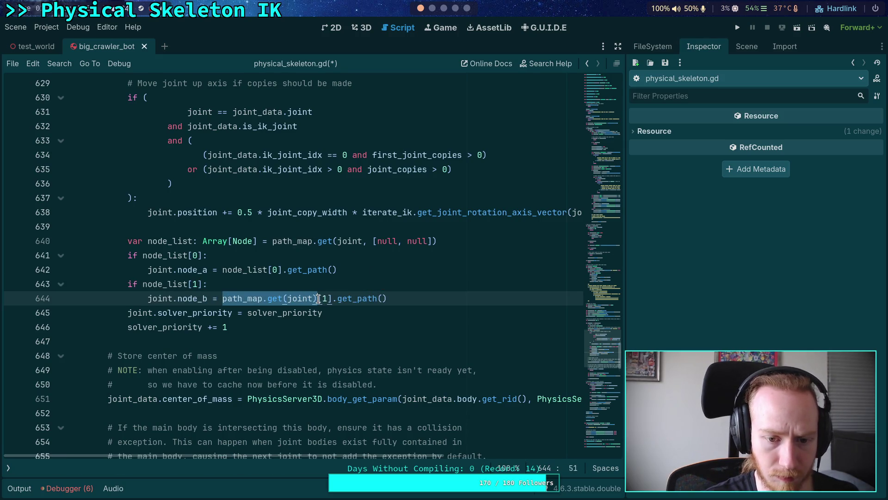
pyautogui.write('node-lis')
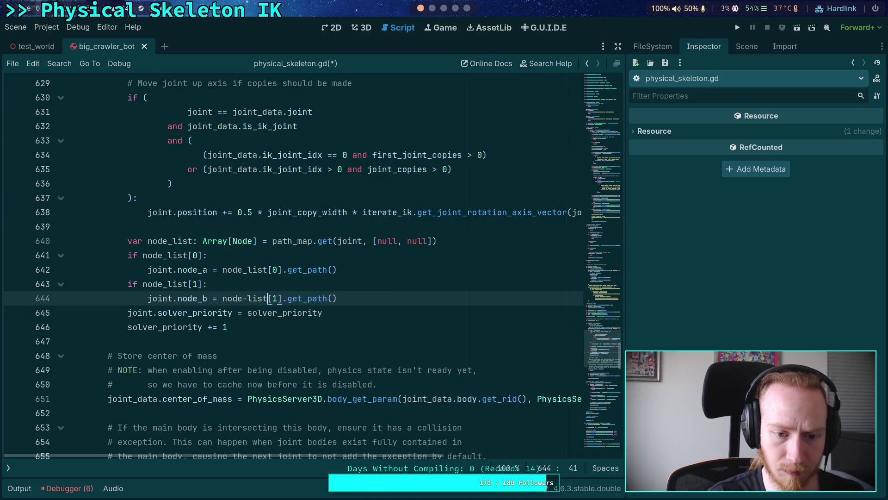
pyautogui.press('BackSpace')
pyautogui.press('BackSpace')
pyautogui.write('_l')
pyautogui.press('Return')
pyautogui.hotkey('ctrl', 's')
pyautogui.click(325, 330)
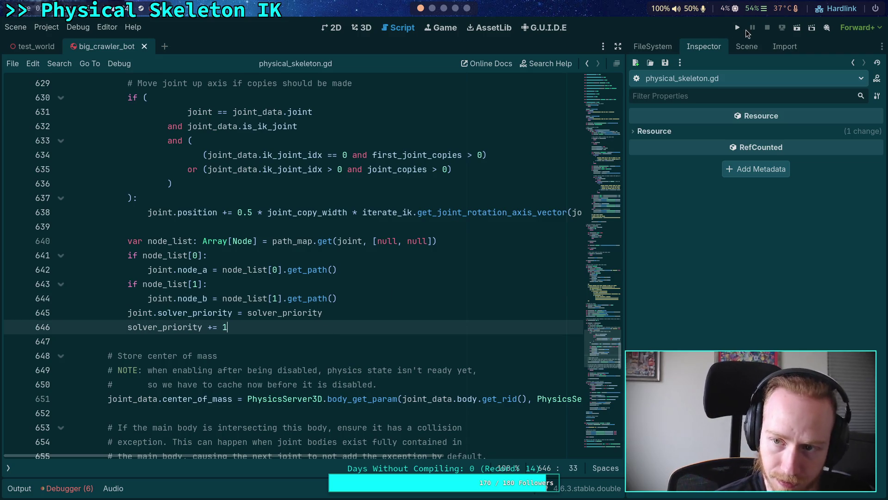
pyautogui.click(9, 466)
# Step: Open beam_joint.gd and locate the distance joint setup after add_sibling
pyautogui.click(42, 109)
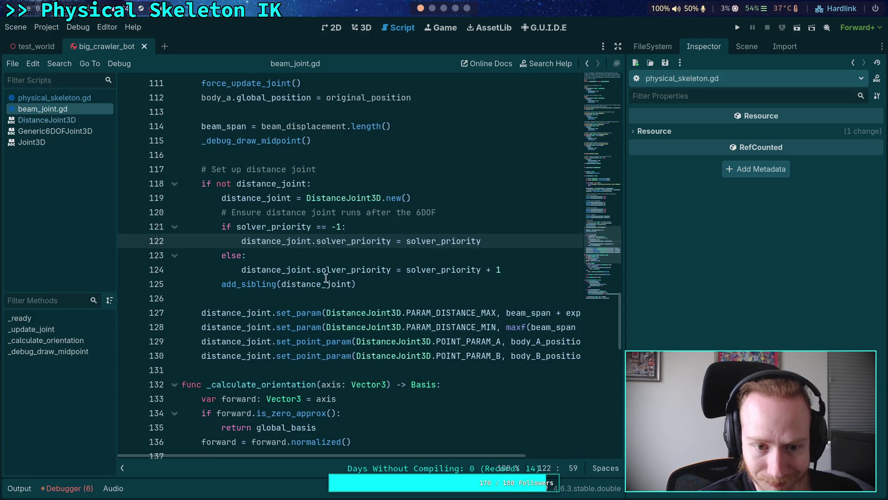
pyautogui.scroll(1, 414, 297)
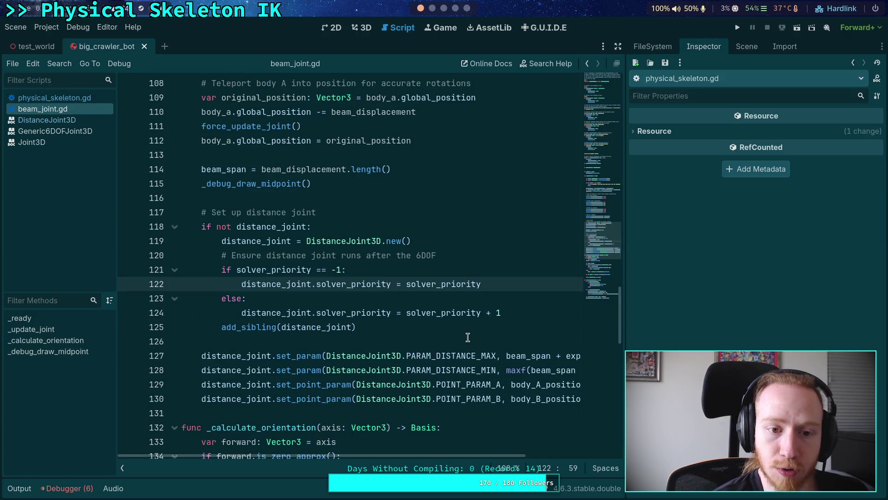
pyautogui.scroll(12, 467, 337)
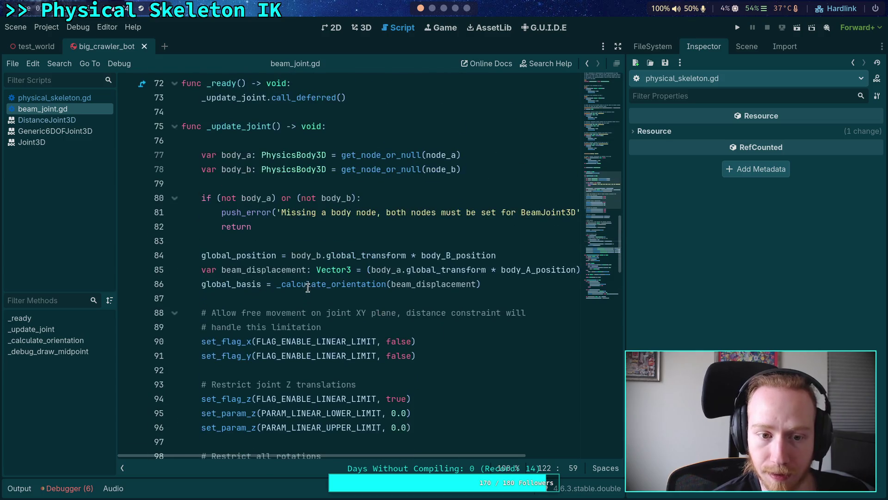
pyautogui.scroll(-4, 333, 298)
pyautogui.scroll(4, 333, 298)
pyautogui.doubleClick(236, 155)
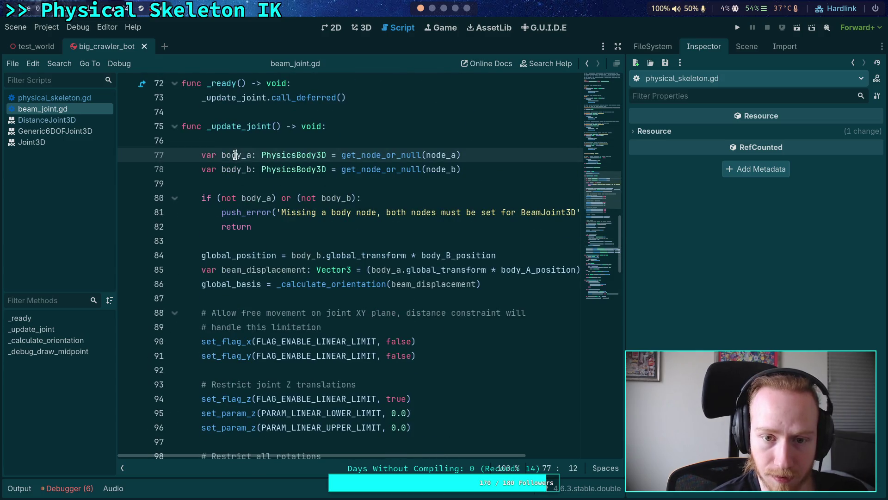
pyautogui.scroll(-12, 353, 289)
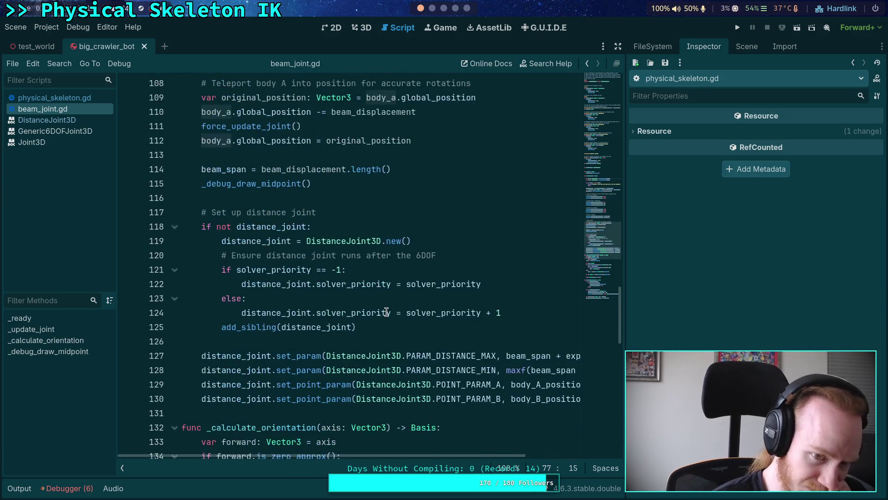
pyautogui.scroll(-1, 388, 319)
pyautogui.scroll(2, 319, 306)
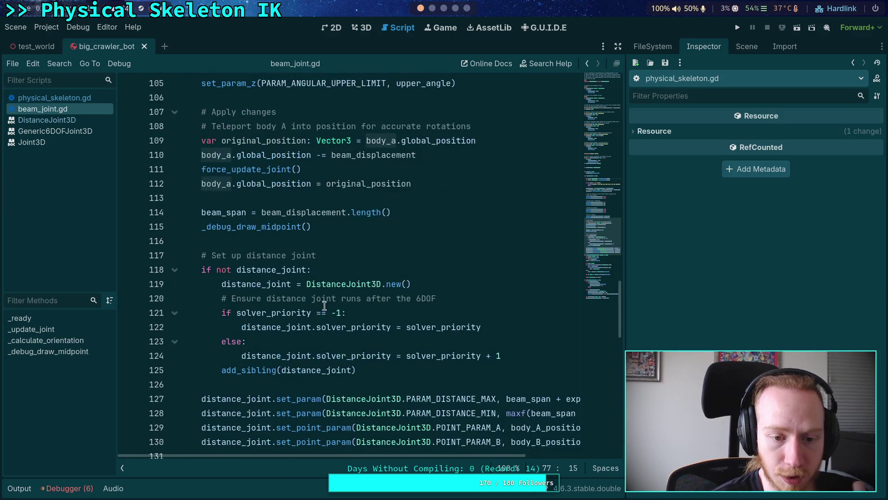
pyautogui.click(416, 377)
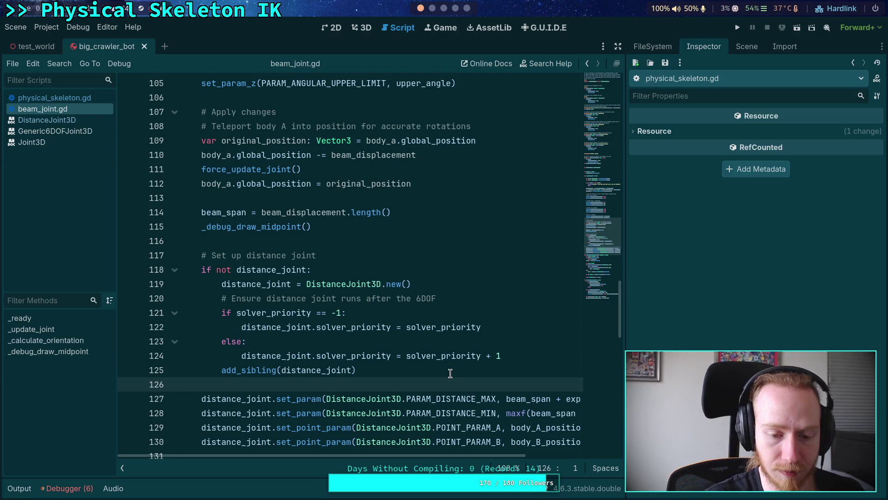
pyautogui.scroll(-3, 414, 398)
pyautogui.click(301, 327)
pyautogui.press('Return')
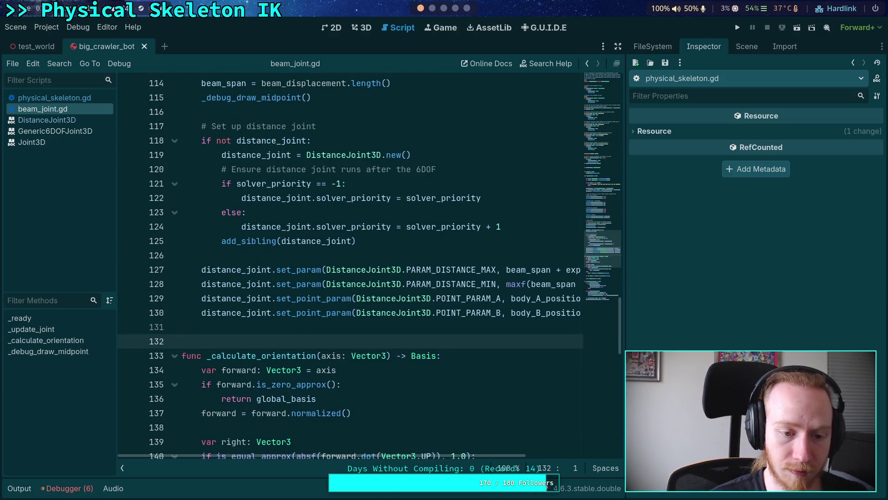
pyautogui.press('BackSpace')
# Step: Insert 'distance_joint.node_a = node_a' on a new line right after add_sibling
pyautogui.press('Up')
pyautogui.press('End')
pyautogui.press('Up')
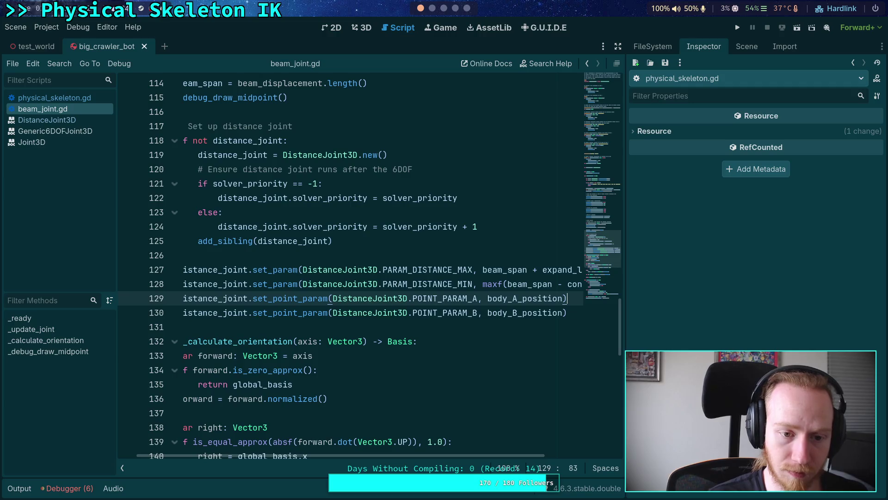
pyautogui.press('Up')
pyautogui.press('Up')
pyautogui.press('Up')
pyautogui.press('Down')
pyautogui.press('Return')
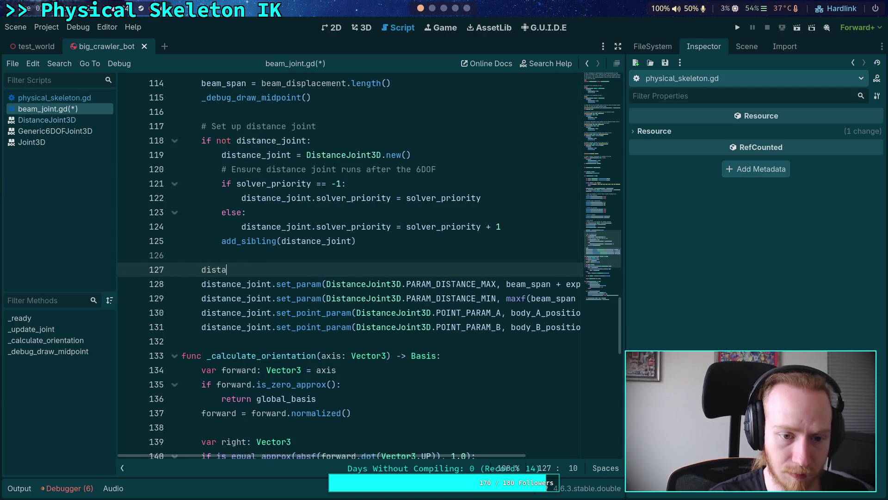
pyautogui.write('o')
pyautogui.press('Return')
pyautogui.press('BackSpace')
pyautogui.press('BackSpace')
pyautogui.press('BackSpace')
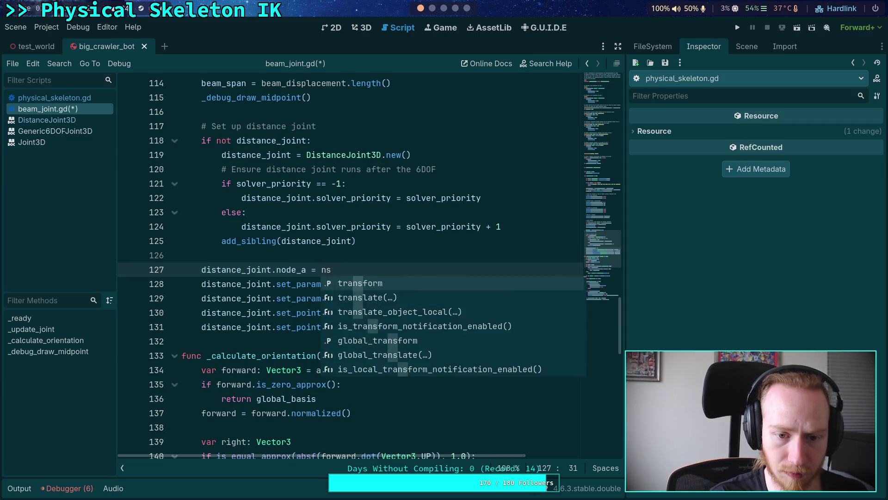
pyautogui.write('ode')
pyautogui.press('Return')
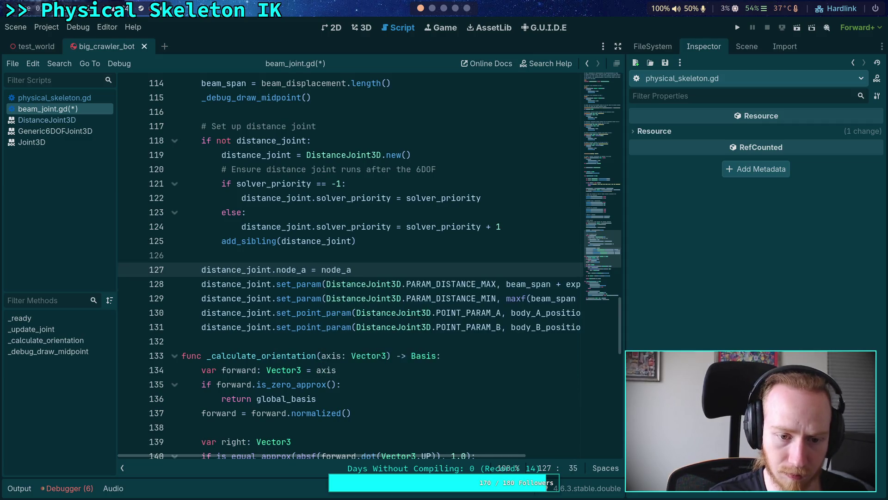
pyautogui.press('Return')
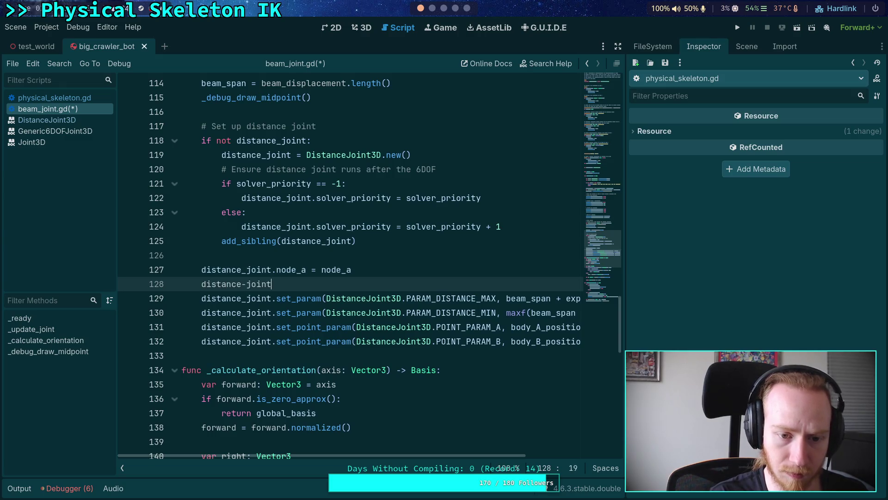
# Step: Add 'distance_joint.node_b = node_b' below it and save beam_joint.gd
pyautogui.press('BackSpace')
pyautogui.press('BackSpace')
pyautogui.press('BackSpace')
pyautogui.write('_j')
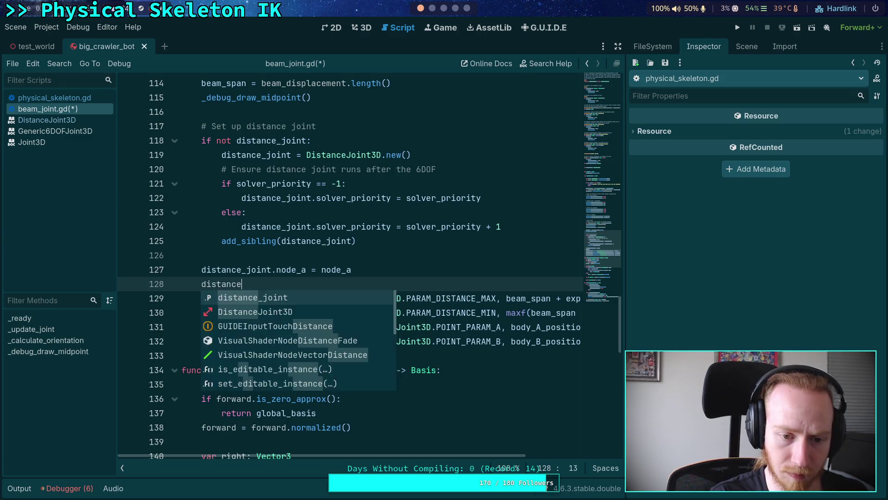
pyautogui.press('Return')
pyautogui.write('.node')
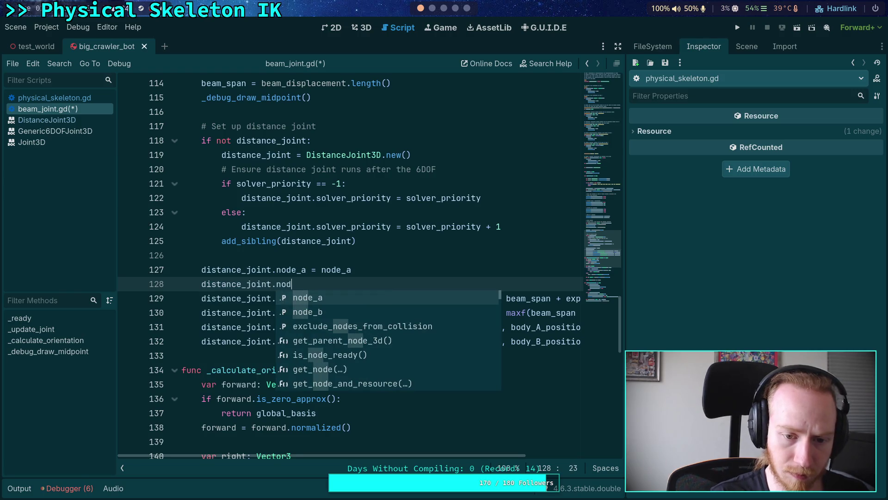
pyautogui.write('_b = node_b')
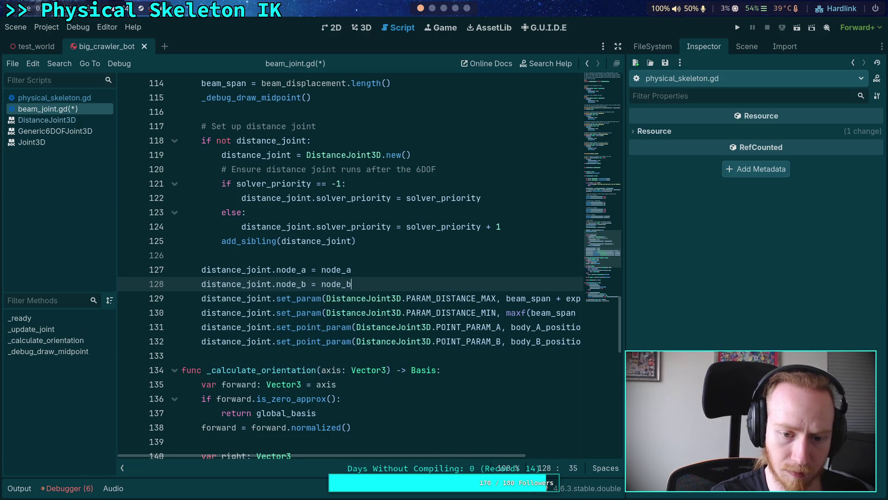
pyautogui.hotkey('ctrl', 's')
pyautogui.click(391, 269)
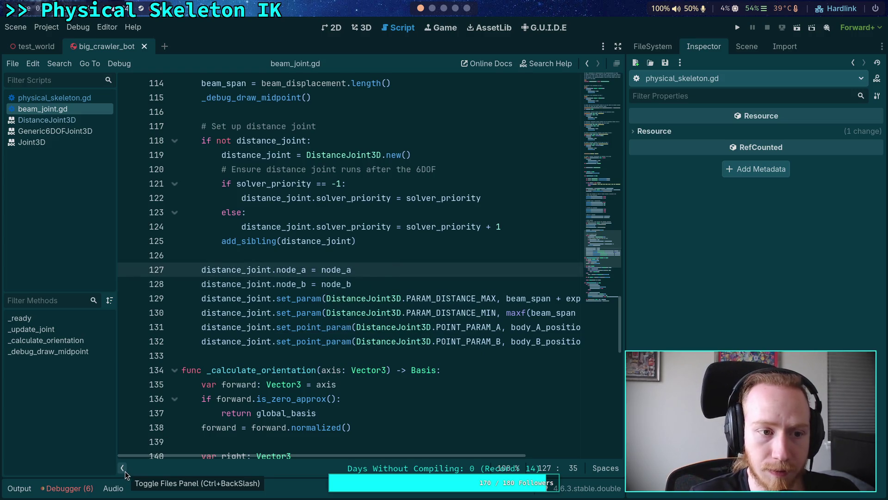
pyautogui.moveTo(625, 259); pyautogui.dragTo(655, 185)
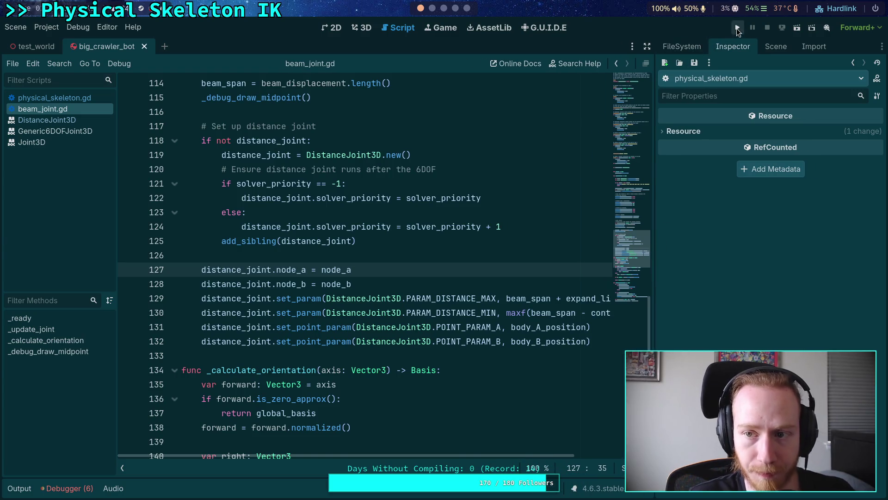
# Step: Run the project and select the live beam joint under World > FR_Tarsus_Body in the Remote tree
pyautogui.click(737, 29)
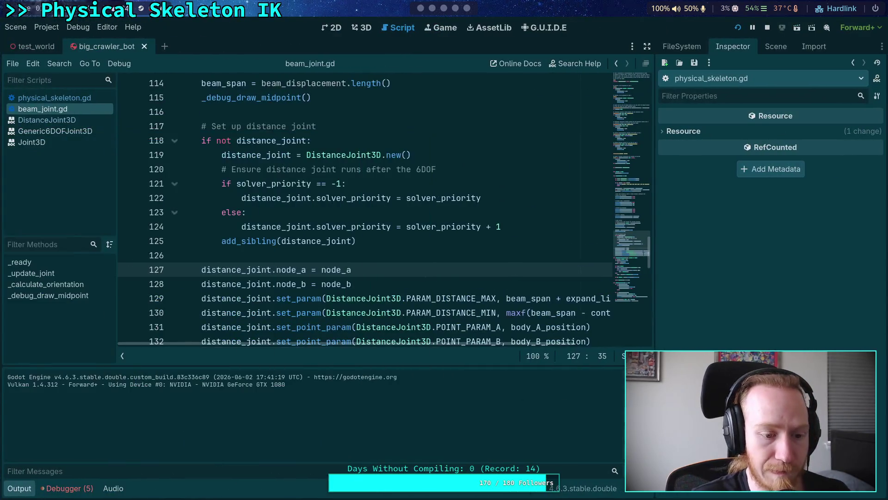
pyautogui.click(774, 46)
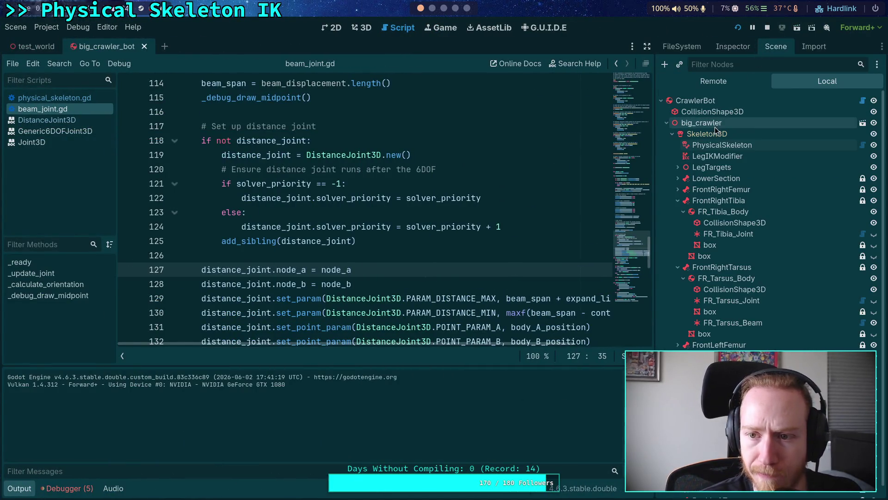
pyautogui.click(714, 81)
pyautogui.click(666, 145)
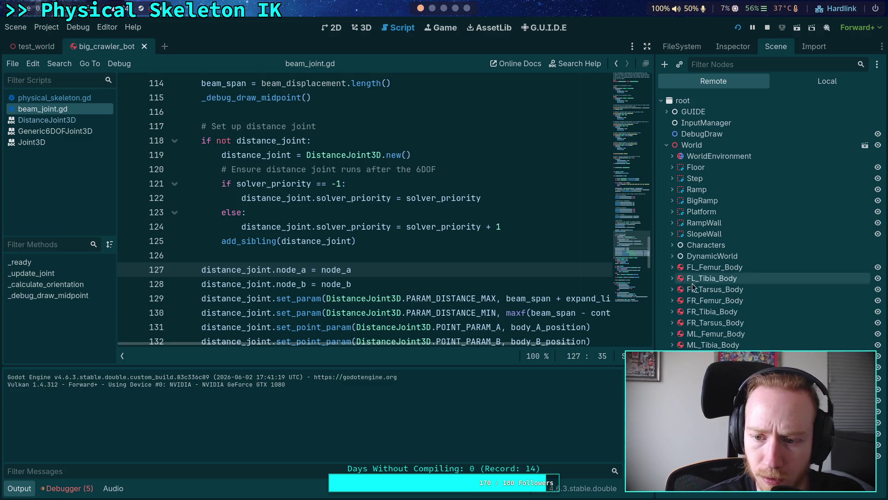
pyautogui.click(673, 323)
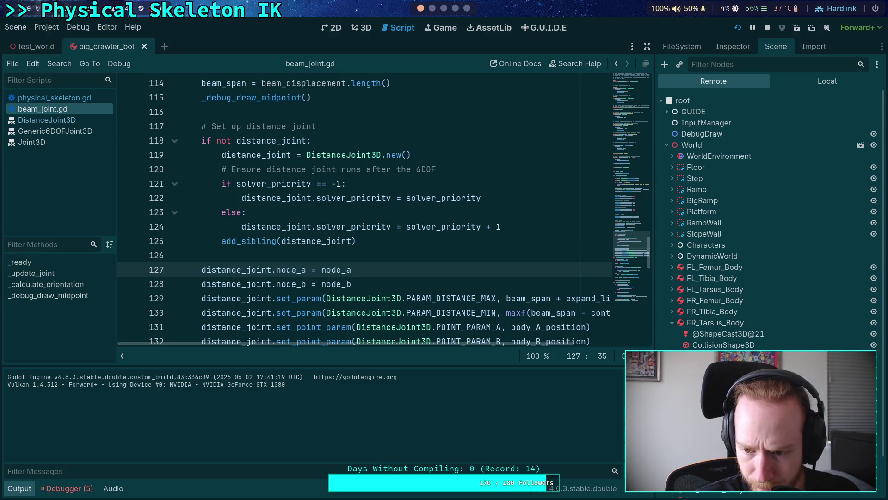
pyautogui.moveTo(654, 268); pyautogui.dragTo(585, 269)
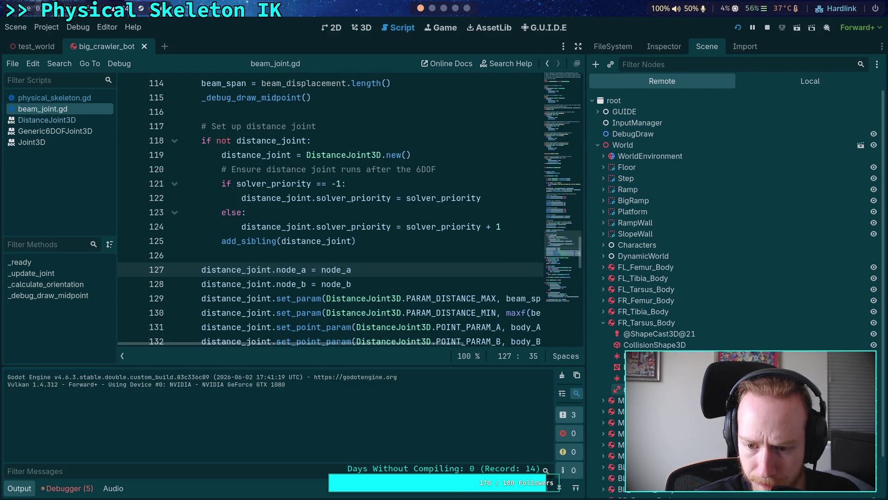
pyautogui.click(657, 378)
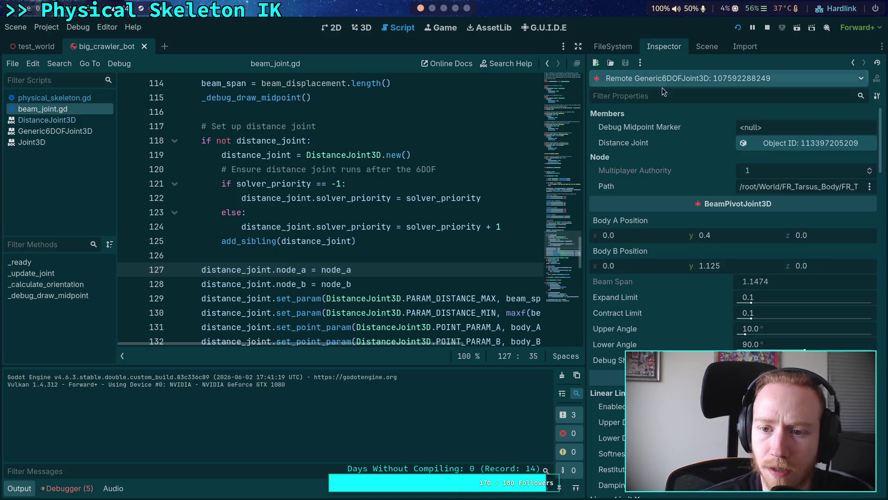
# Step: Scroll through the live Generic6DOFJoint3D limits (angular Z 10° and -90°), then return to the Scene tree
pyautogui.scroll(-5, 624, 341)
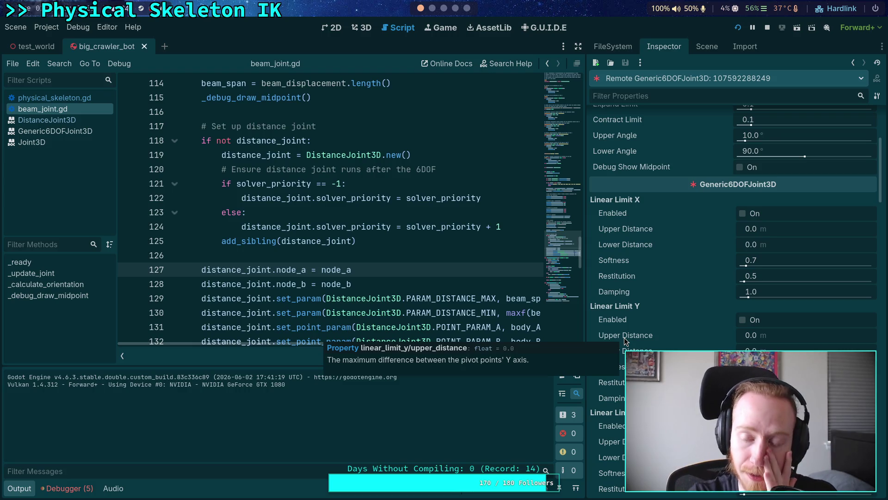
pyautogui.scroll(-3, 660, 334)
pyautogui.scroll(-4, 664, 315)
pyautogui.scroll(-5, 668, 304)
pyautogui.scroll(-9, 669, 291)
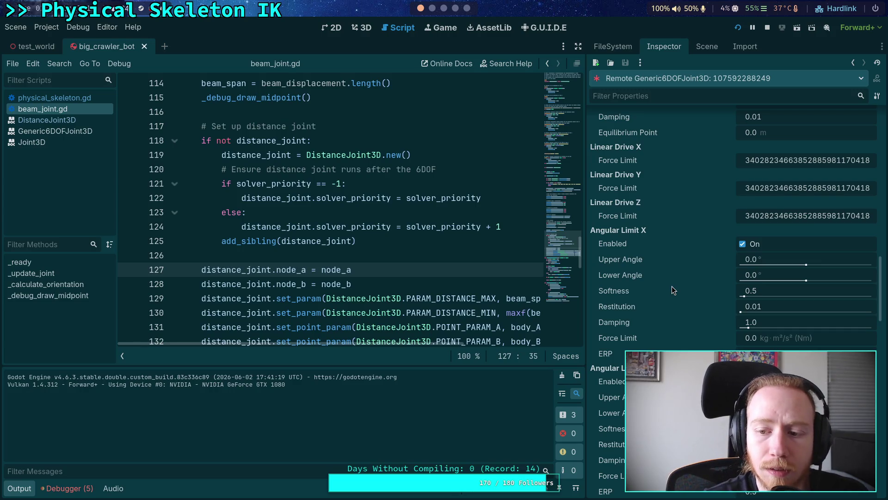
pyautogui.scroll(-5, 671, 286)
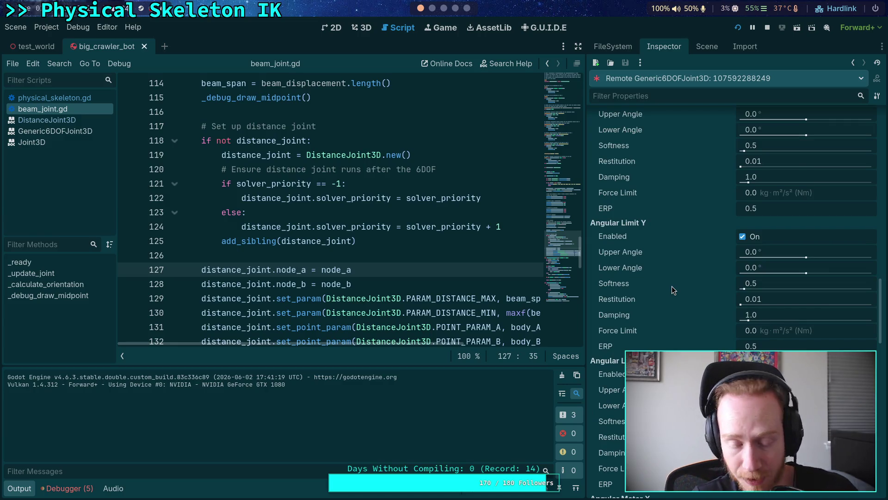
pyautogui.scroll(-3, 681, 301)
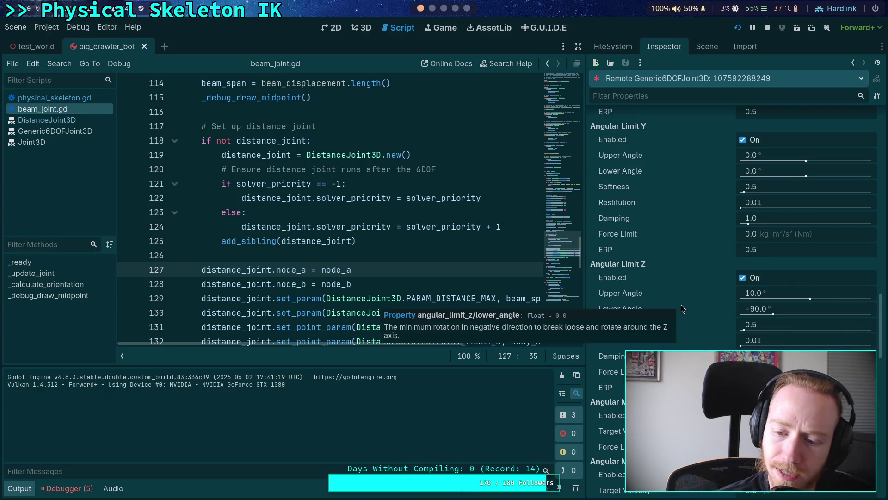
pyautogui.scroll(-3, 681, 305)
pyautogui.scroll(-6, 681, 304)
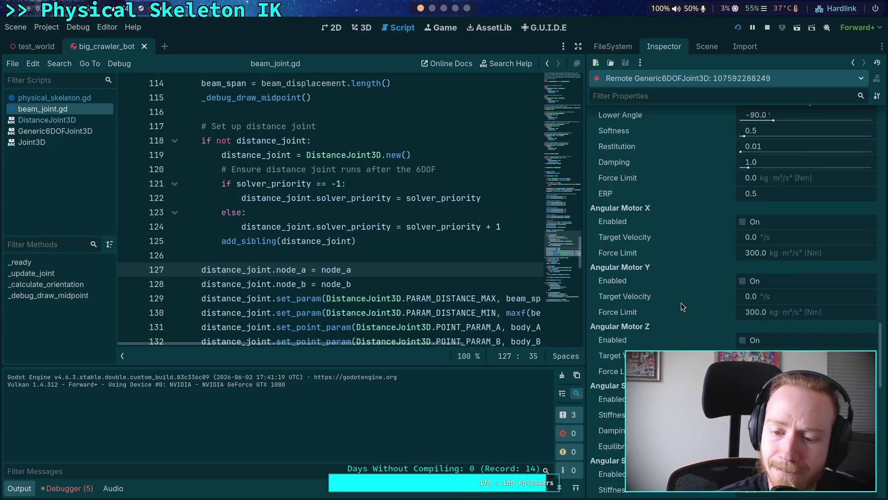
pyautogui.scroll(-6, 681, 302)
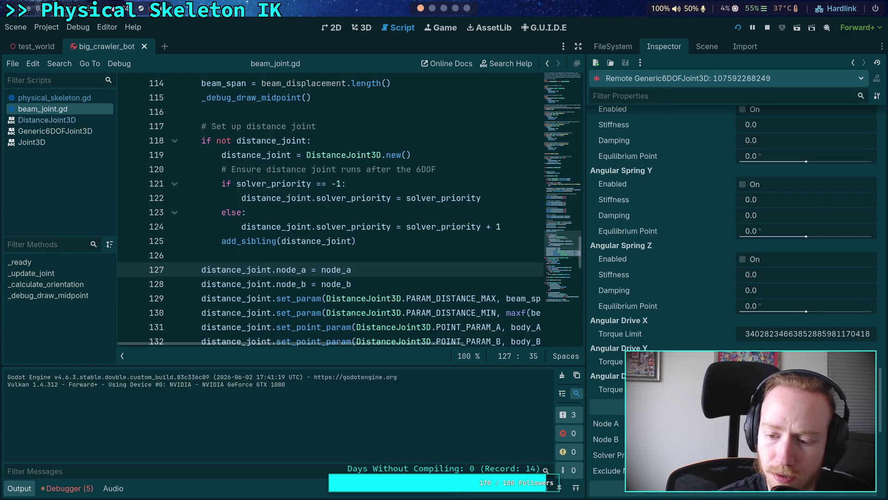
pyautogui.click(707, 46)
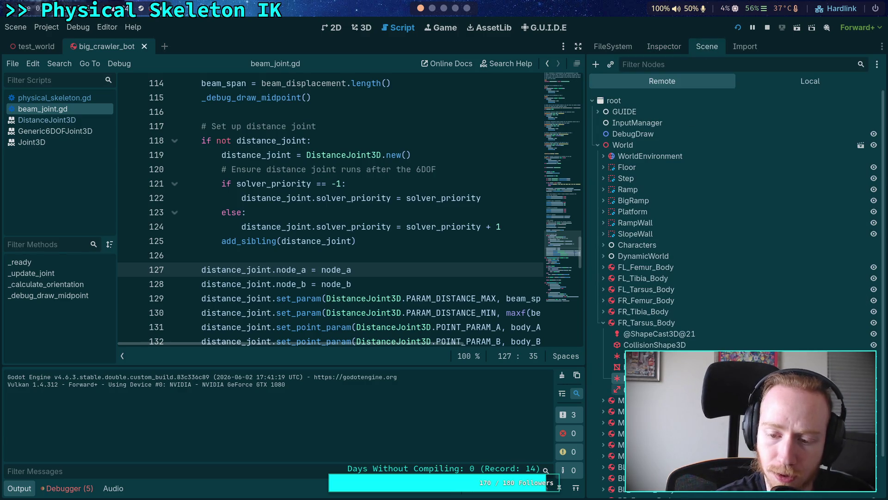
# Step: Inspect the live DistanceJoint3D, with distance limits 1.0474–1.2474 m, then stop the game
pyautogui.click(648, 389)
pyautogui.click(664, 47)
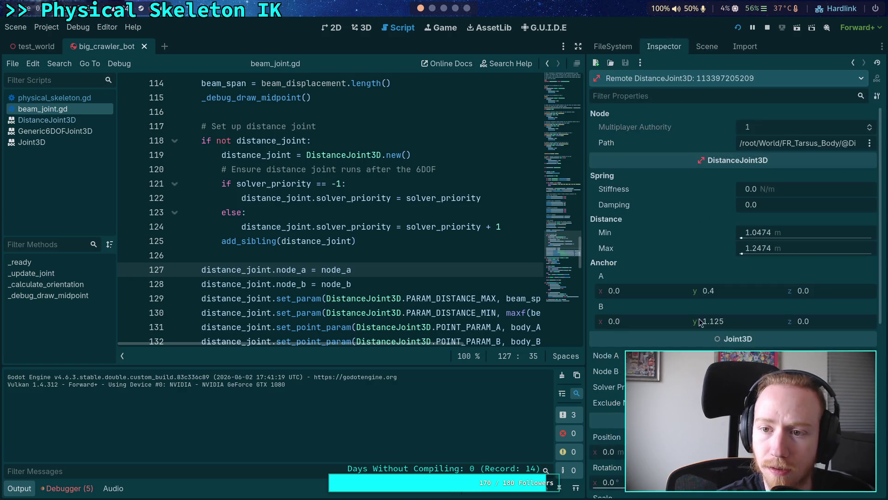
pyautogui.scroll(-5, 692, 340)
pyautogui.scroll(-4, 678, 340)
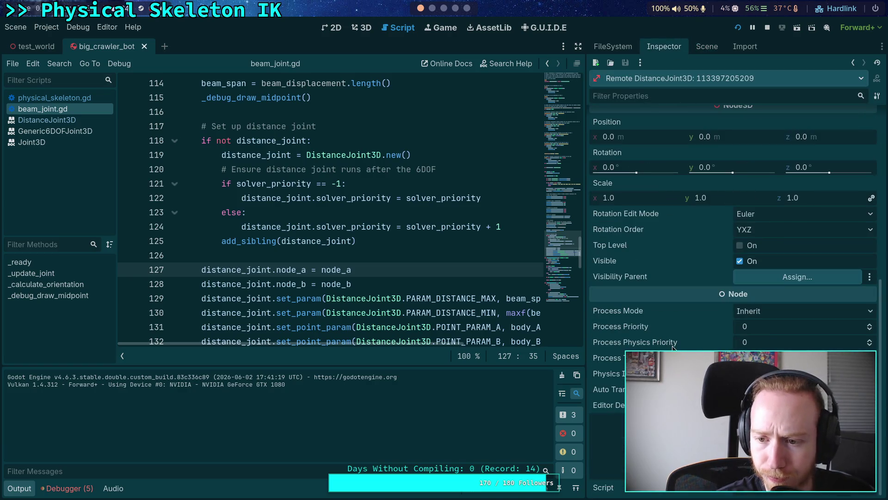
pyautogui.scroll(4, 673, 347)
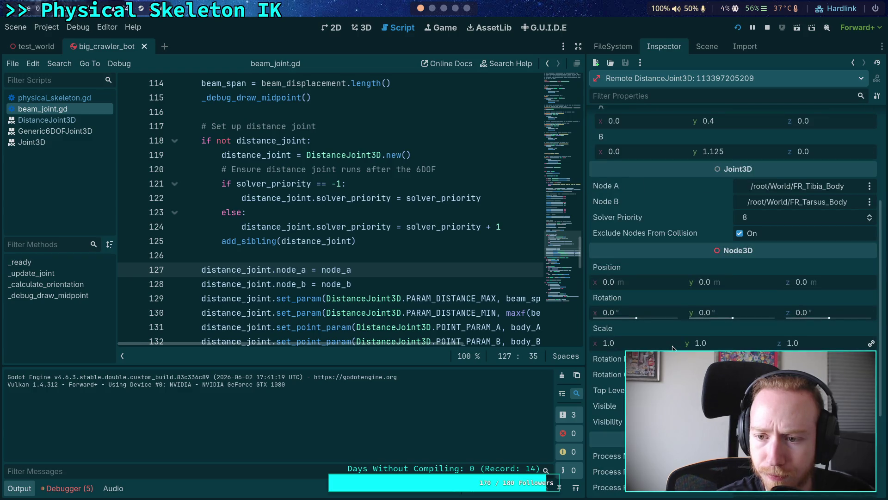
pyautogui.scroll(3, 673, 348)
pyautogui.scroll(2, 674, 348)
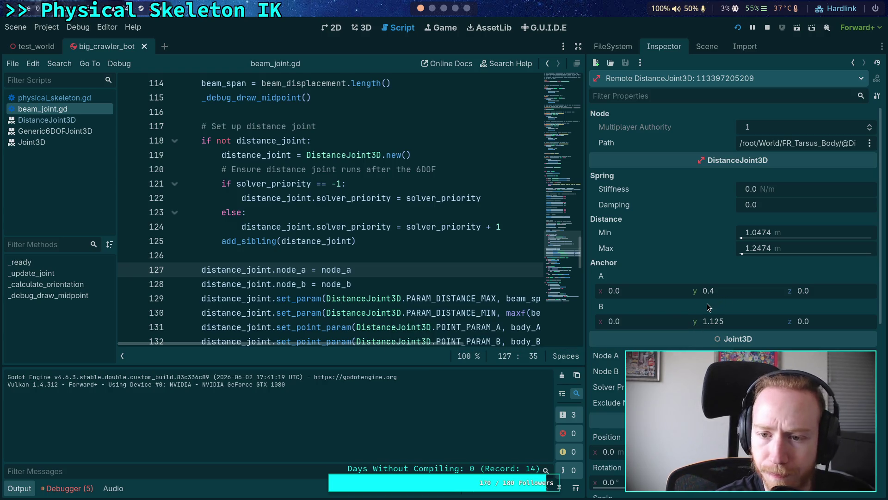
pyautogui.scroll(-6, 705, 304)
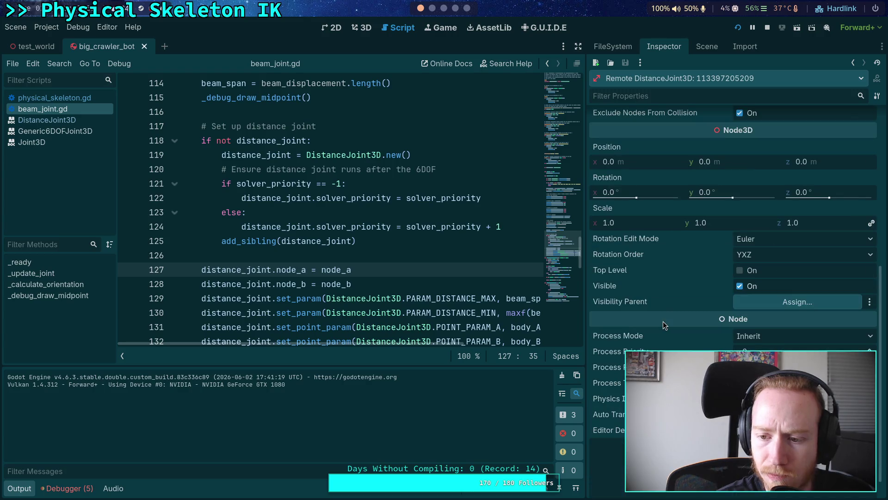
pyautogui.scroll(6, 662, 321)
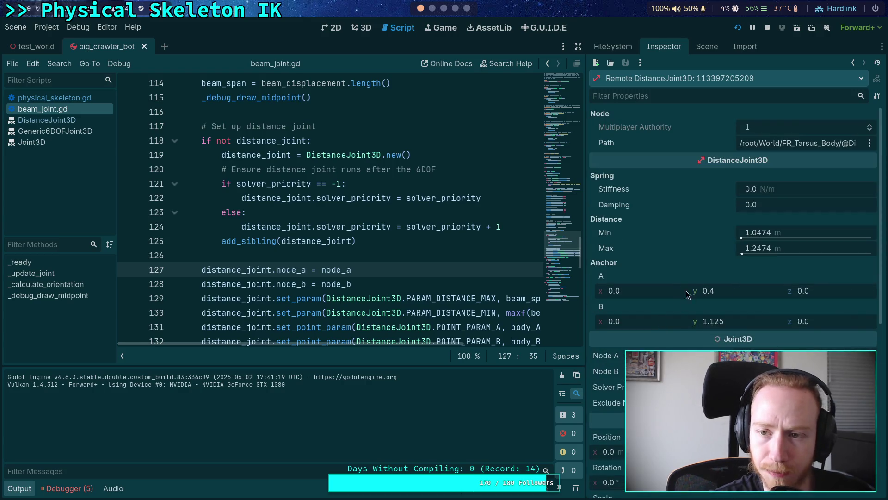
pyautogui.click(768, 27)
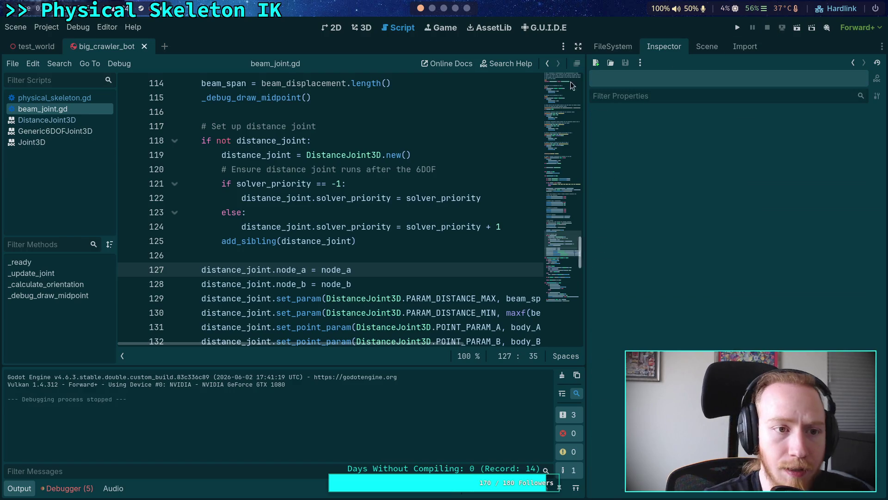
# Step: Filter the Scene tree by 'box', make all box nodes visible, and run the project
pyautogui.click(708, 46)
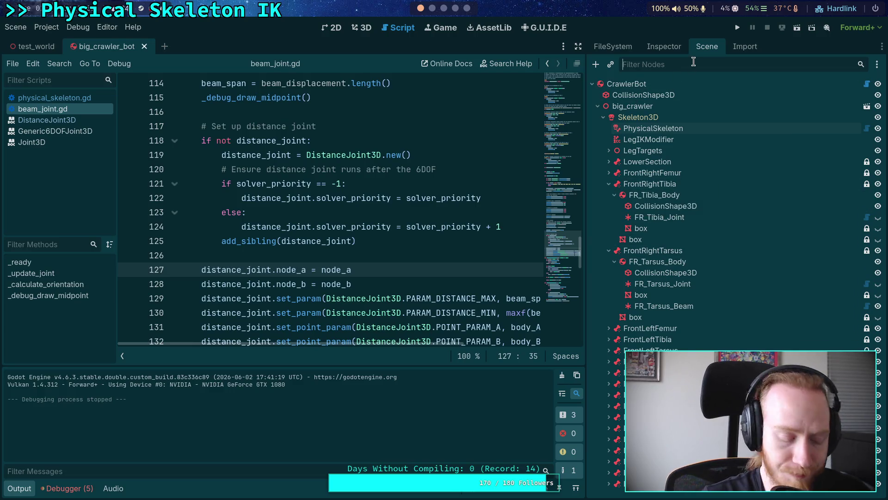
pyautogui.click(694, 64)
pyautogui.write('box')
pyautogui.click(614, 84)
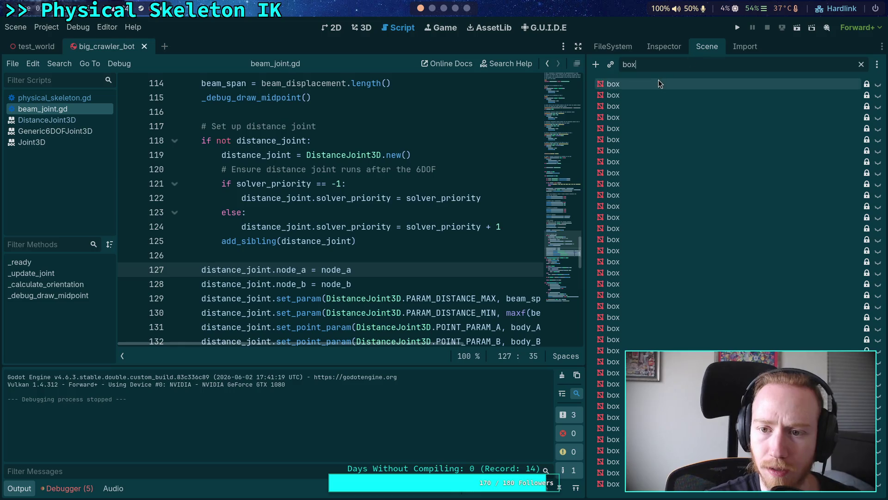
pyautogui.keyDown('shift'); pyautogui.click(614, 484); pyautogui.keyUp('shift')
pyautogui.click(878, 483)
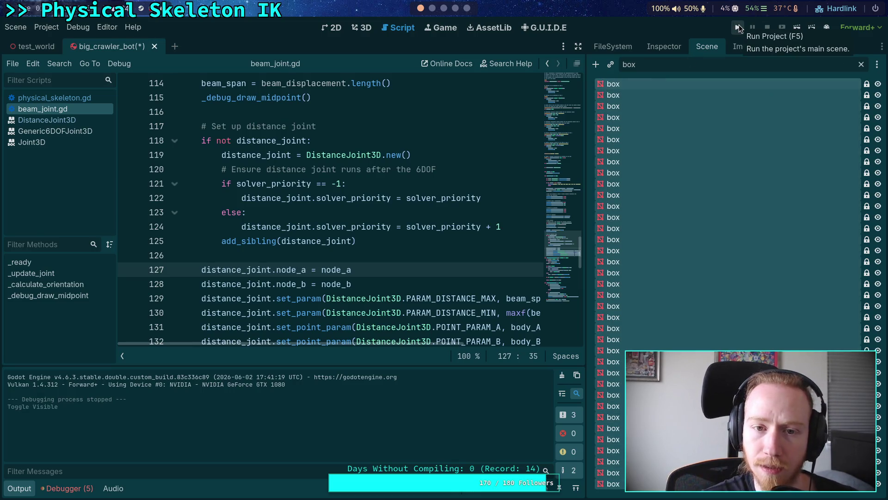
pyautogui.click(739, 27)
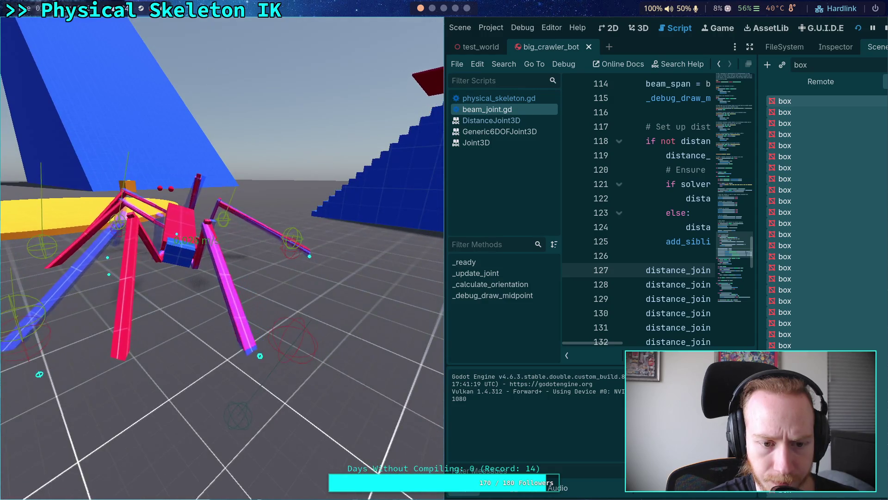
# Step: Stop the game after watching the crawler bot walk on its jointed legs
pyautogui.click(885, 27)
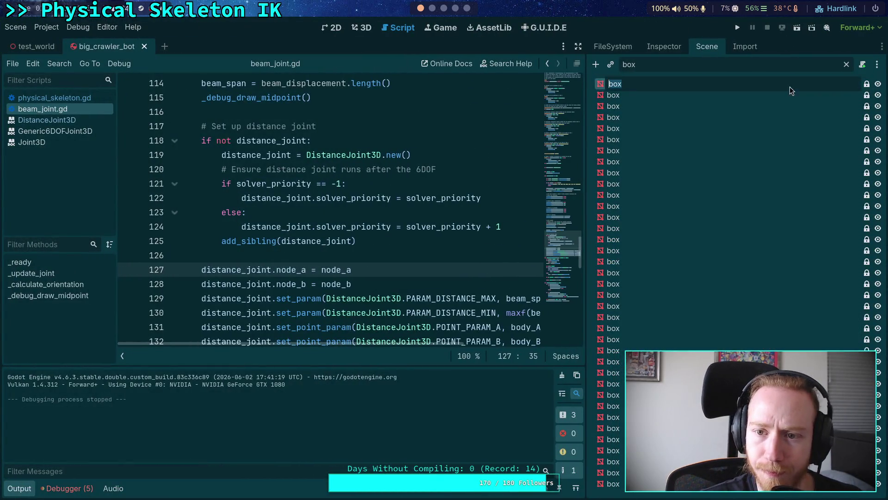
# Step: Clear the 'box' filter and switch to the 3D view looking down on the crawler
pyautogui.click(808, 65)
pyautogui.click(847, 65)
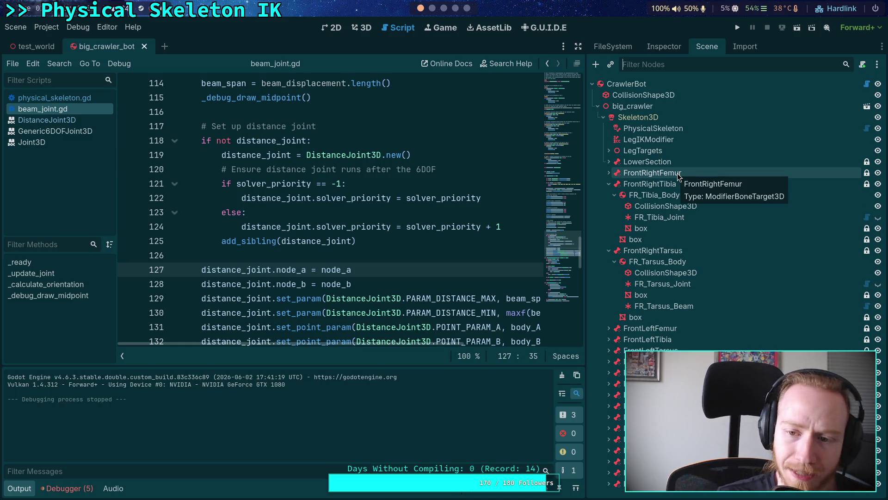
pyautogui.hotkey('ctrl', 'F2')
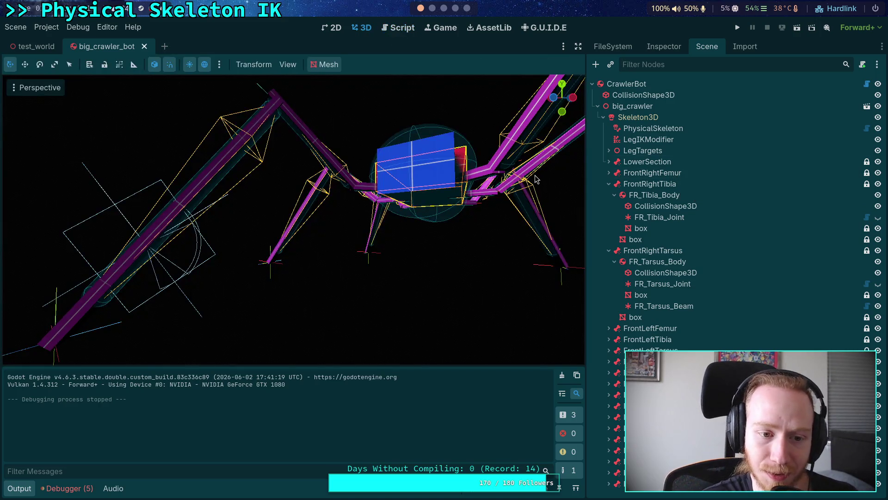
pyautogui.moveTo(536, 180)
pyautogui.mouseDown()
pyautogui.moveTo(509, 194)
pyautogui.moveTo(481, 232)
pyautogui.moveTo(435, 212)
pyautogui.moveTo(417, 218)
pyautogui.mouseUp()
# Step: Jump from the Debugger's 'Missing a body node' error to beam_joint.gd line 81
pyautogui.click(67, 488)
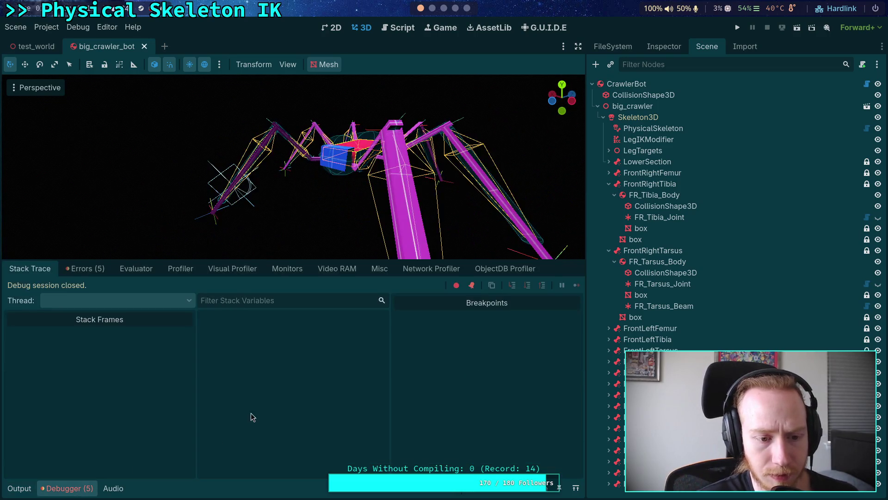
pyautogui.click(85, 268)
pyautogui.moveTo(305, 329)
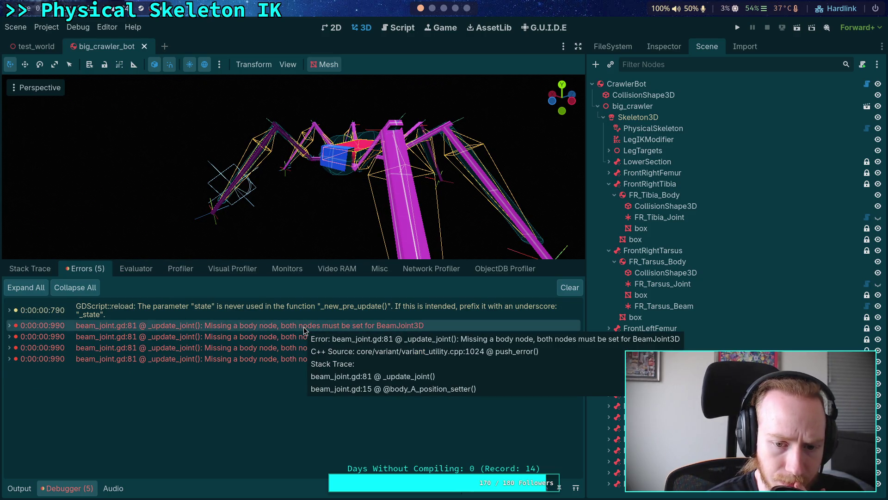
pyautogui.doubleClick(304, 326)
pyautogui.scroll(1, 405, 198)
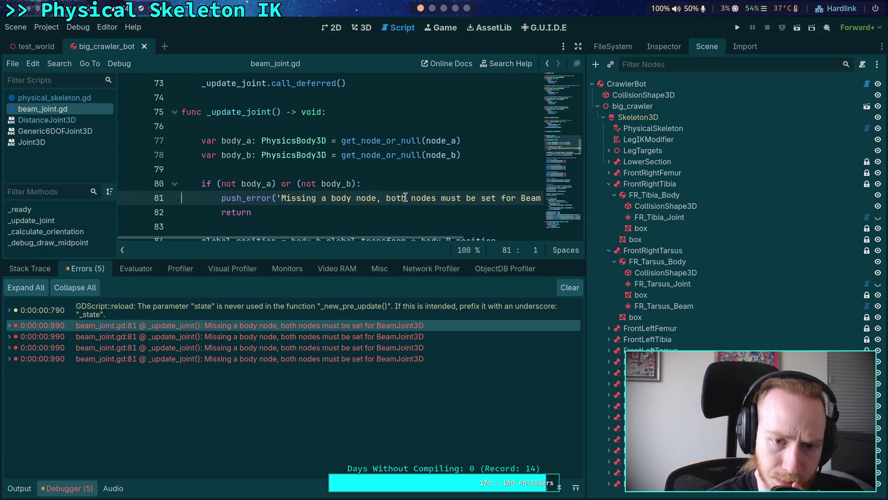
# Step: Start an 'if not' guard line at the top of _update_joint
pyautogui.scroll(1, 295, 165)
pyautogui.scroll(1, 295, 165)
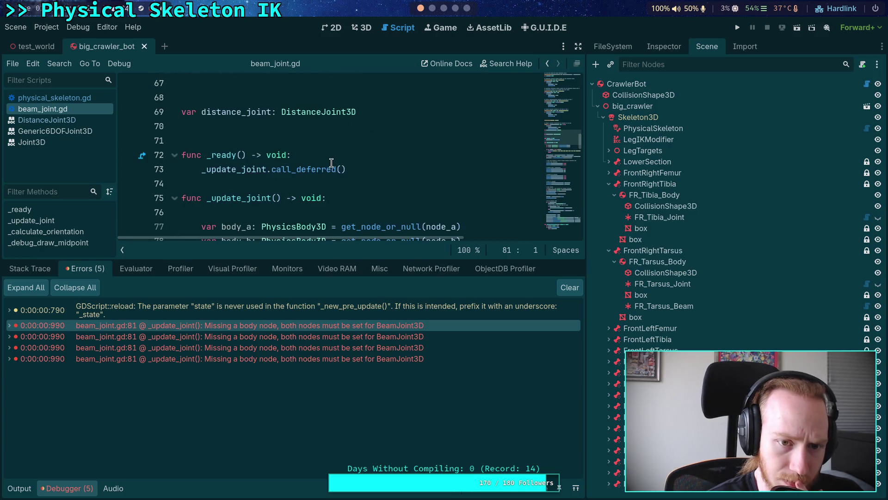
pyautogui.click(235, 198)
pyautogui.scroll(-4, 234, 198)
pyautogui.scroll(2, 355, 196)
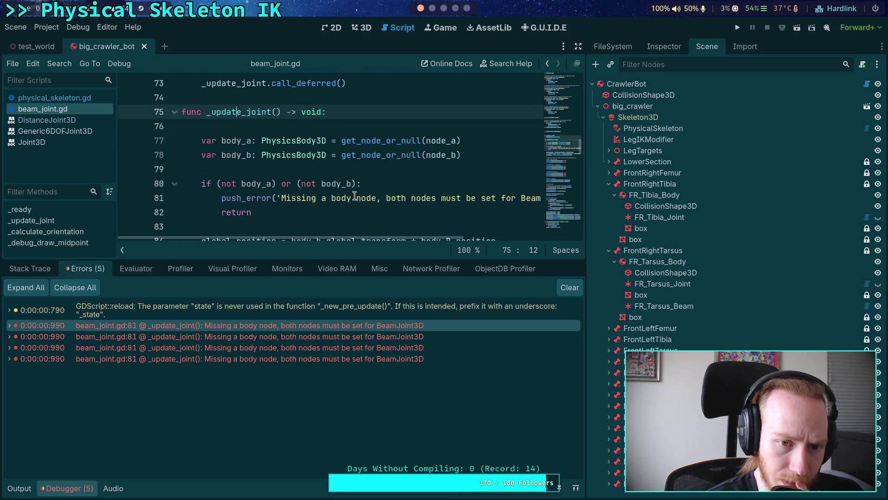
pyautogui.press('End')
pyautogui.press('Return')
pyautogui.write('if not')
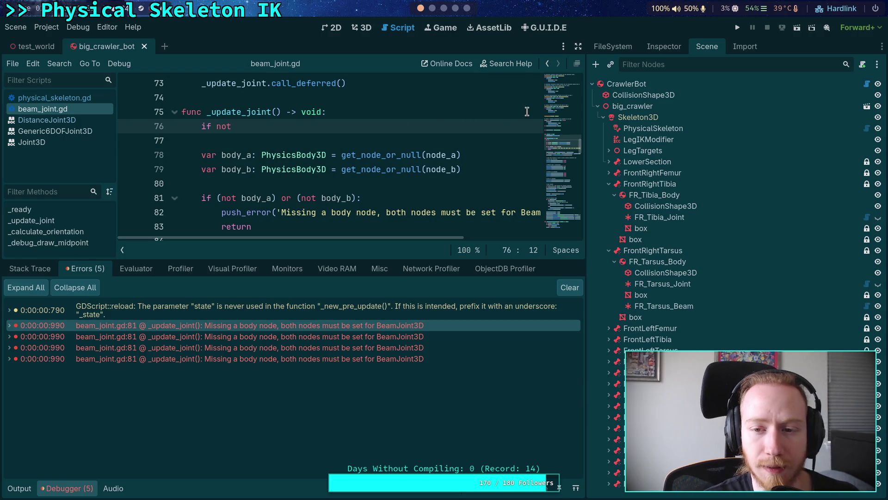
pyautogui.hotkey('ctrl', 'j')
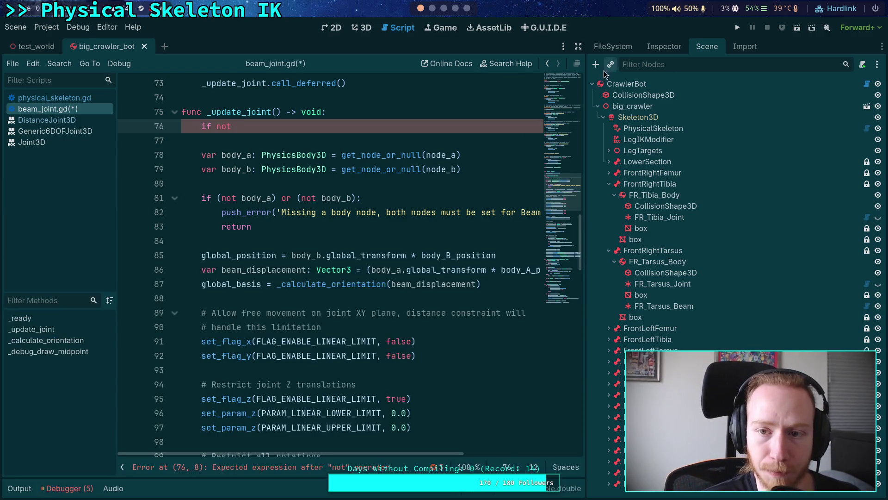
# Step: Replace the _ready function with a _notification(what) function
pyautogui.moveTo(586, 95); pyautogui.dragTo(722, 94)
pyautogui.scroll(4, 413, 280)
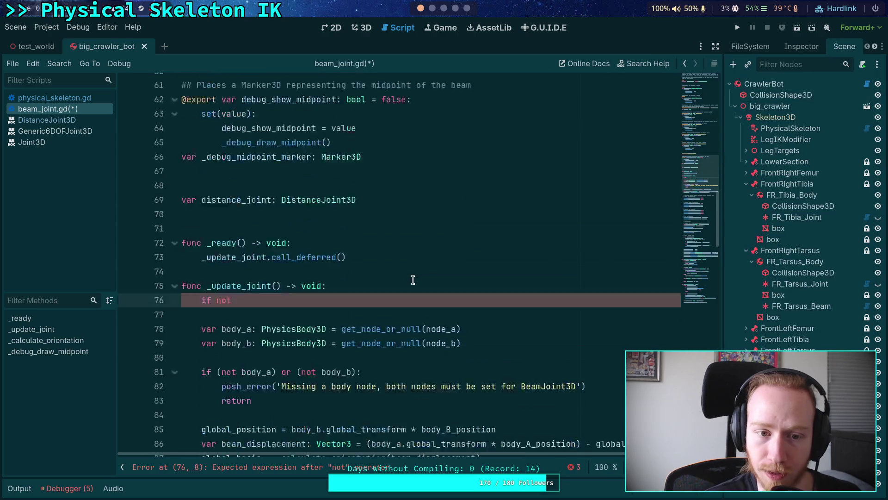
pyautogui.scroll(2, 352, 295)
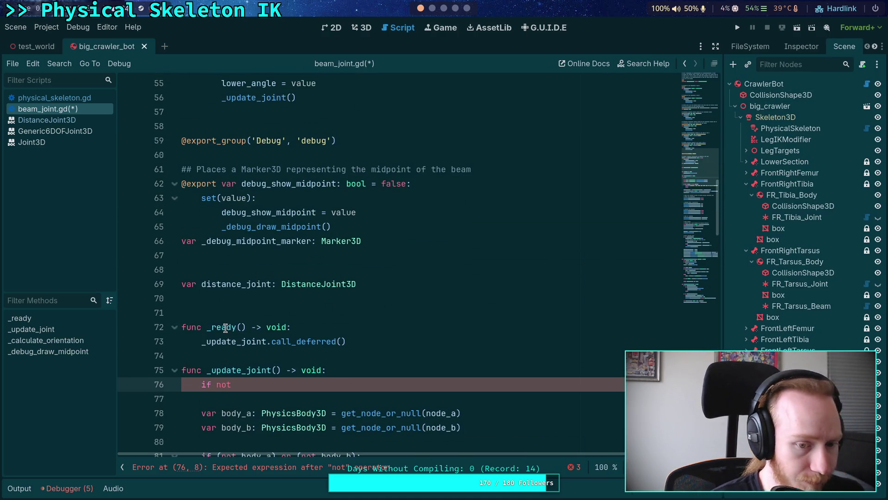
pyautogui.moveTo(225, 328)
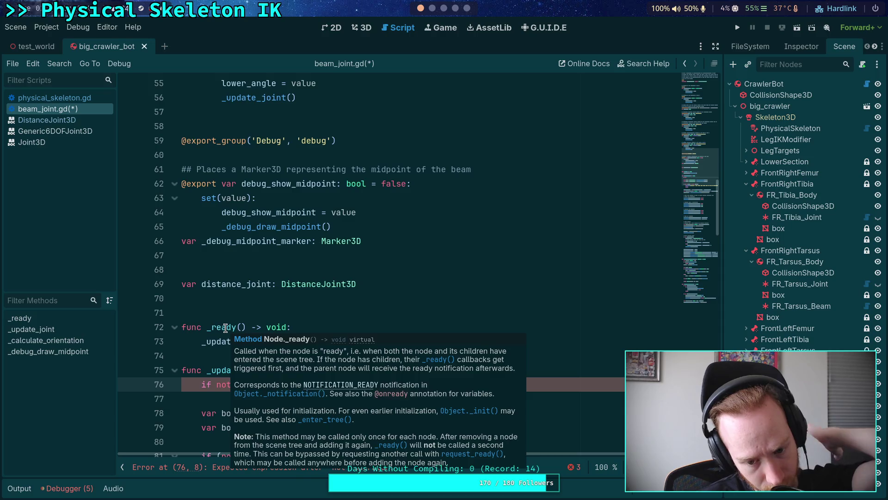
pyautogui.scroll(-4, 226, 328)
pyautogui.click(378, 186)
pyautogui.moveTo(351, 171); pyautogui.dragTo(162, 156)
pyautogui.write('func _')
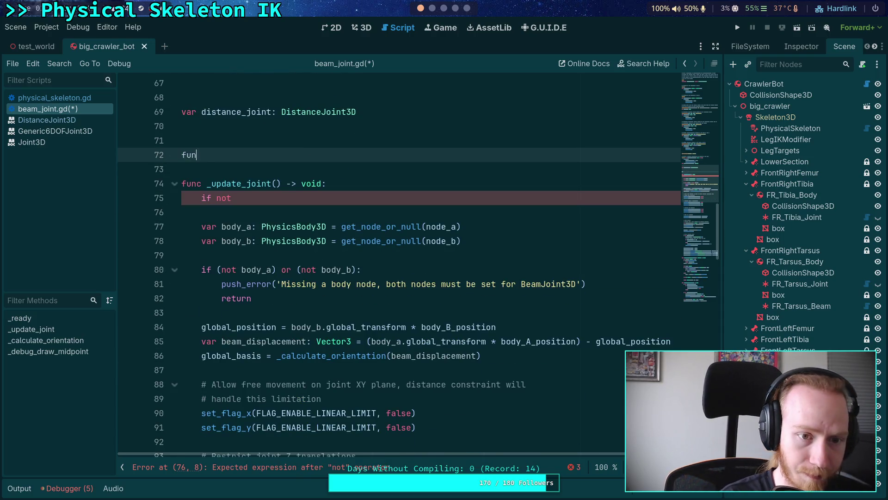
pyautogui.write('n')
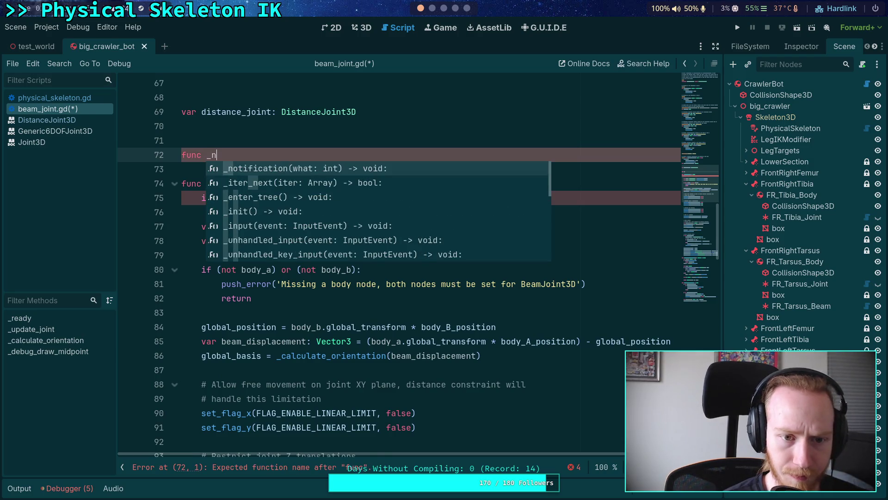
pyautogui.press('Return')
pyautogui.press('Return')
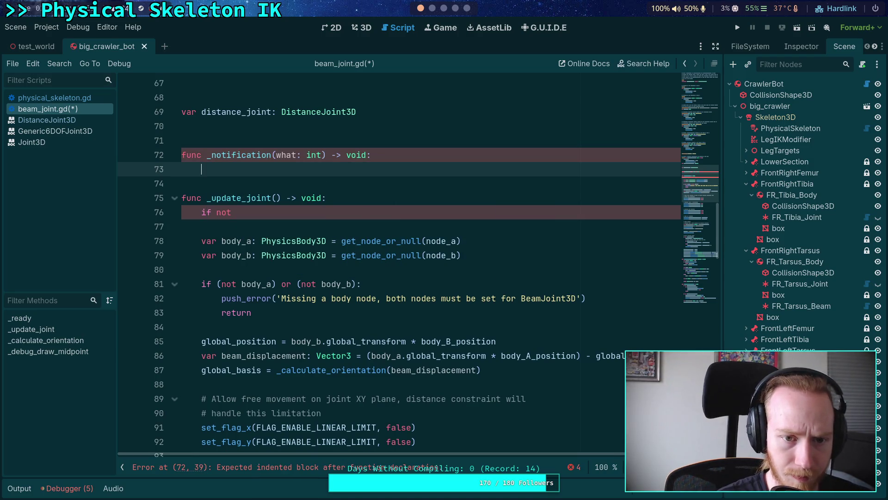
# Step: Make _notification call _update_joint() when what == NOTIFICATION_POST_ENTER_TREE
pyautogui.press('Return')
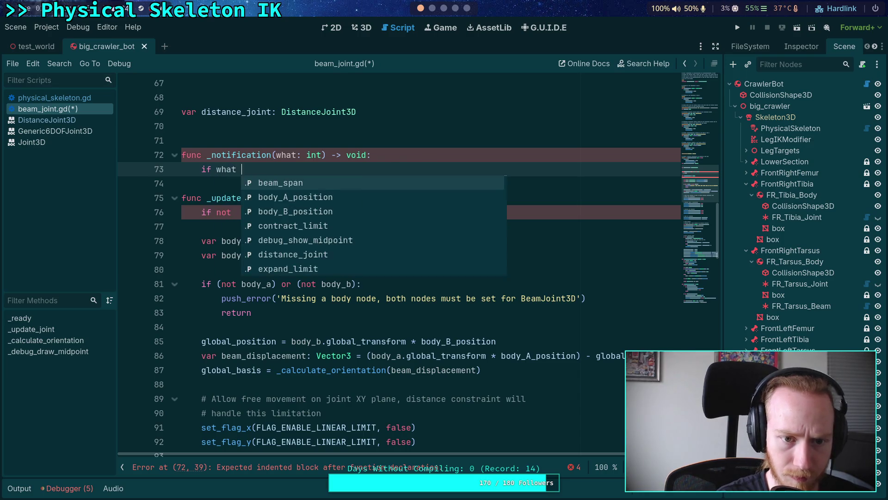
pyautogui.write('== POST')
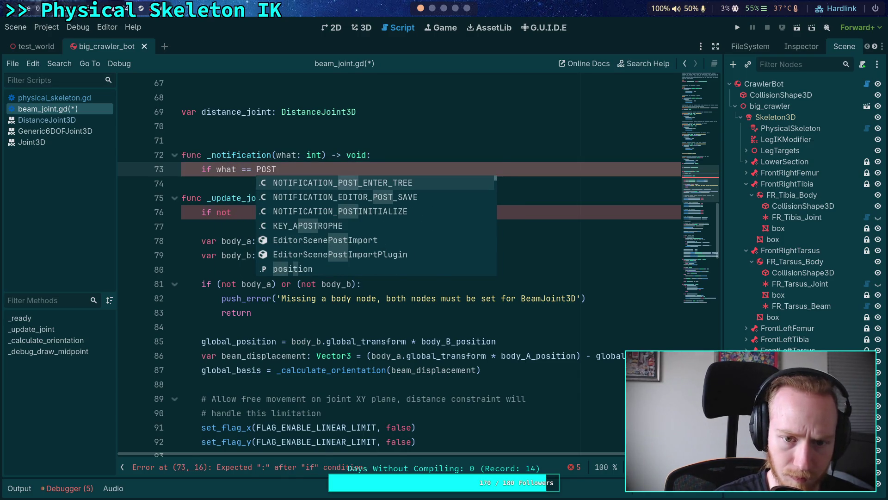
pyautogui.press('Return')
pyautogui.write(':')
pyautogui.press('Return')
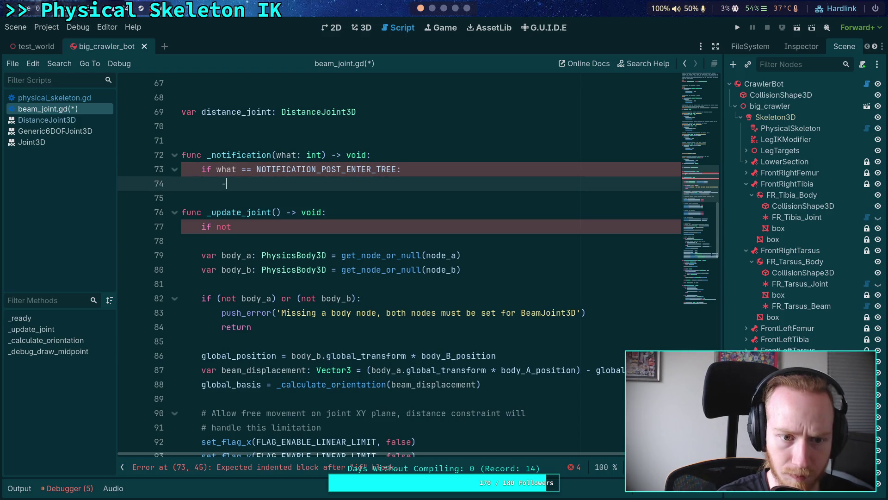
pyautogui.write('upd')
pyautogui.press('Return')
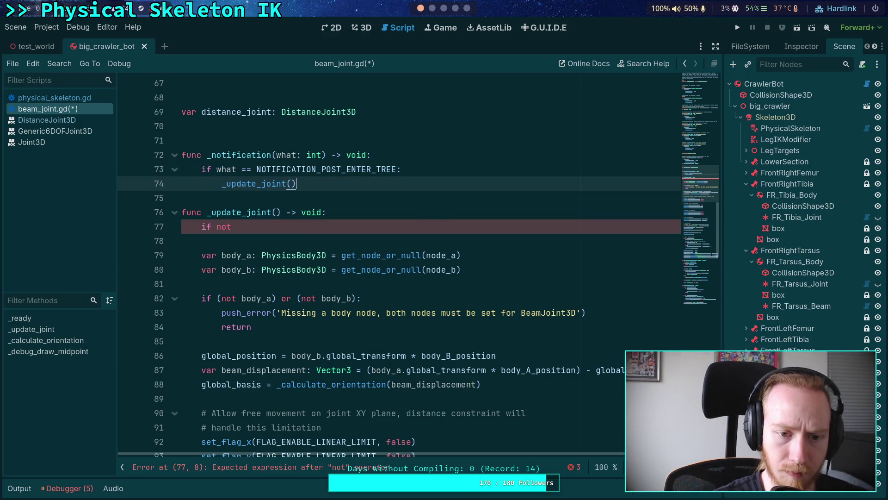
# Step: Finish line 77 as 'if not is_inside_tree(): return', save beam_joint.gd, and run the project
pyautogui.click(240, 227)
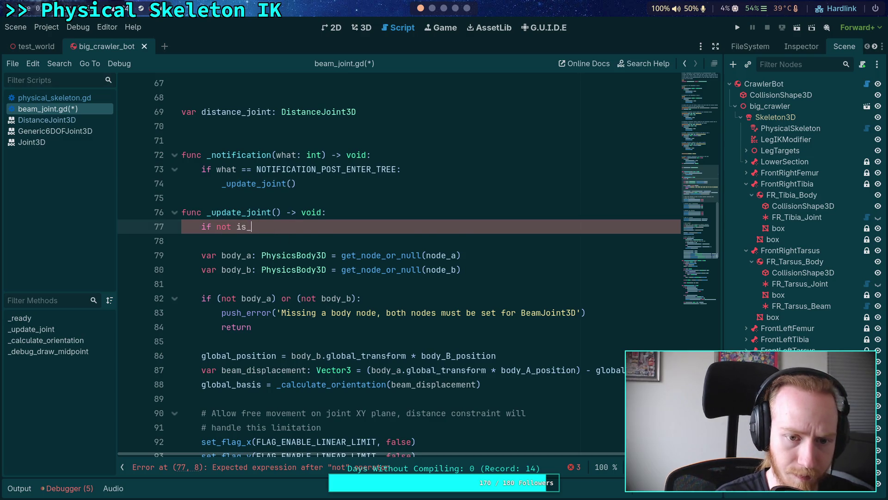
pyautogui.press('Return')
pyautogui.press('Return')
pyautogui.write('return')
pyautogui.hotkey('ctrl', 's')
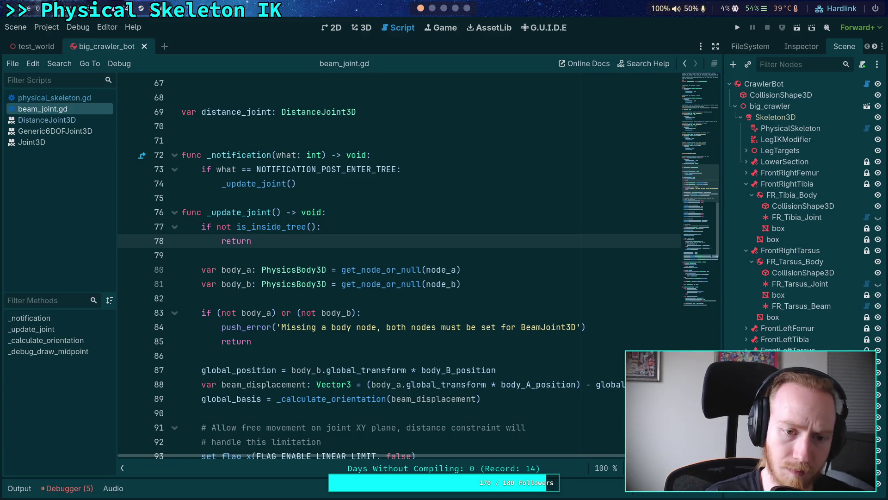
pyautogui.click(291, 208)
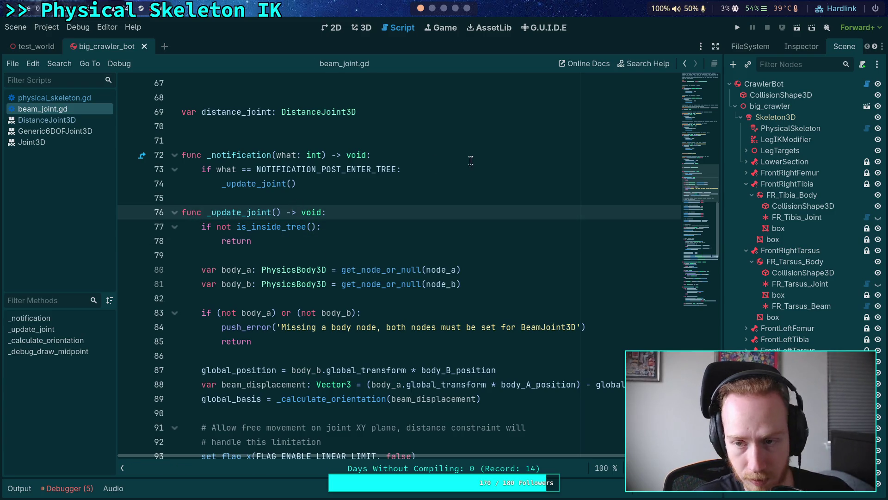
pyautogui.click(738, 27)
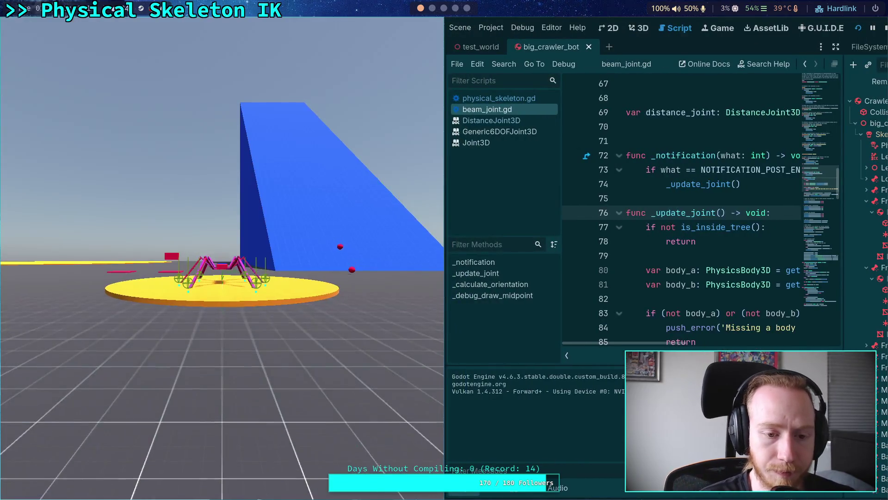
# Step: Back in the editor, select the live FR_Tarsus_Body and show the debugger's three beam_joint.gd errors
pyautogui.press('Escape')
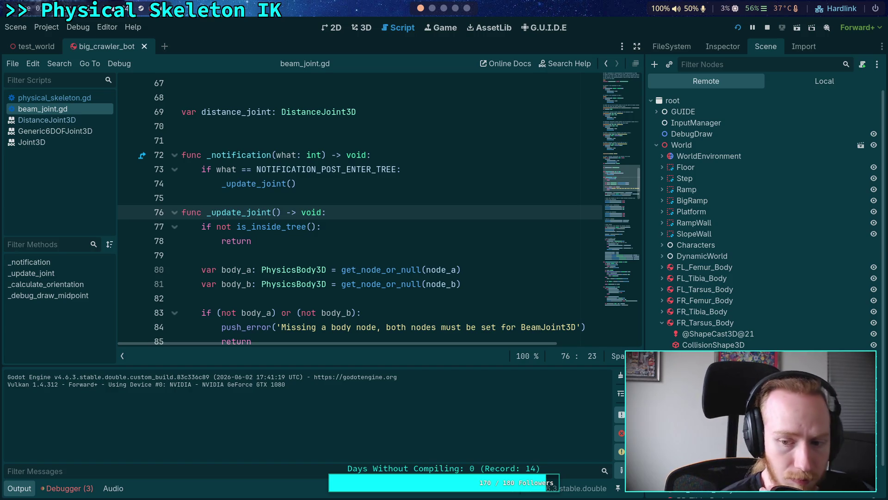
pyautogui.click(665, 324)
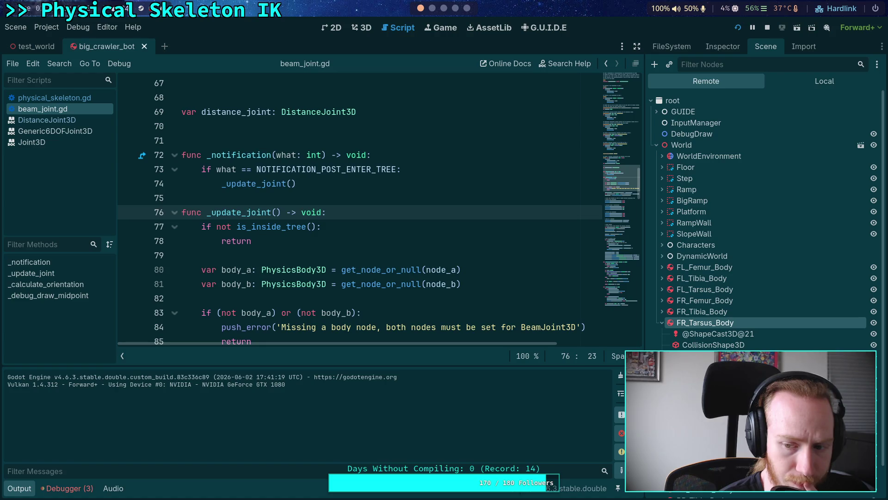
pyautogui.click(67, 488)
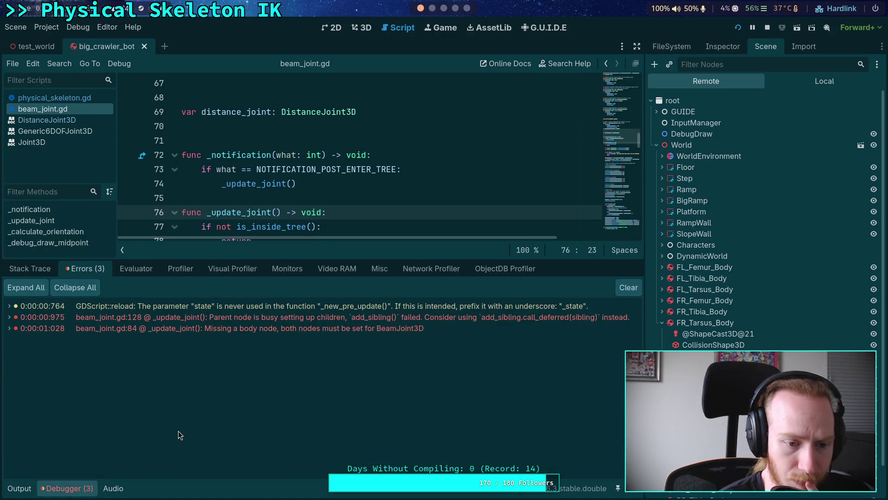
pyautogui.moveTo(268, 257); pyautogui.dragTo(239, 351)
pyautogui.click(318, 409)
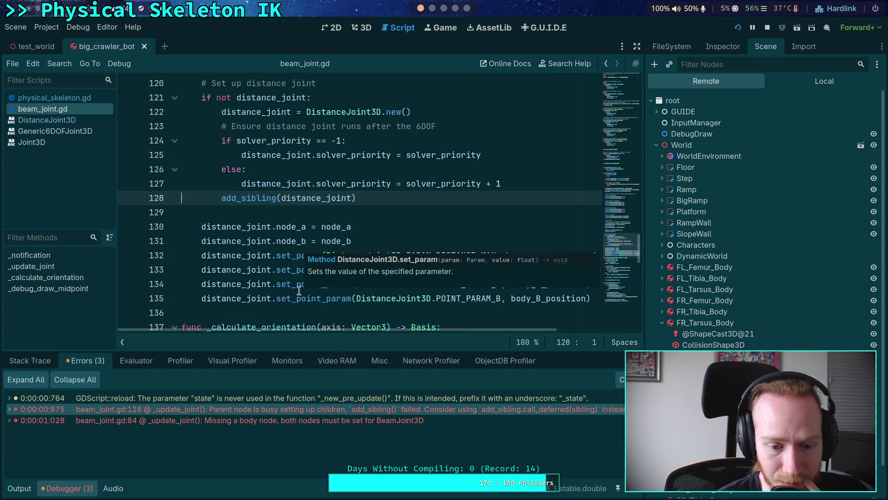
pyautogui.scroll(3, 299, 291)
pyautogui.click(176, 420)
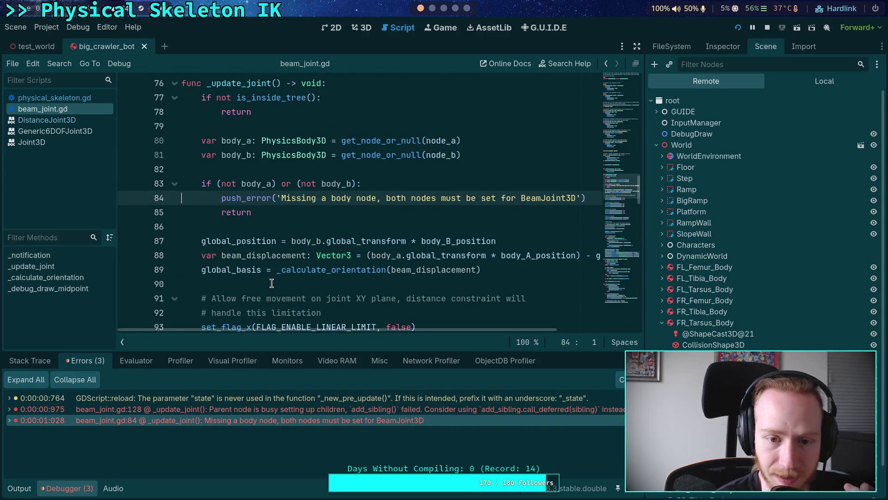
pyautogui.scroll(2, 271, 283)
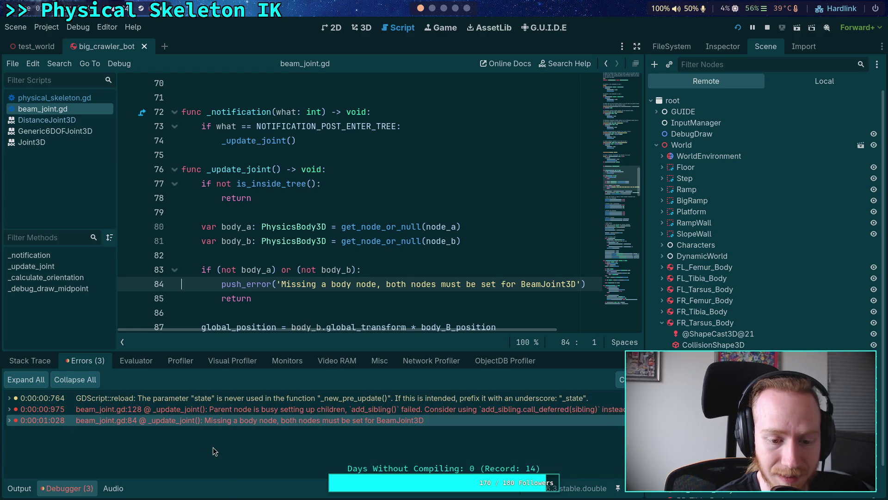
pyautogui.click(228, 410)
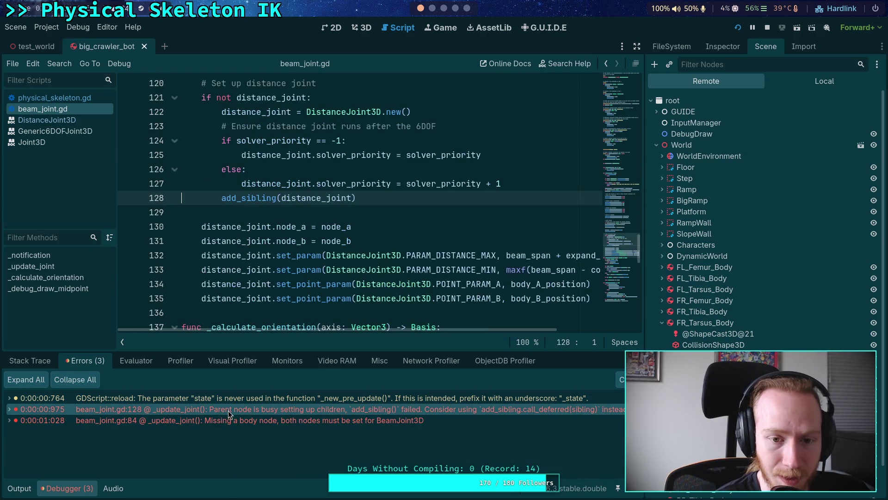
pyautogui.click(238, 421)
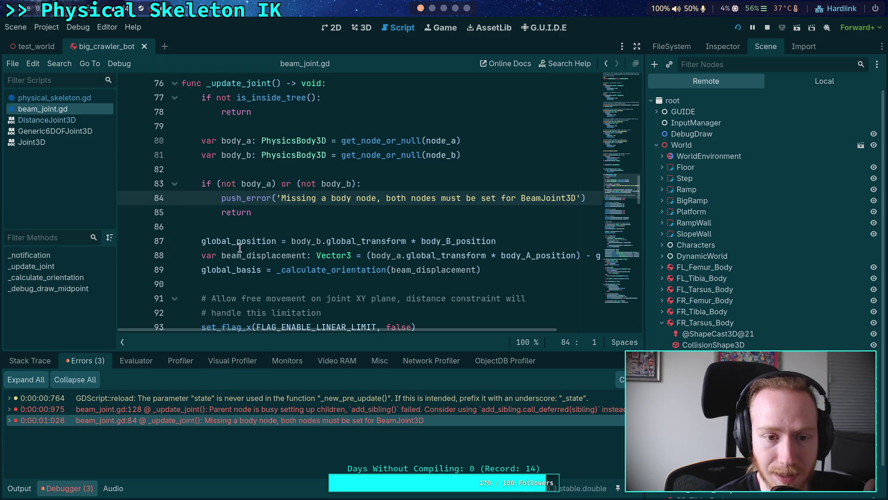
pyautogui.scroll(5, 245, 235)
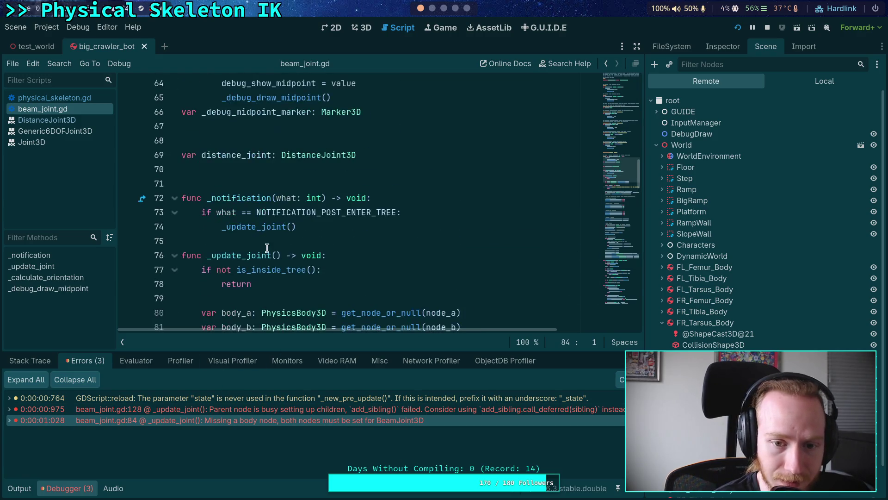
pyautogui.click(318, 276)
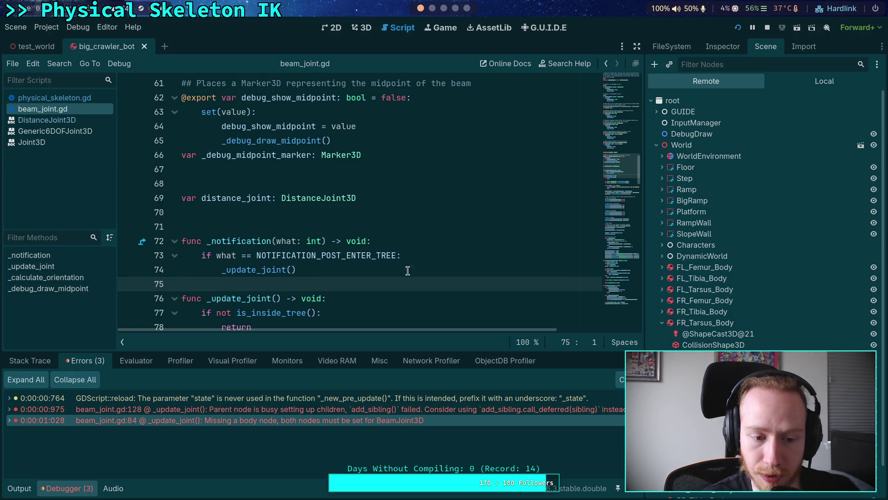
# Step: Restart the game and review the add_sibling line 128 and missing-body line 84 errors
pyautogui.click(764, 28)
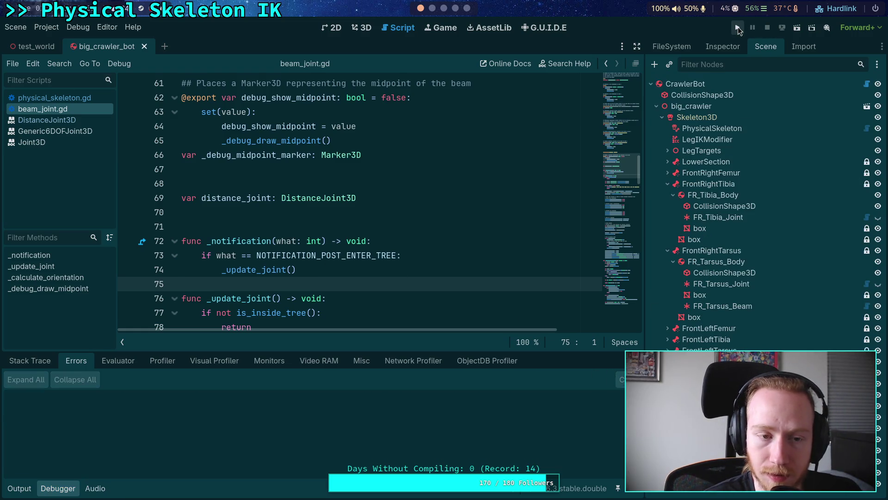
pyautogui.click(737, 27)
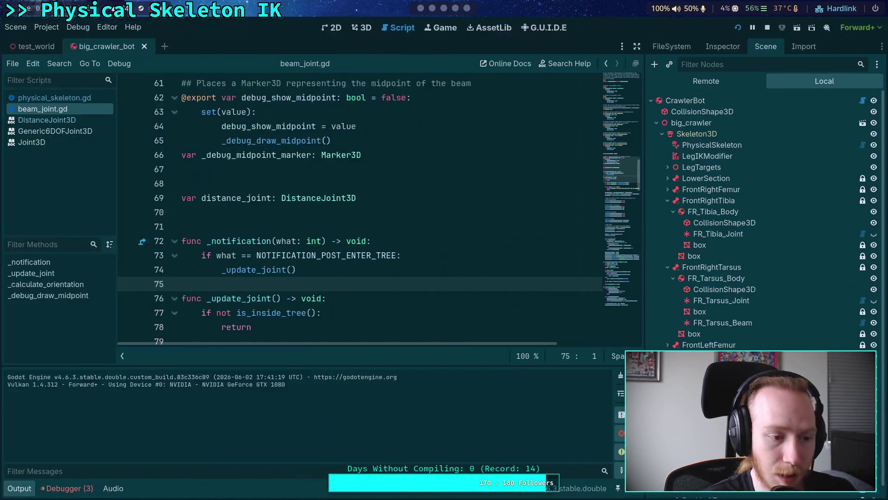
pyautogui.click(67, 488)
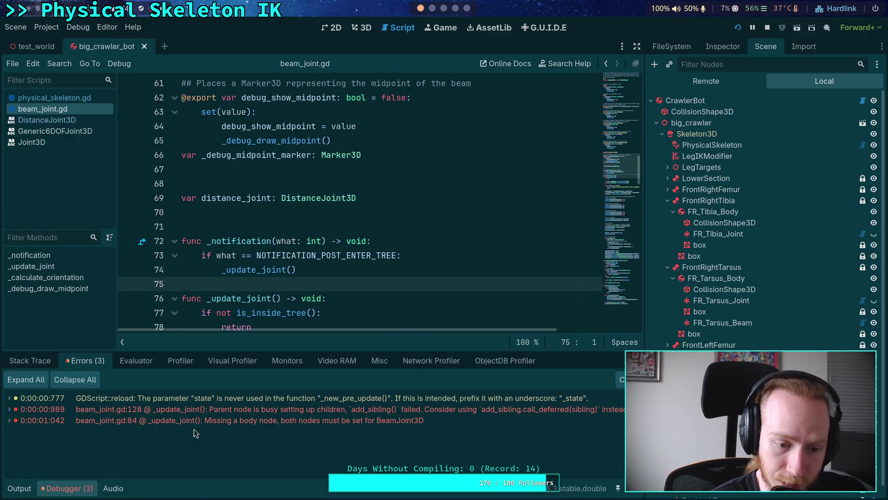
pyautogui.moveTo(202, 411)
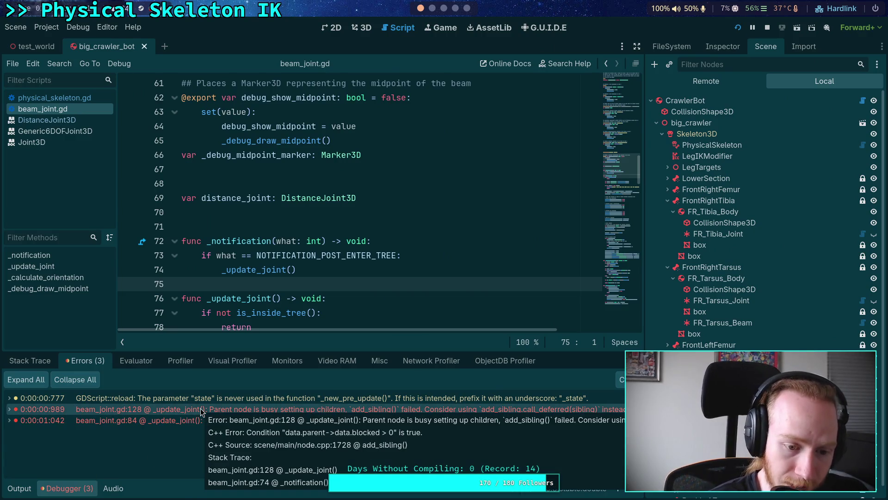
pyautogui.click(202, 411)
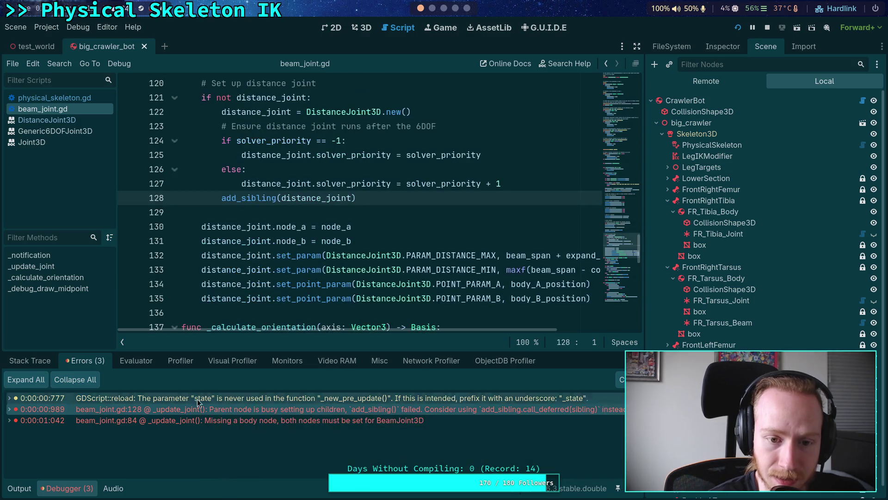
pyautogui.scroll(2, 266, 272)
pyautogui.scroll(-1, 272, 271)
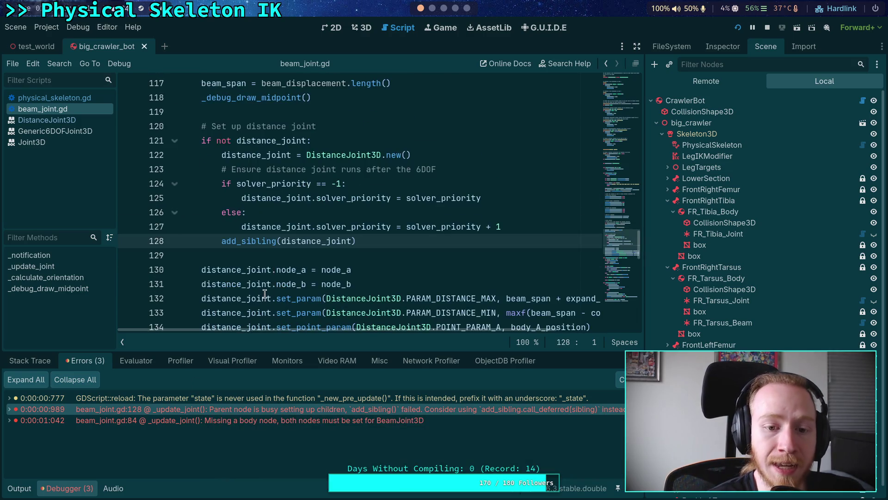
pyautogui.click(9, 420)
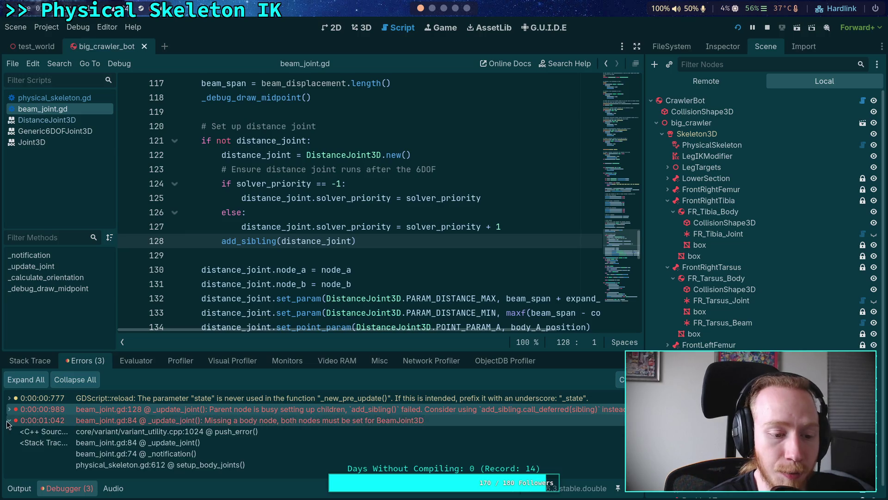
pyautogui.click(202, 420)
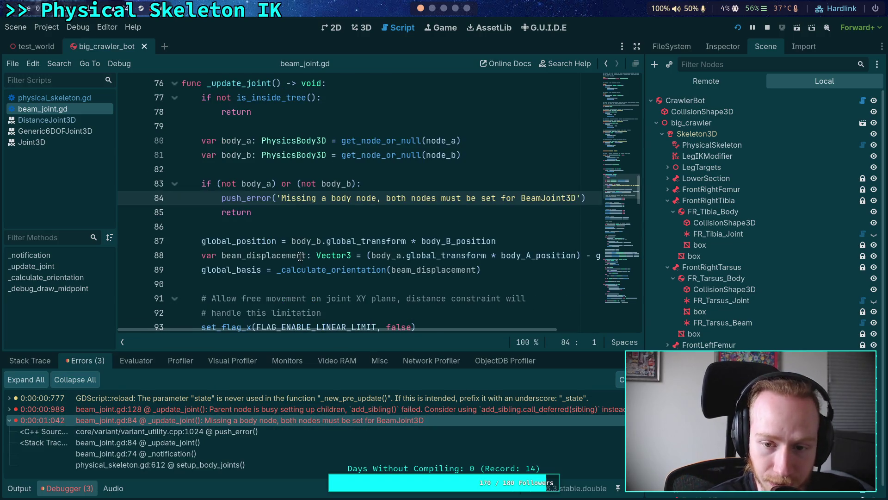
pyautogui.scroll(1, 317, 260)
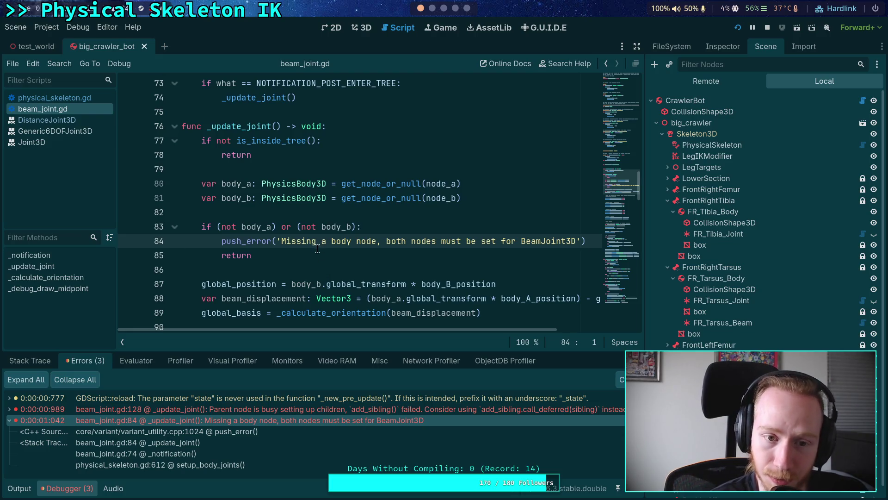
# Step: Switch the Scene dock to Remote and set a breakpoint on beam_joint.gd line 80
pyautogui.click(713, 83)
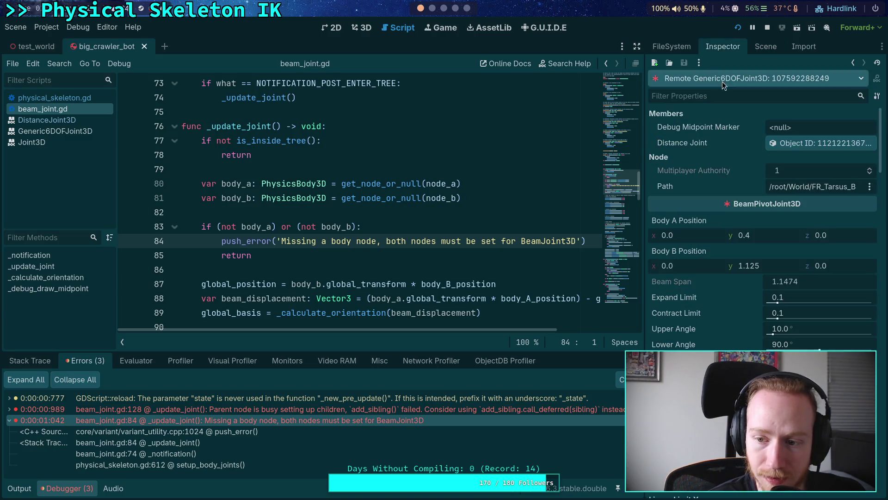
pyautogui.scroll(-5, 715, 325)
pyautogui.scroll(-15, 715, 325)
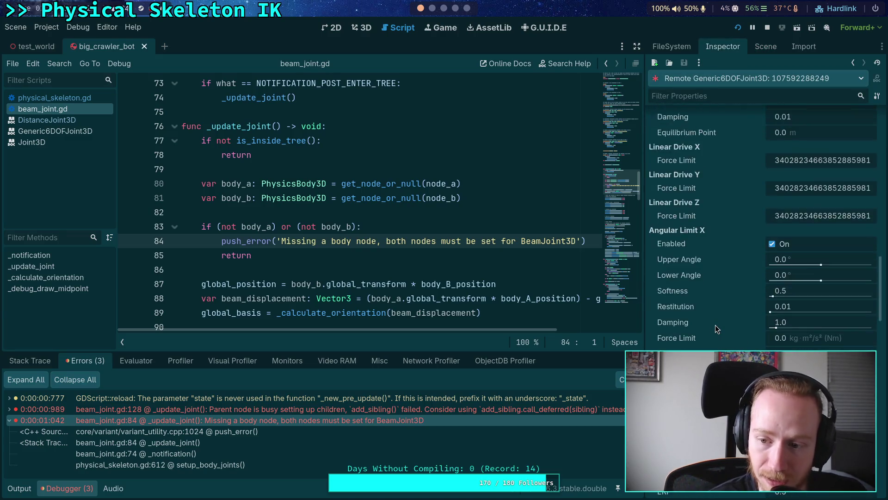
pyautogui.scroll(-5, 715, 325)
pyautogui.scroll(5, 716, 324)
pyautogui.click(324, 259)
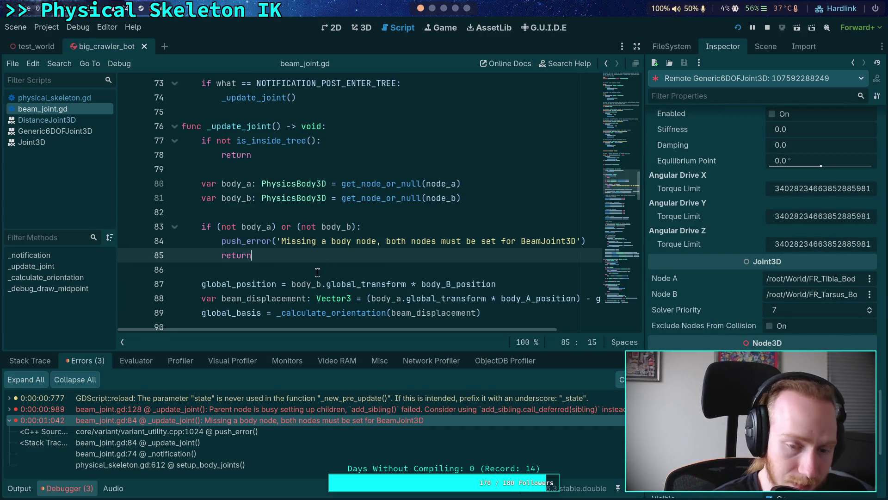
pyautogui.click(317, 273)
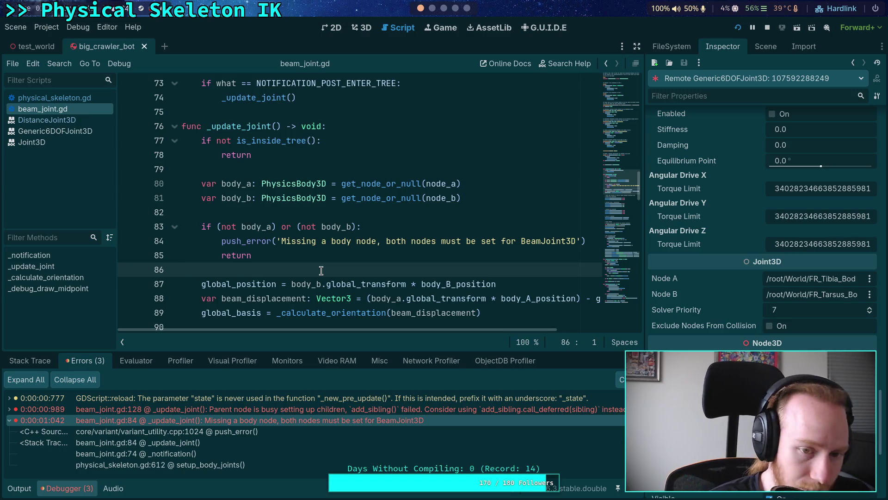
pyautogui.click(128, 184)
# Step: Rerun the game to the line-80 breakpoint and step forward to line 83
pyautogui.click(738, 28)
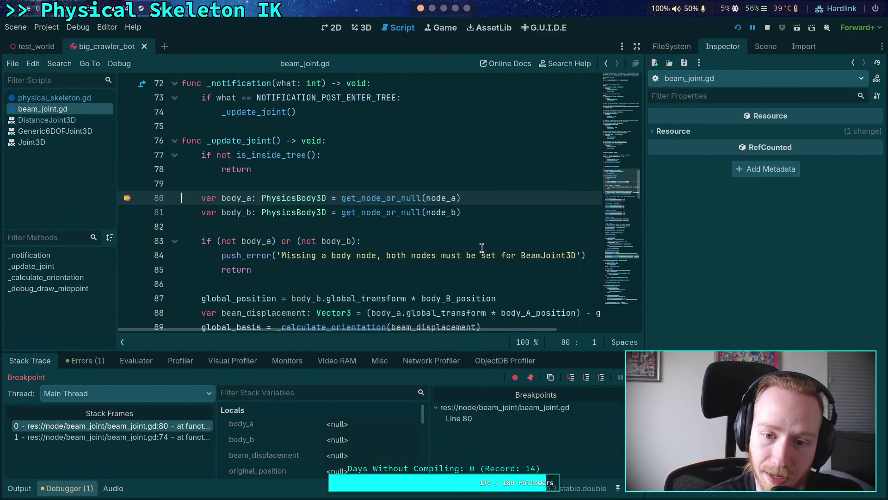
pyautogui.moveTo(442, 195)
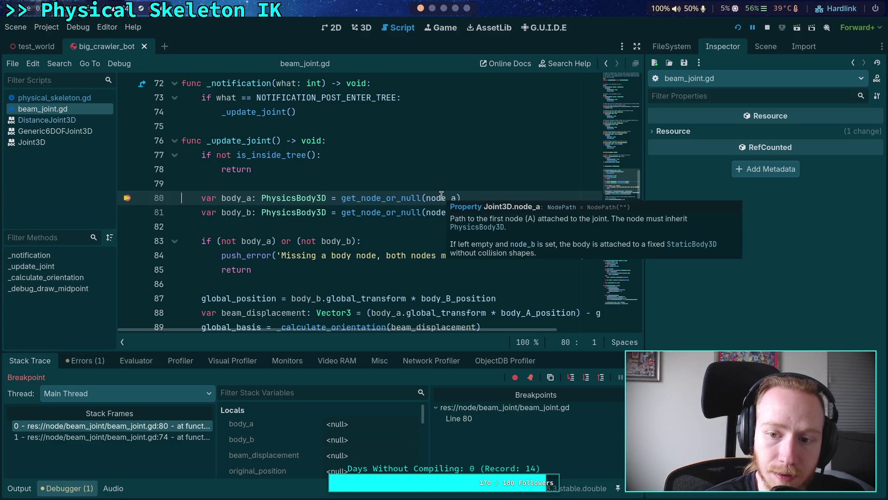
pyautogui.moveTo(432, 212)
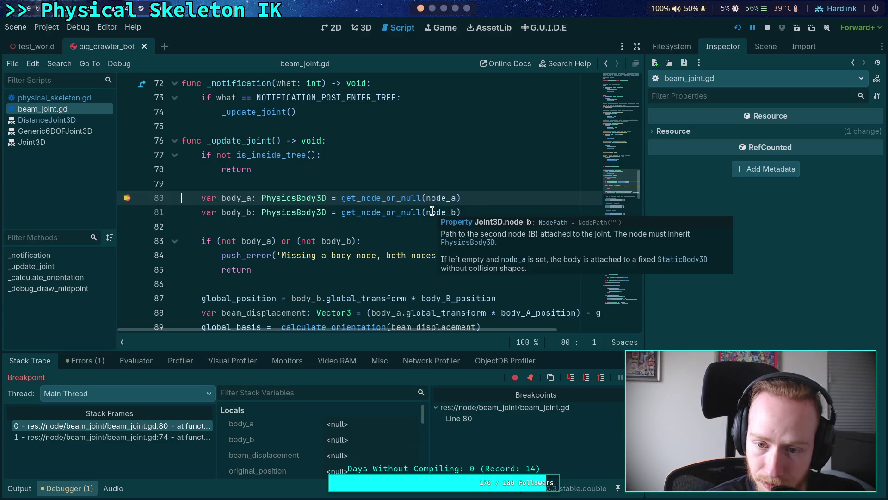
pyautogui.click(586, 377)
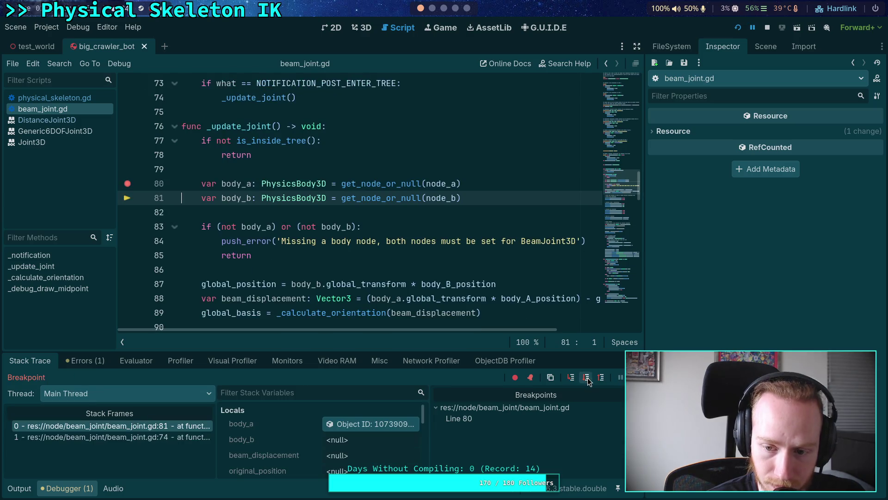
pyautogui.click(586, 377)
# Step: Inspect body_a and body_b from the debugger Locals, then the joint's remote properties
pyautogui.moveTo(237, 157)
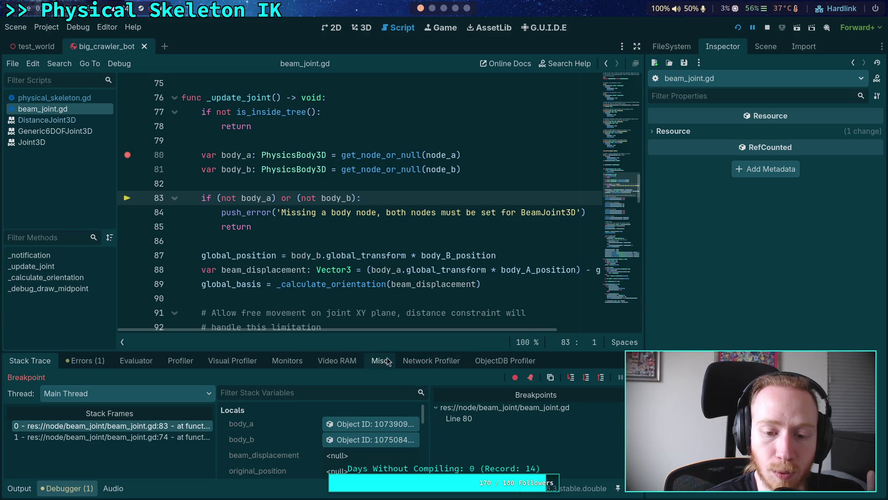
pyautogui.moveTo(324, 352); pyautogui.dragTo(319, 261)
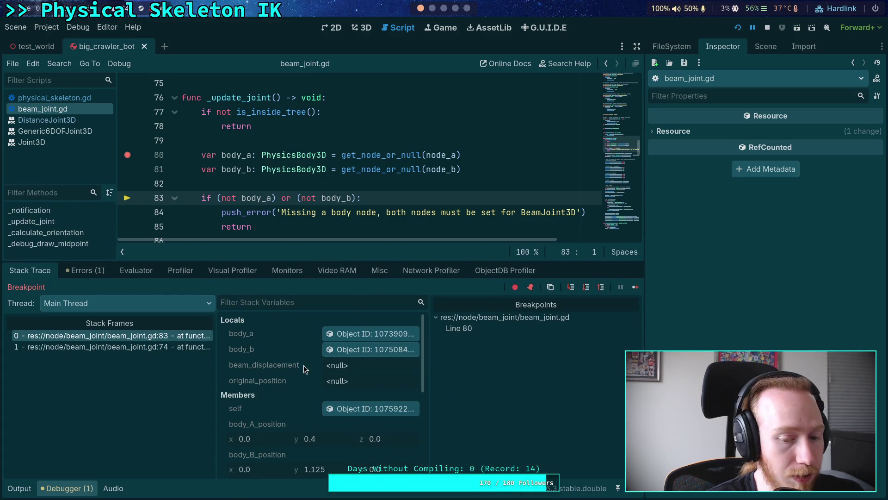
pyautogui.click(373, 334)
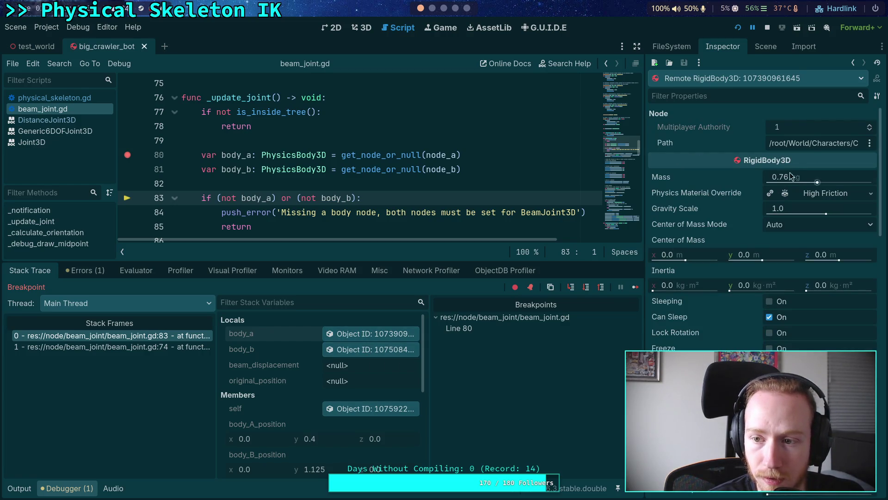
pyautogui.click(370, 350)
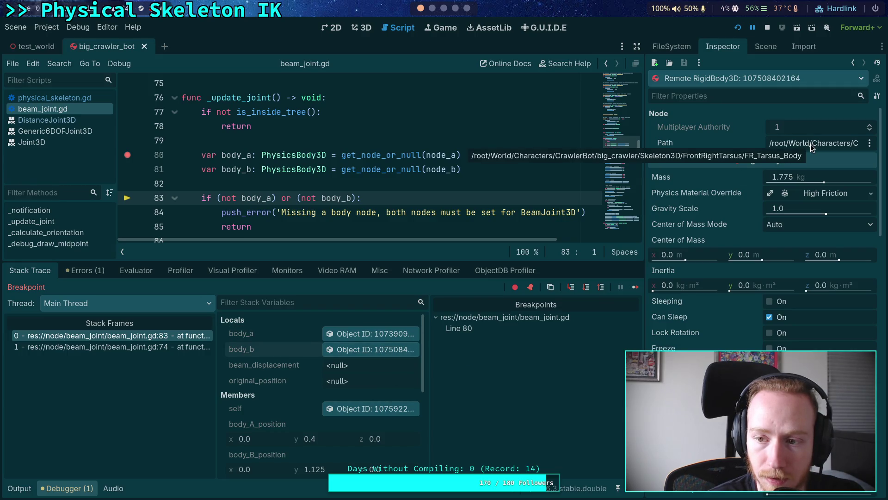
pyautogui.scroll(-10, 741, 150)
pyautogui.click(765, 46)
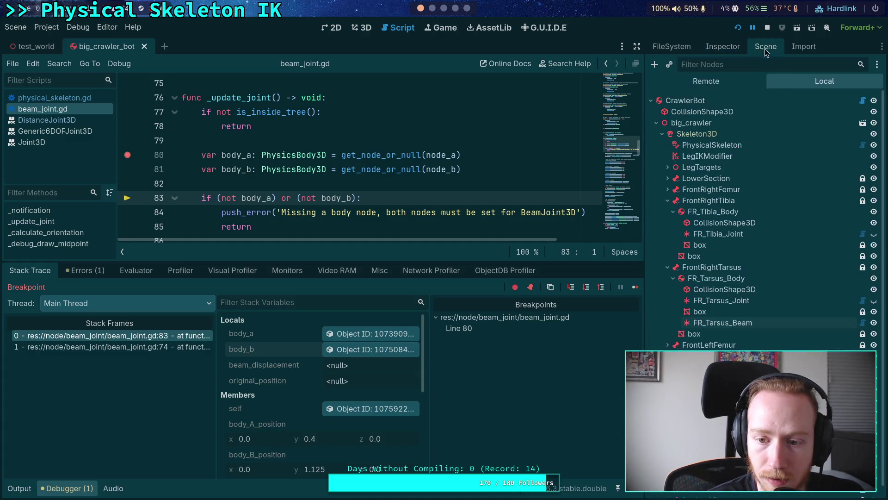
pyautogui.click(720, 52)
pyautogui.scroll(-15, 683, 325)
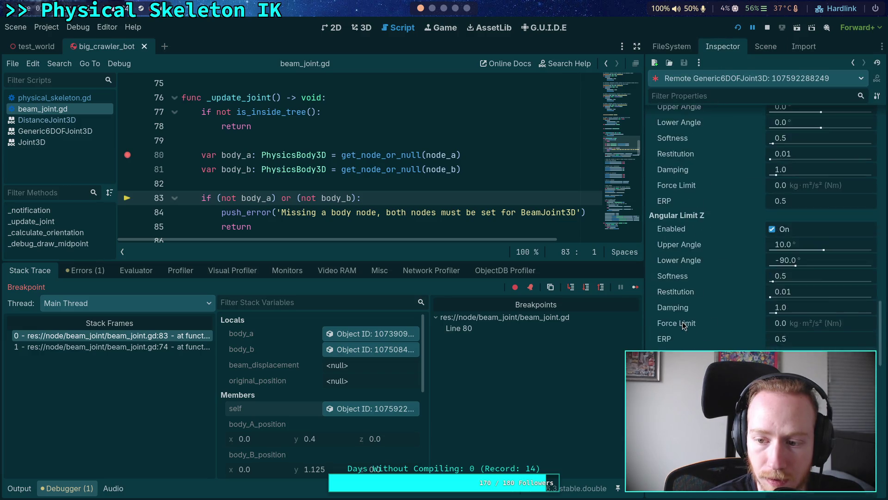
pyautogui.scroll(-10, 684, 325)
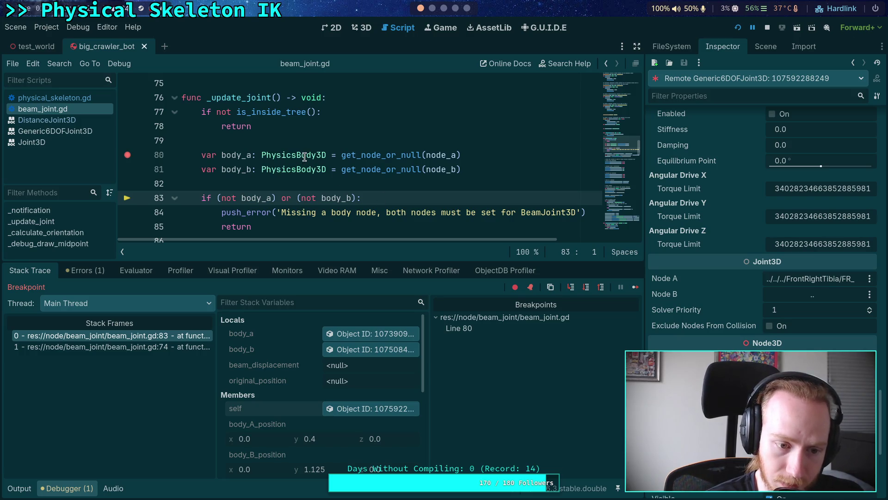
# Step: Dismiss the class documentation popup and place the caret at the _update_joint call
pyautogui.moveTo(305, 156)
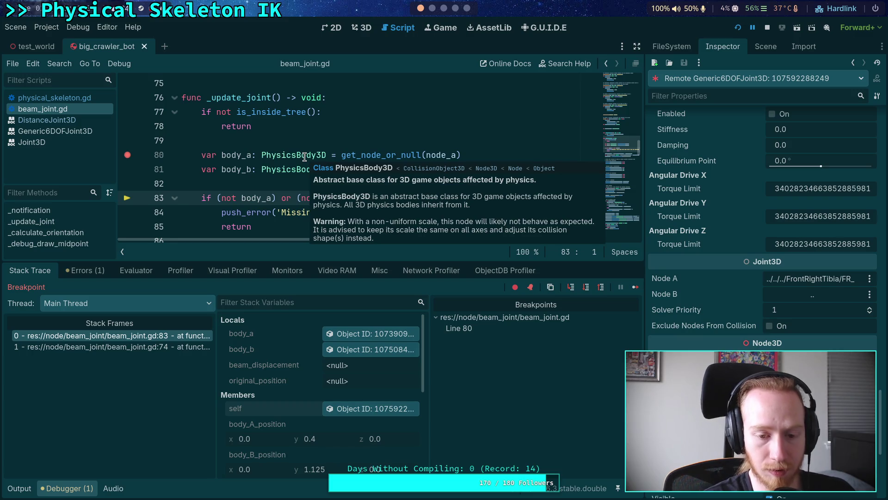
pyautogui.scroll(3, 300, 160)
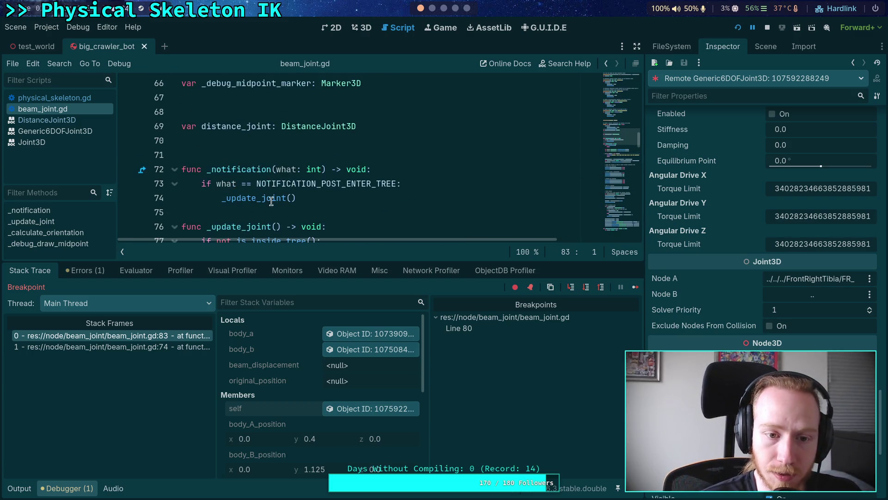
pyautogui.click(312, 197)
pyautogui.click(289, 197)
pyautogui.scroll(-2, 336, 198)
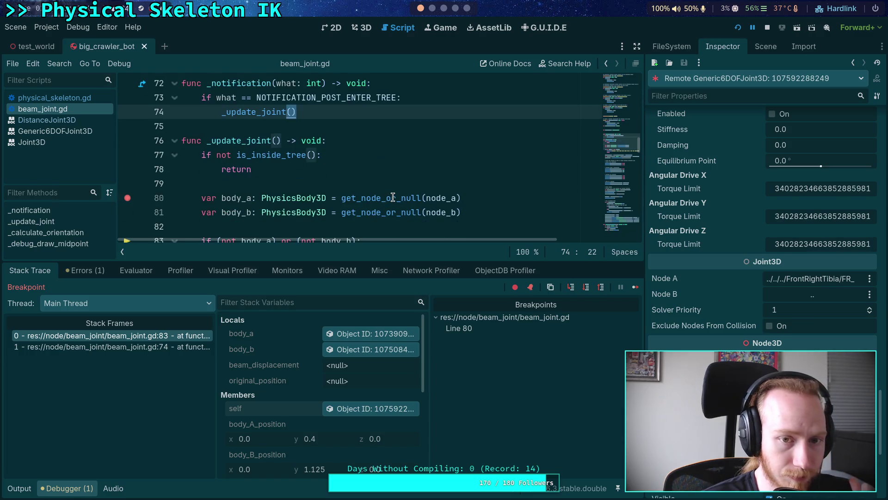
pyautogui.moveTo(393, 197)
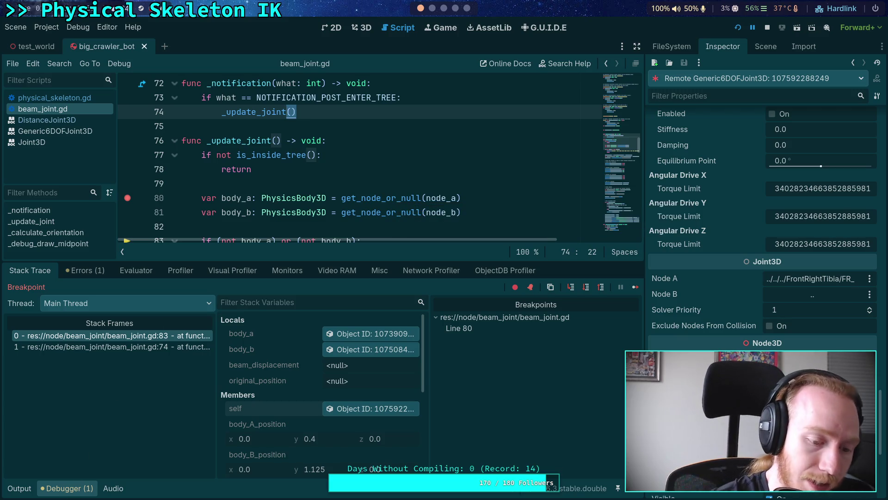
# Step: Collapse the debugger and put the caret in line 128's add_sibling(distance_joint) call
pyautogui.click(68, 489)
pyautogui.scroll(-4, 398, 299)
pyautogui.scroll(-11, 398, 299)
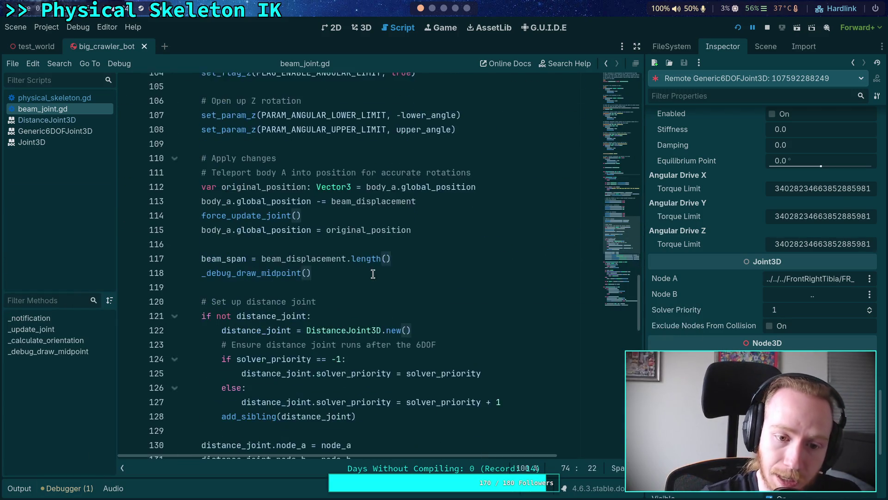
pyautogui.moveTo(377, 241); pyautogui.dragTo(219, 241)
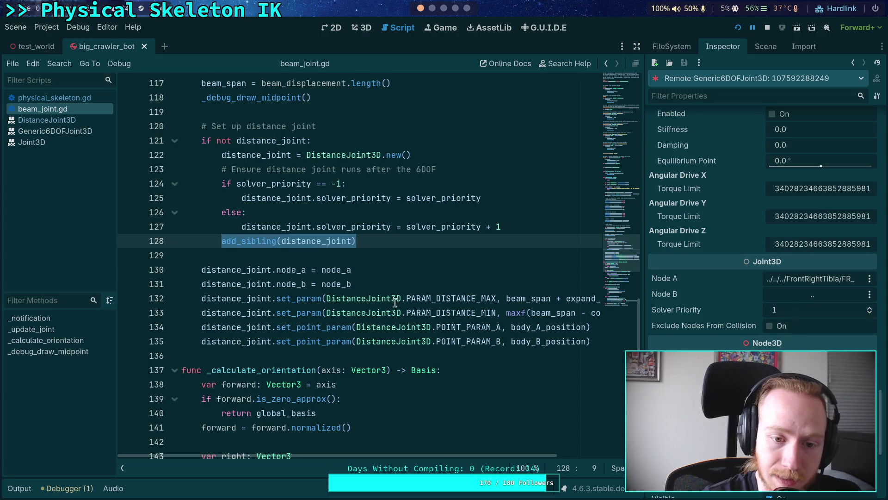
pyautogui.click(363, 239)
pyautogui.click(277, 240)
# Step: Change line 128 to add_sibling.call_deferred(distance_joint) and save beam_joint.gd
pyautogui.write('p')
pyautogui.press('BackSpace')
pyautogui.write('.call')
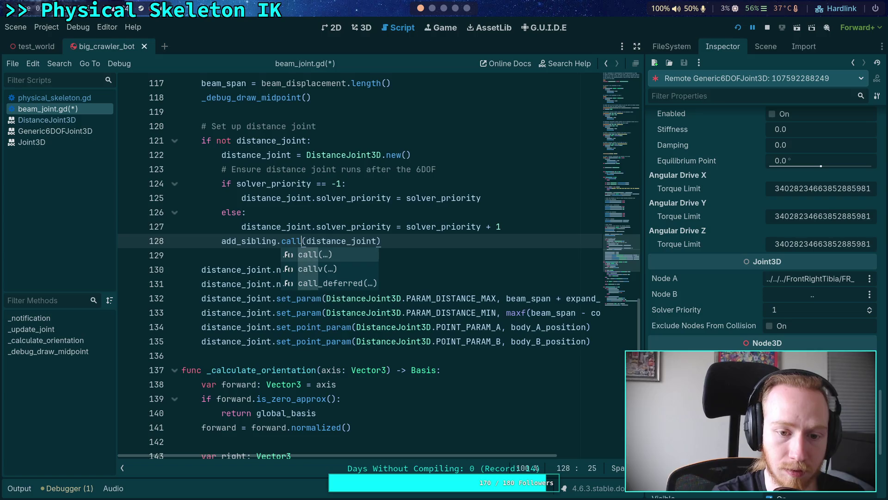
pyautogui.press('Down')
pyautogui.press('Down')
pyautogui.press('Return')
pyautogui.hotkey('ctrl', 's')
# Step: Stop and rerun the game, then step over past the line-80 breakpoint
pyautogui.click(392, 212)
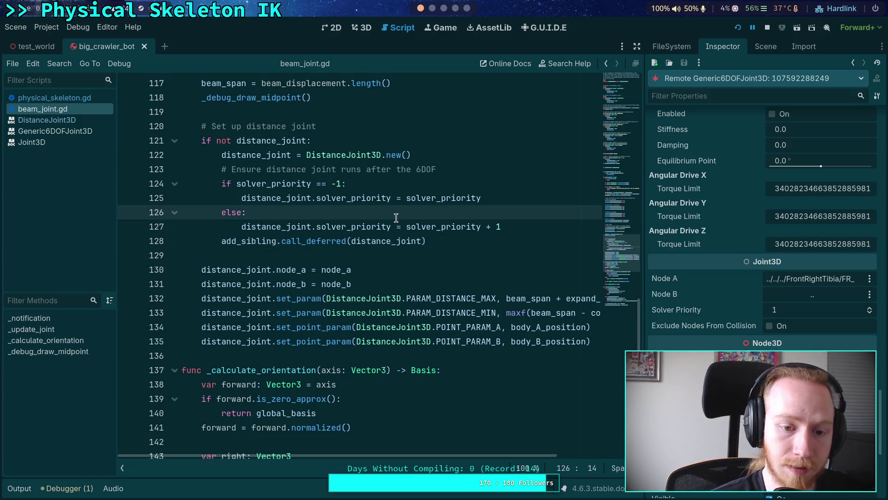
pyautogui.click(482, 268)
pyautogui.click(489, 260)
pyautogui.scroll(3, 490, 261)
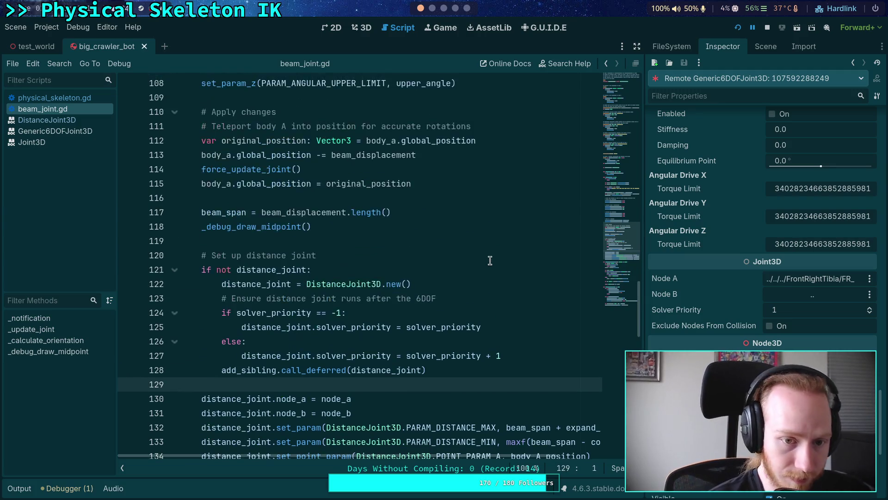
pyautogui.scroll(15, 490, 260)
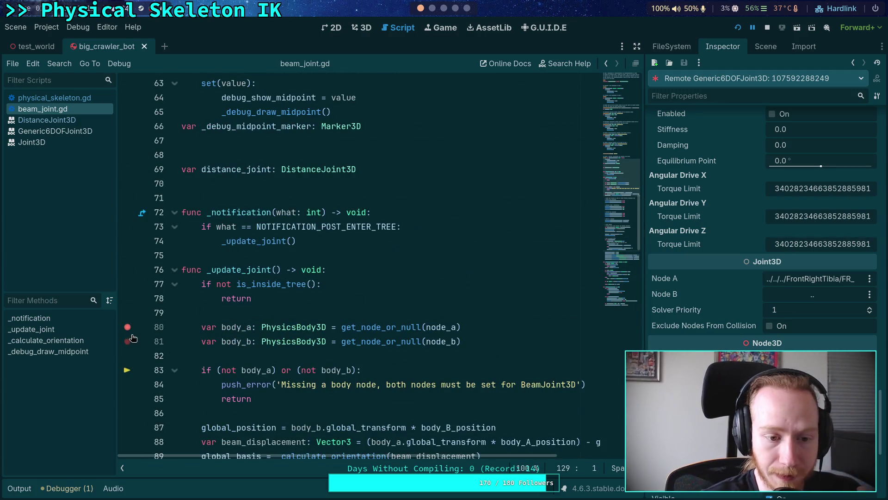
pyautogui.click(766, 28)
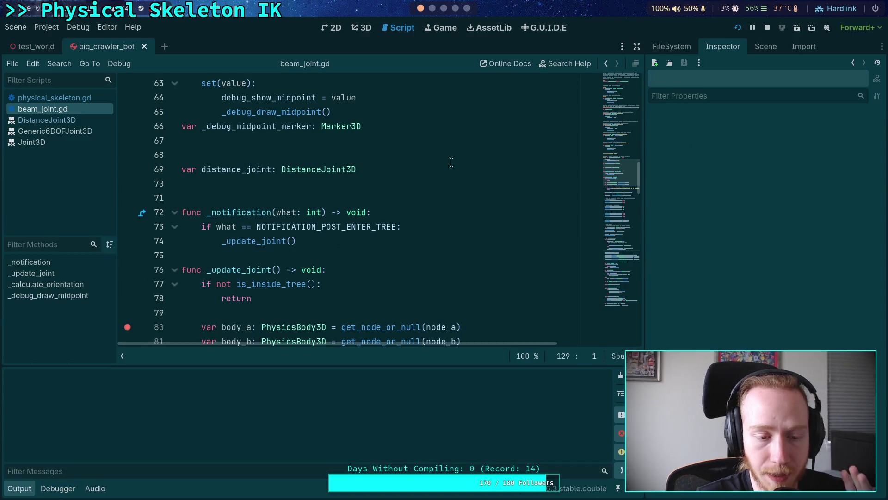
pyautogui.press('F5')
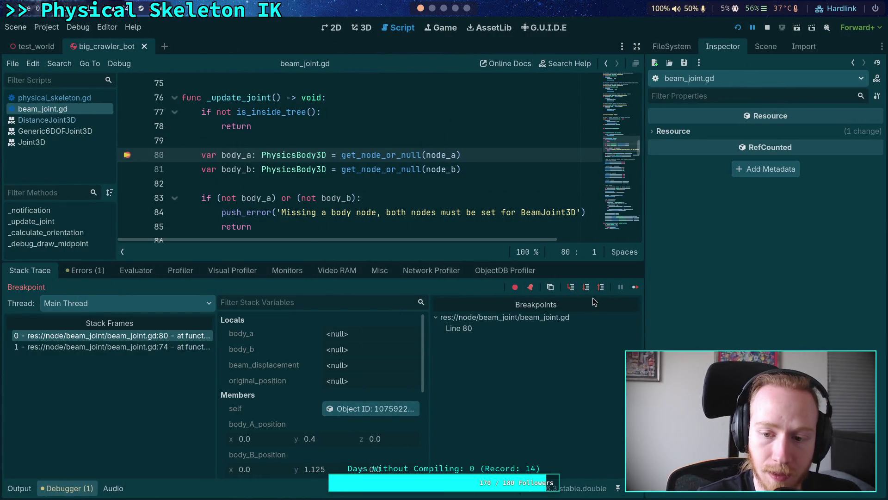
pyautogui.click(587, 289)
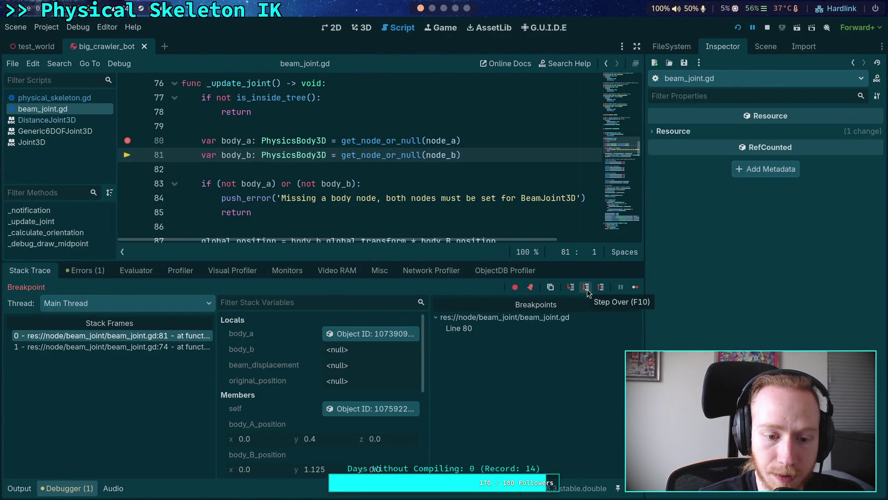
# Step: Continue to the breakpoint again and check the Errors tab before returning to the stack trace
pyautogui.click(632, 289)
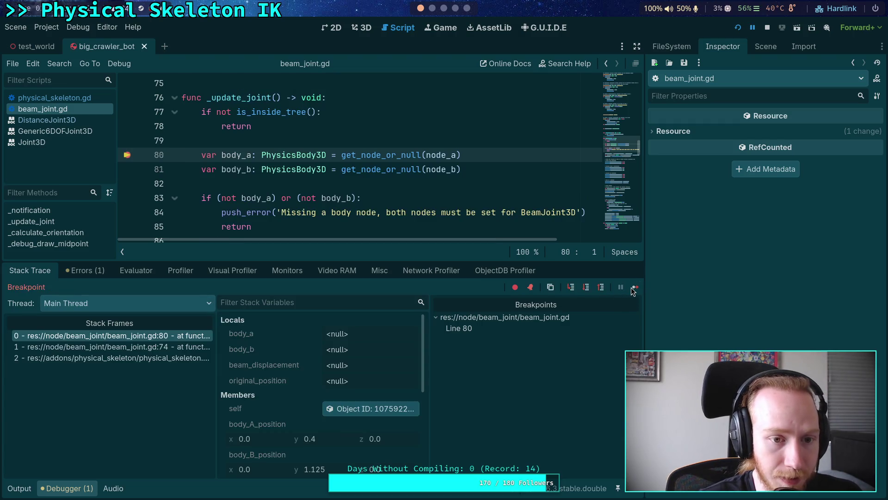
pyautogui.click(71, 272)
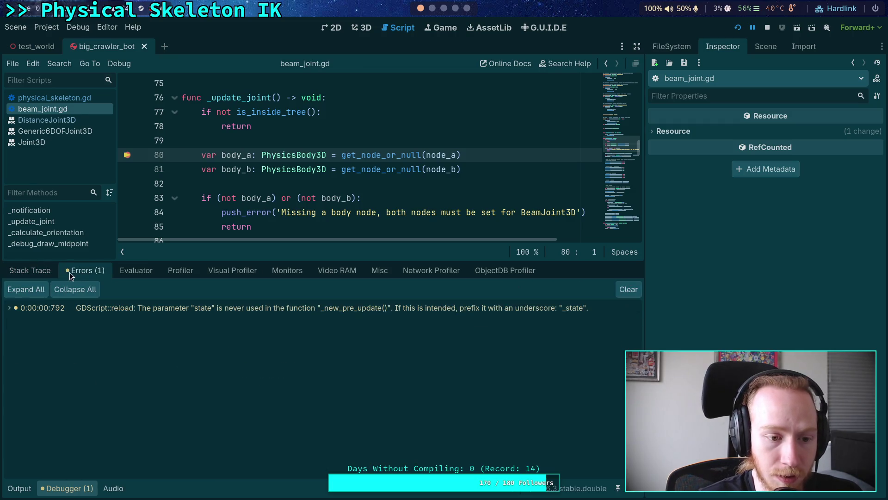
pyautogui.click(38, 273)
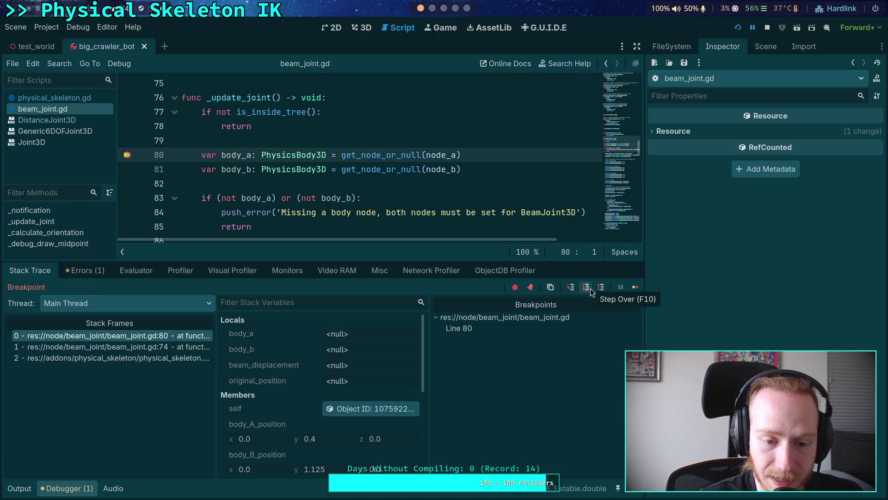
# Step: Inspect the live joint through self's Object ID, then stop the game
pyautogui.click(365, 408)
pyautogui.scroll(-20, 714, 324)
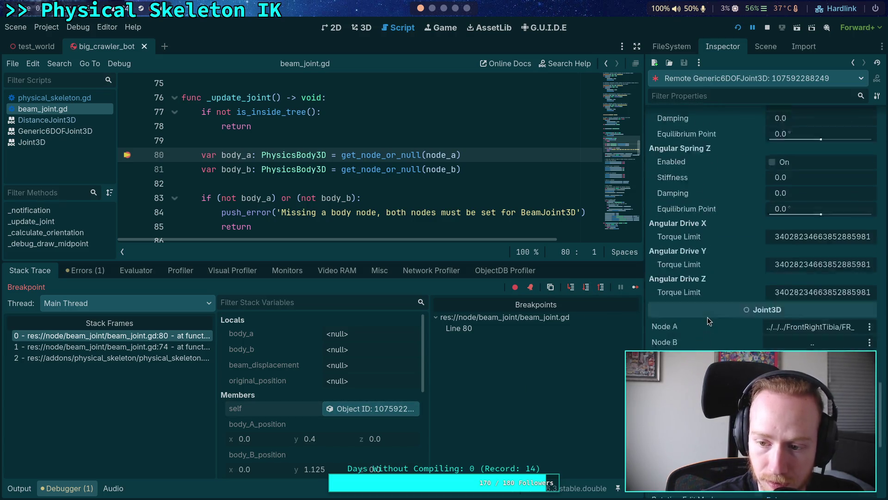
pyautogui.scroll(-2, 706, 318)
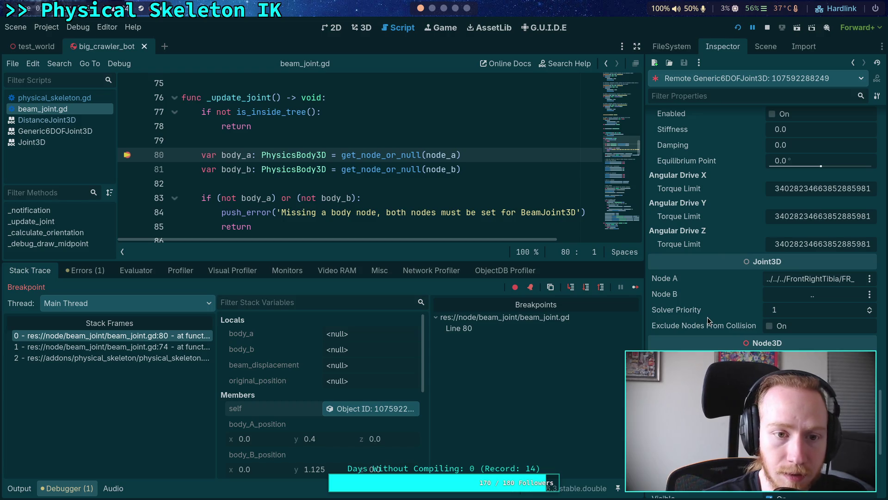
pyautogui.scroll(3, 346, 157)
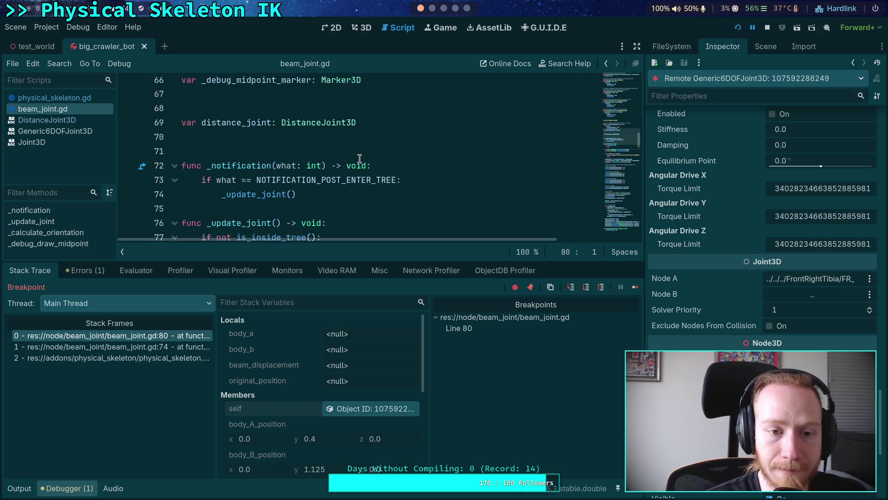
pyautogui.scroll(-1, 346, 144)
pyautogui.moveTo(349, 141)
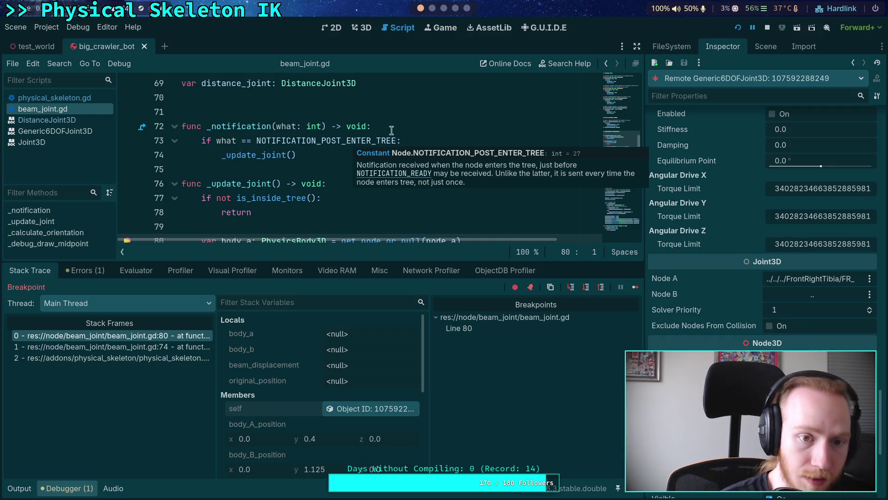
pyautogui.click(768, 27)
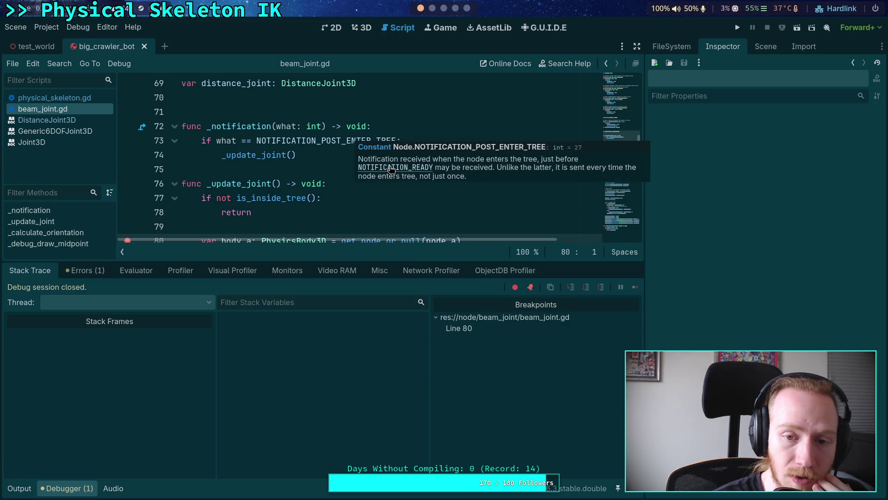
pyautogui.scroll(-2, 296, 155)
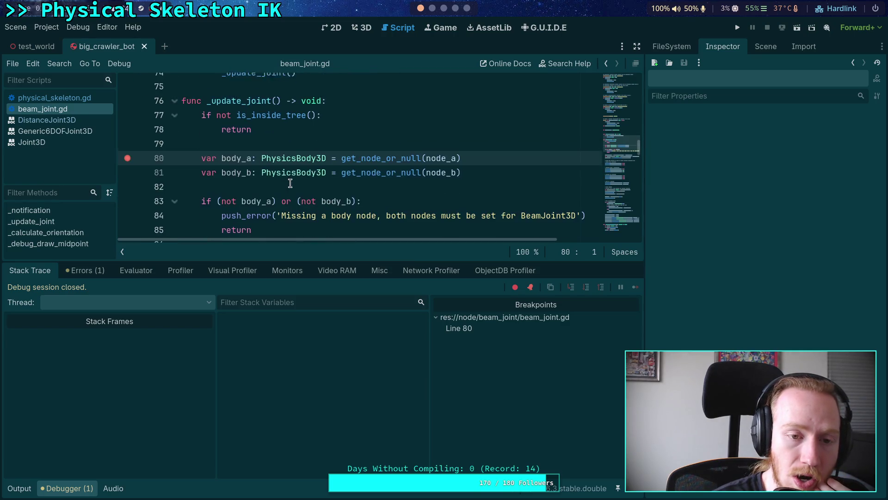
# Step: Rerun to the breakpoint, inspect the physical_skeleton.gd caller and beam_joint.gd frames, then stop
pyautogui.click(292, 140)
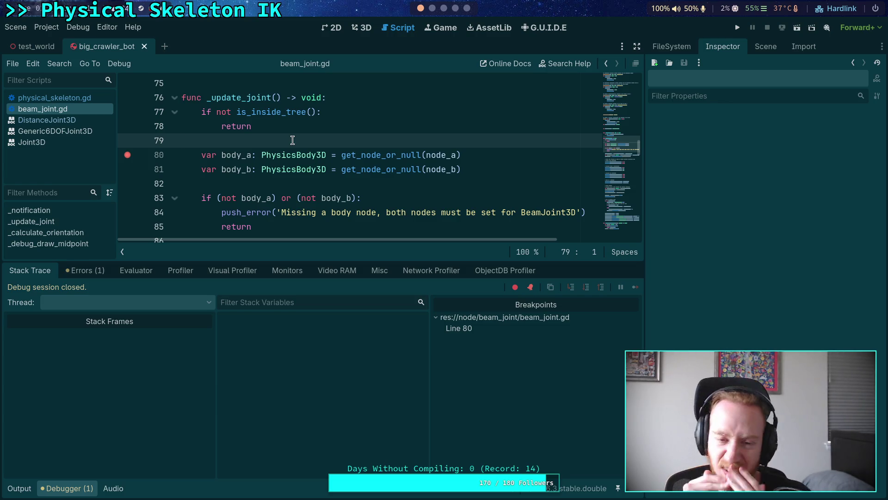
pyautogui.click(746, 28)
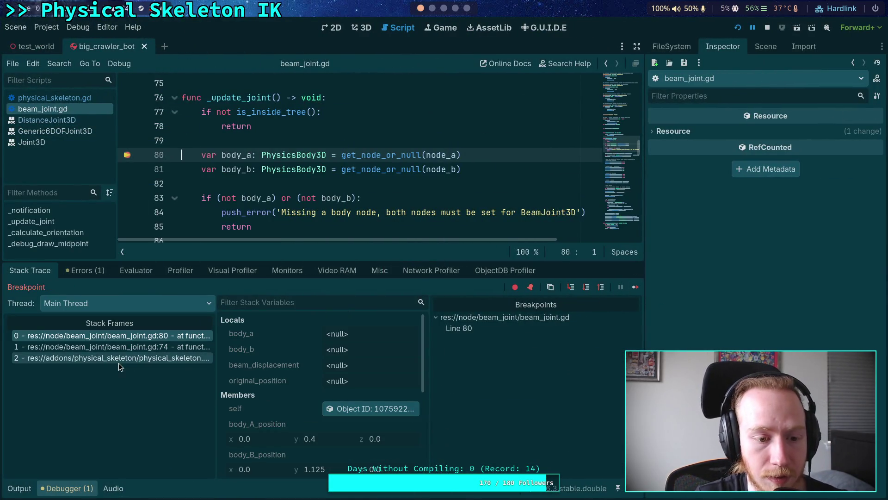
pyautogui.click(128, 347)
pyautogui.click(119, 358)
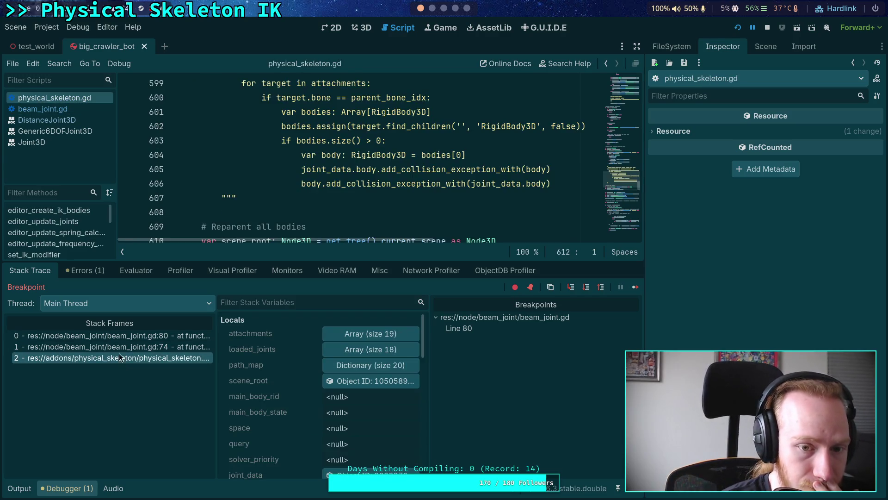
pyautogui.scroll(-3, 293, 161)
pyautogui.moveTo(295, 133)
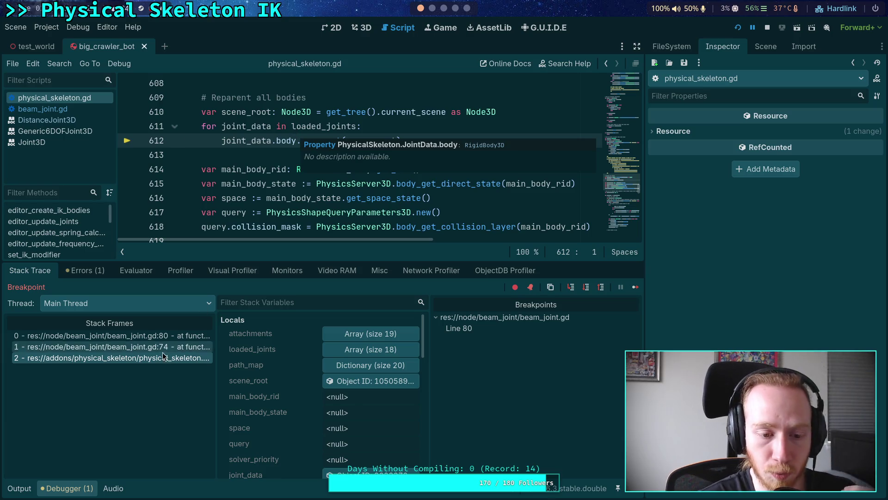
pyautogui.click(168, 337)
pyautogui.scroll(-1, 274, 193)
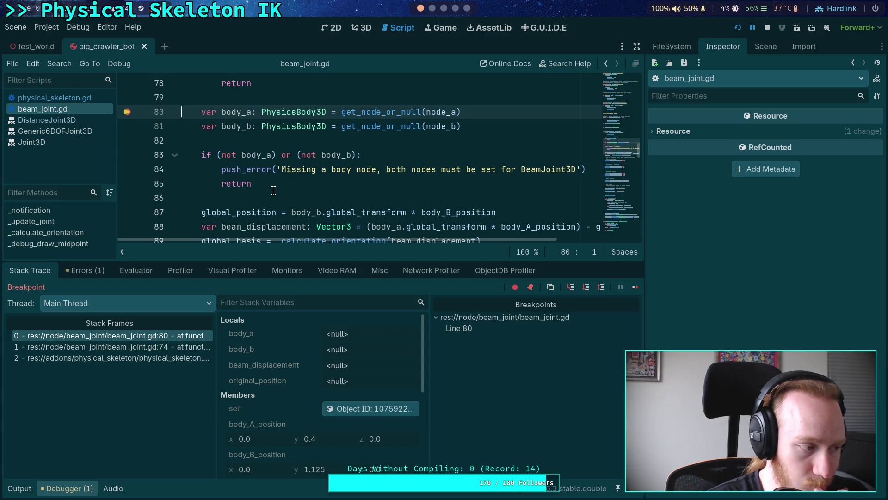
pyautogui.scroll(2, 274, 187)
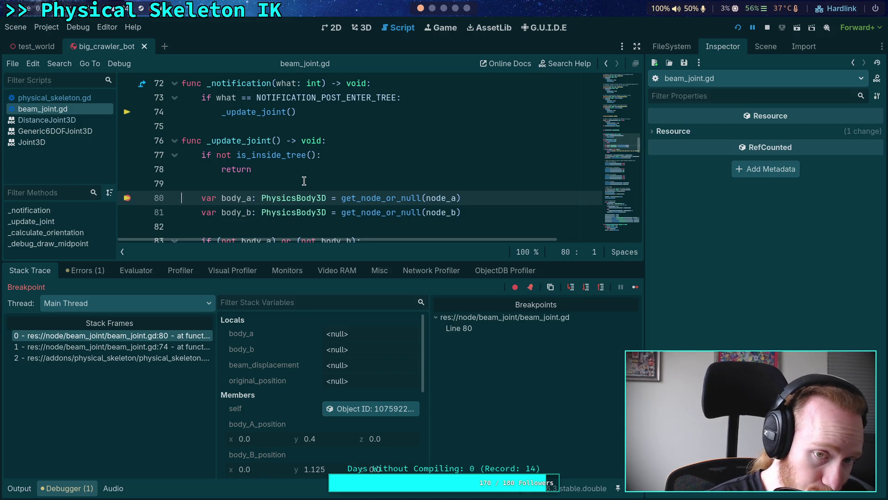
pyautogui.click(767, 28)
pyautogui.scroll(1, 324, 153)
# Step: Replace _notification with 'func _ready() -> void:' whose body calls _update_joint()
pyautogui.moveTo(296, 155)
pyautogui.mouseDown()
pyautogui.moveTo(221, 155)
pyautogui.moveTo(164, 129)
pyautogui.mouseUp()
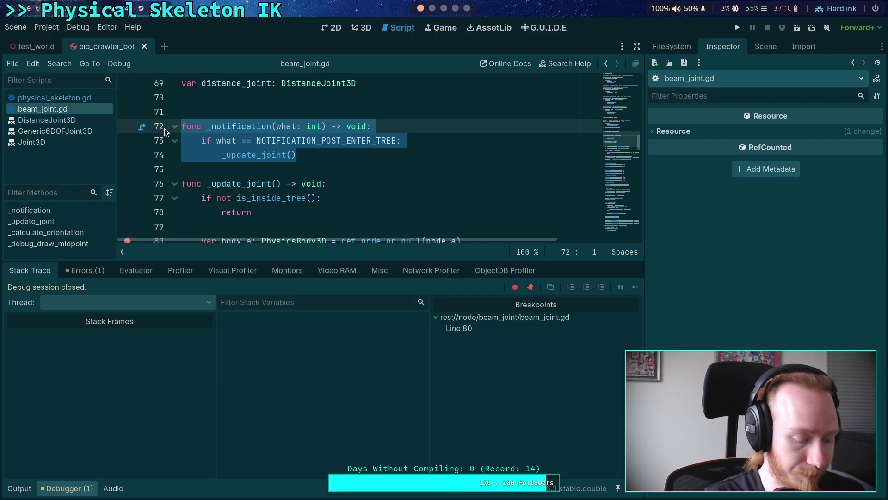
pyautogui.write('func _ready')
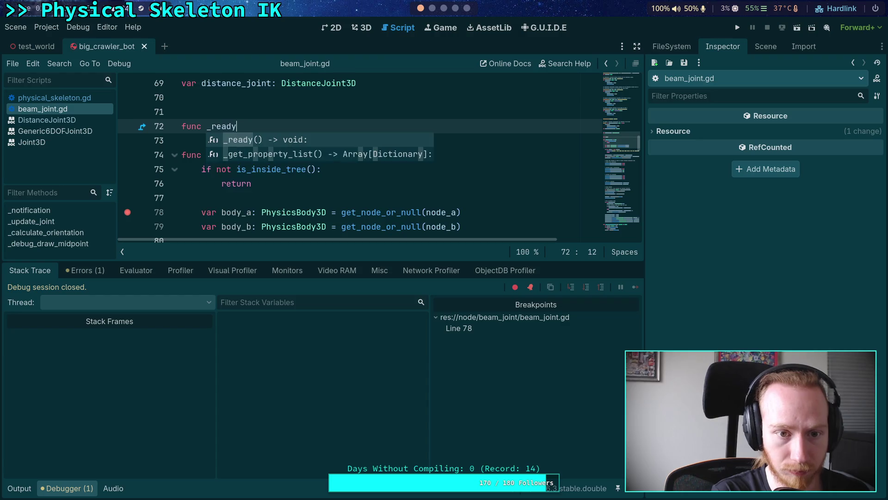
pyautogui.write('() -> void:')
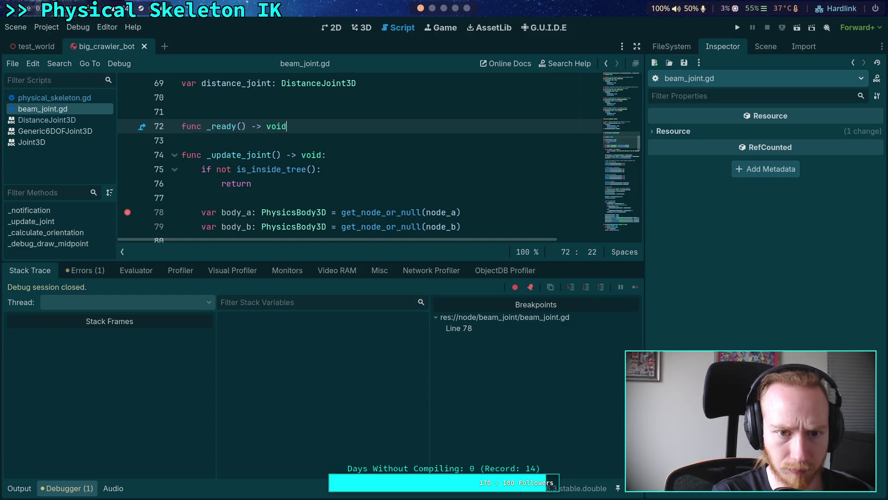
pyautogui.press('Return')
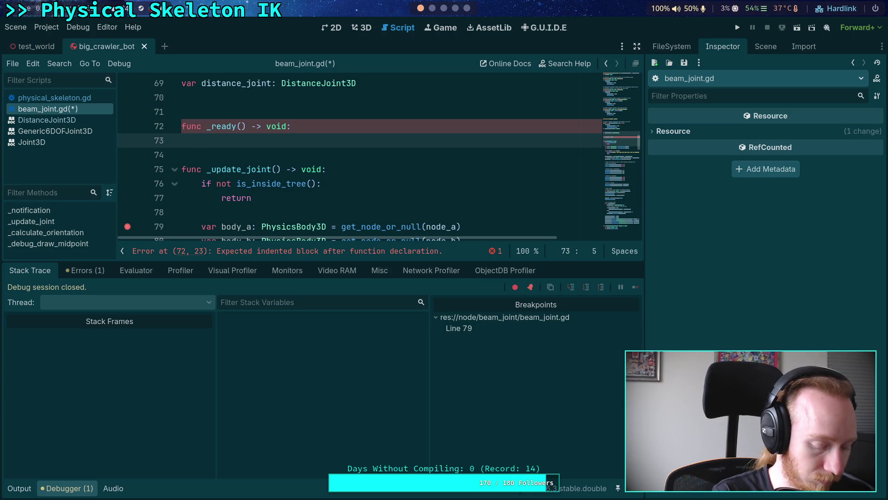
pyautogui.write('update_joint.')
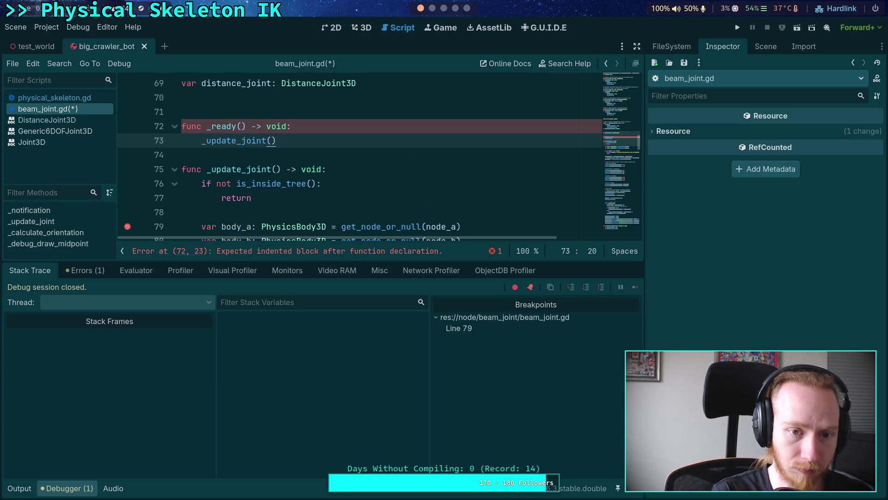
pyautogui.write('ca')
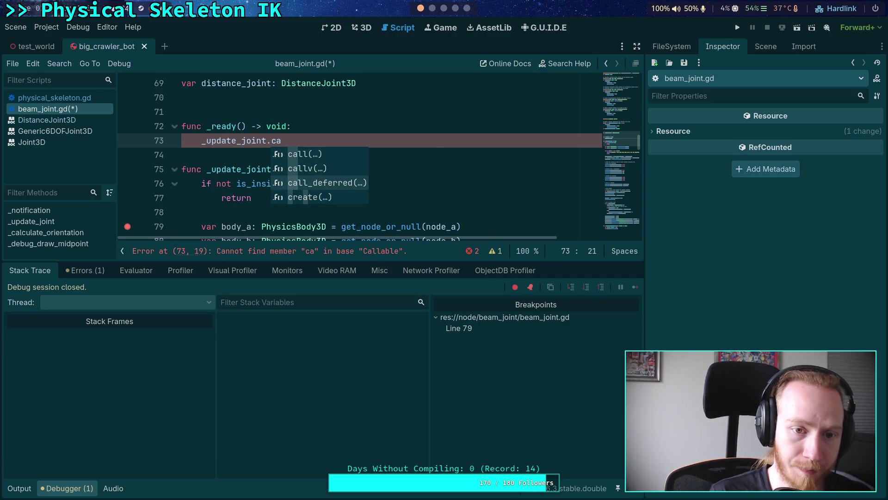
pyautogui.press('BackSpace')
pyautogui.press('BackSpace')
pyautogui.press('BackSpace')
pyautogui.write('()')
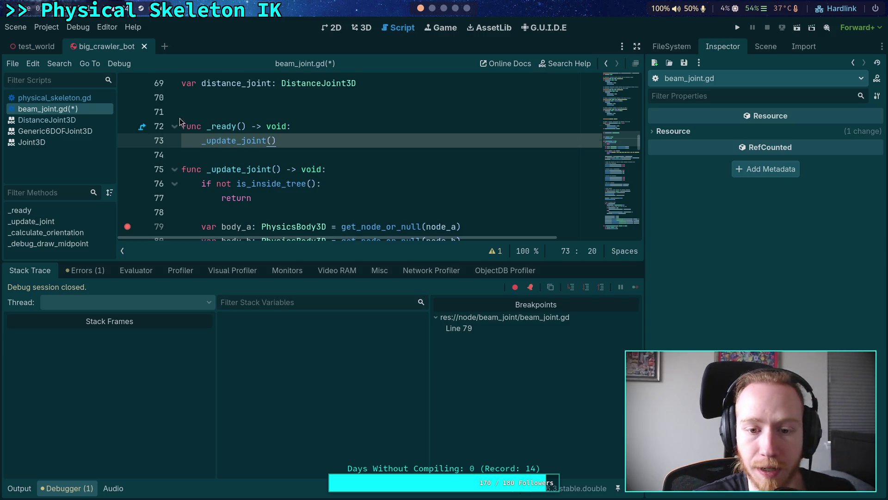
# Step: Enlarge the code editor and locate the _debug_draw_midpoint call
pyautogui.scroll(-2, 472, 171)
pyautogui.scroll(1, 471, 171)
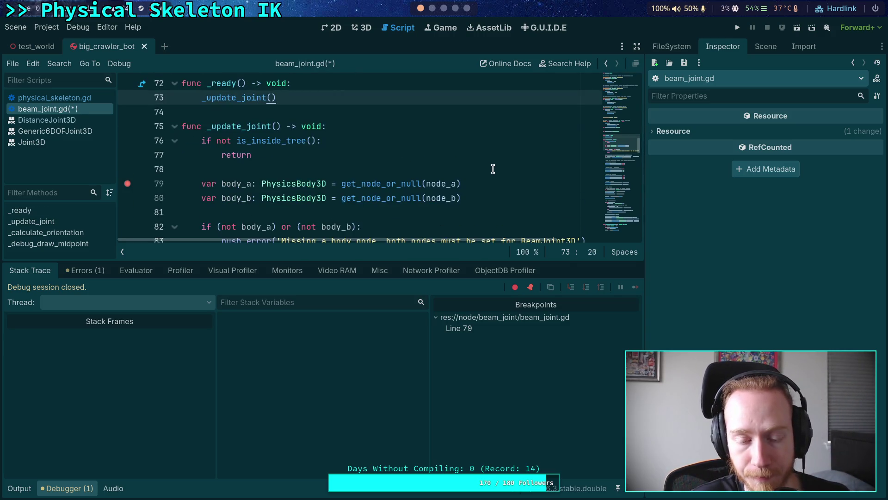
pyautogui.moveTo(447, 261); pyautogui.dragTo(435, 342)
pyautogui.scroll(-6, 433, 273)
pyautogui.scroll(2, 433, 274)
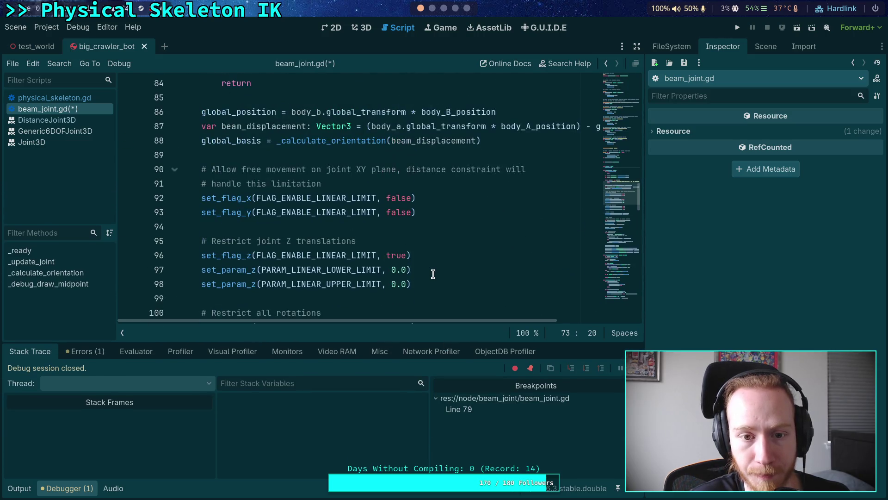
pyautogui.scroll(-8, 433, 273)
pyautogui.scroll(-3, 433, 274)
pyautogui.scroll(3, 433, 273)
pyautogui.scroll(-2, 433, 274)
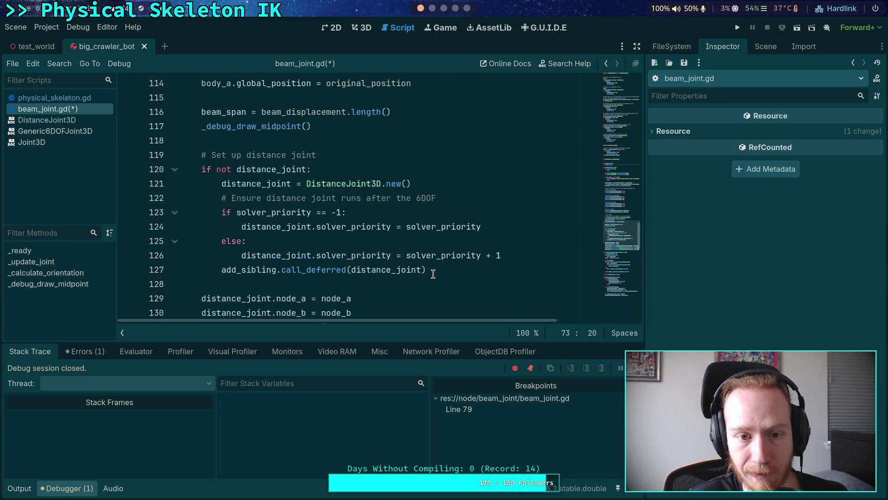
pyautogui.doubleClick(279, 127)
# Step: Change add_child on line 164 to add_child.call_deferred and save beam_joint.gd
pyautogui.scroll(-8, 406, 235)
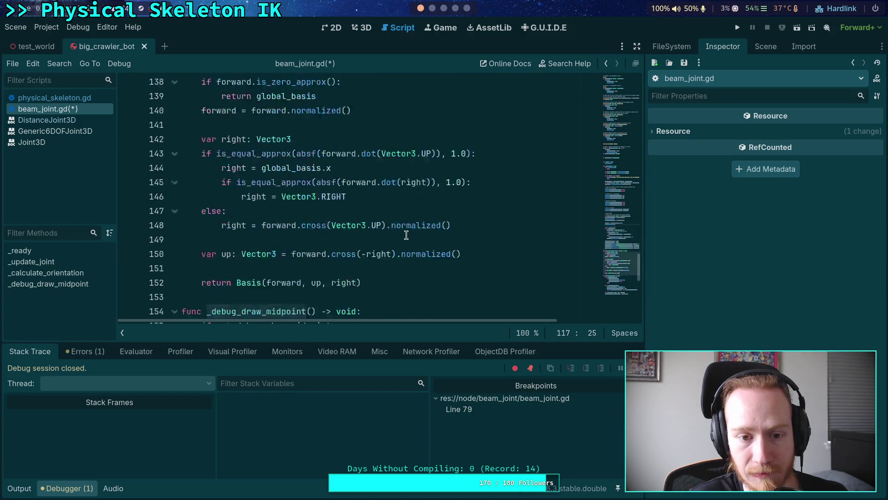
pyautogui.scroll(-5, 406, 235)
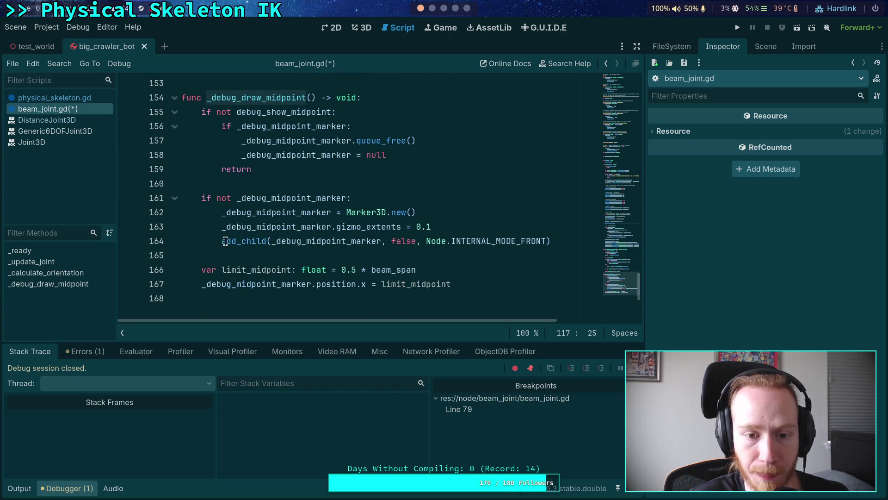
pyautogui.click(267, 241)
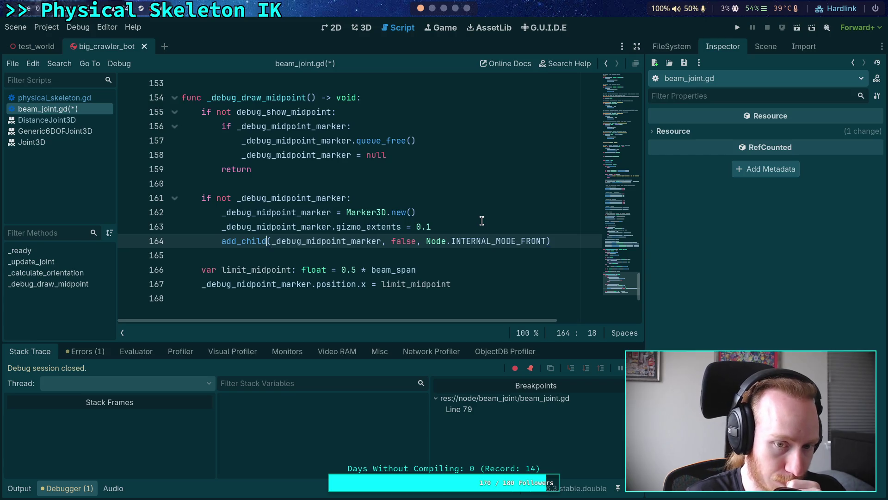
pyautogui.write('.call_def')
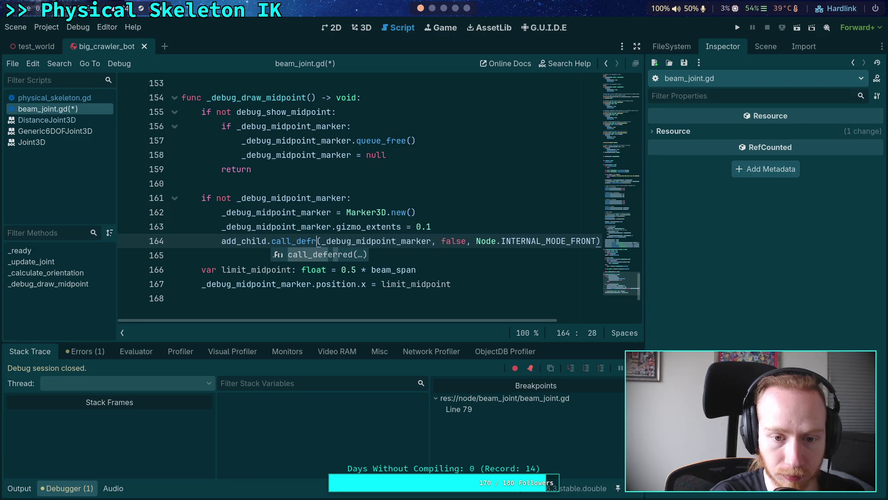
pyautogui.press('Return')
pyautogui.hotkey('ctrl', 's')
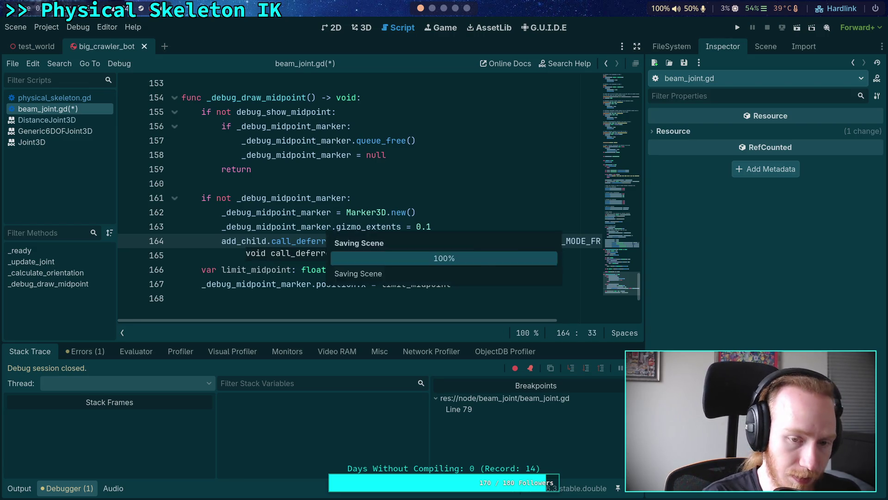
pyautogui.click(538, 195)
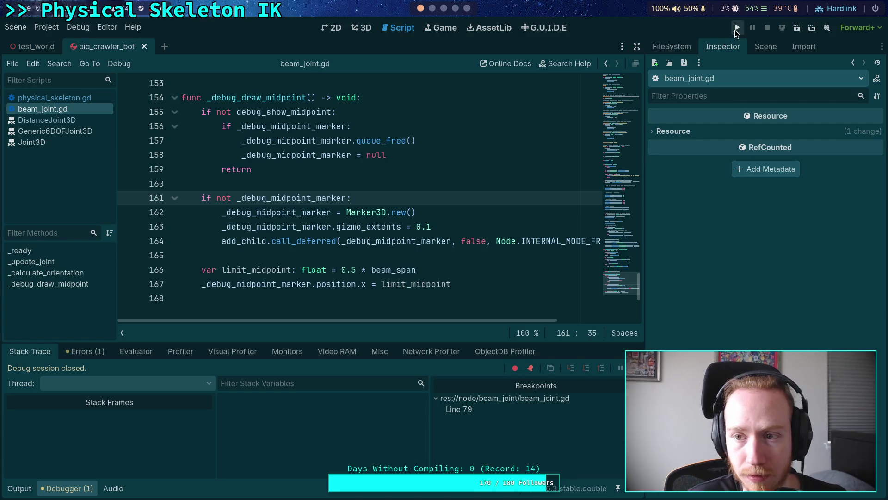
# Step: Run the project until it halts at the line 79 breakpoint, with a taller debugger panel
pyautogui.click(738, 27)
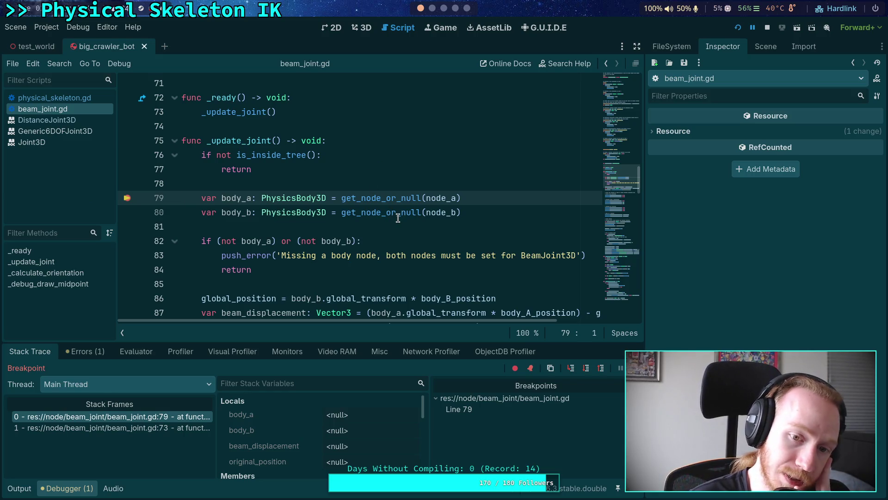
pyautogui.moveTo(398, 218)
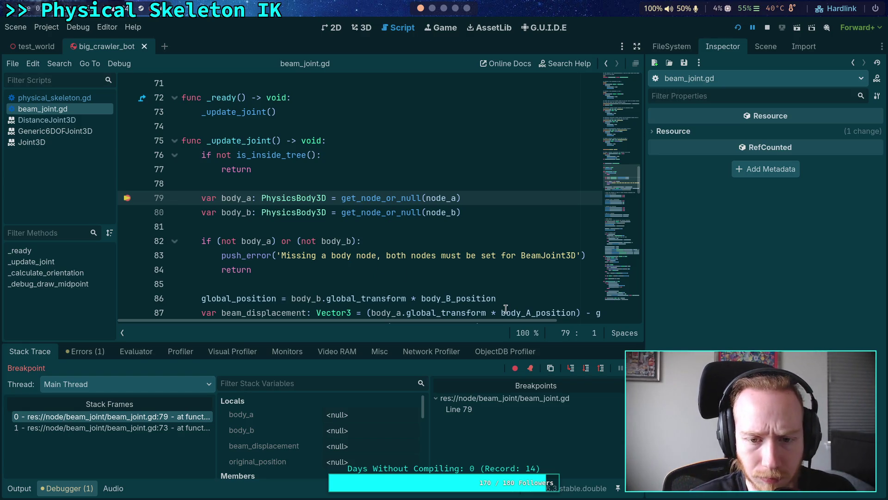
pyautogui.moveTo(344, 343); pyautogui.dragTo(345, 278)
# Step: Inspect the line 73 _ready frame, resume past line 79, and review the warnings list
pyautogui.click(110, 364)
pyautogui.click(126, 351)
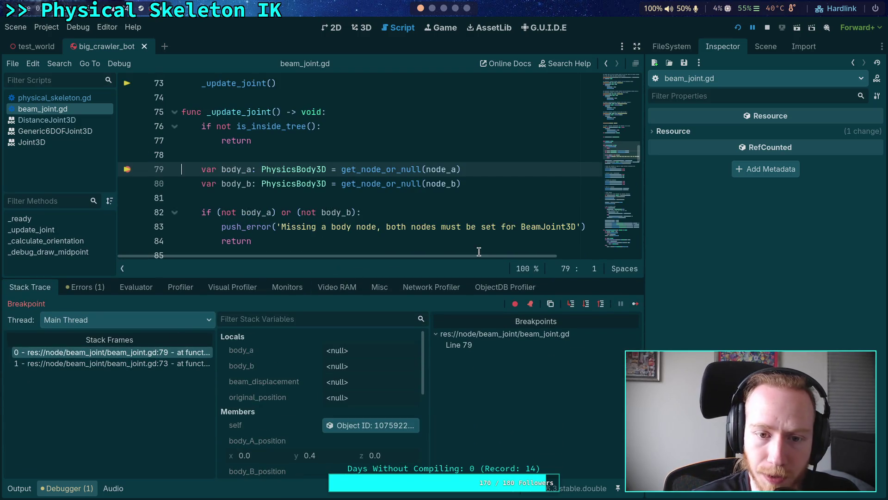
pyautogui.click(635, 304)
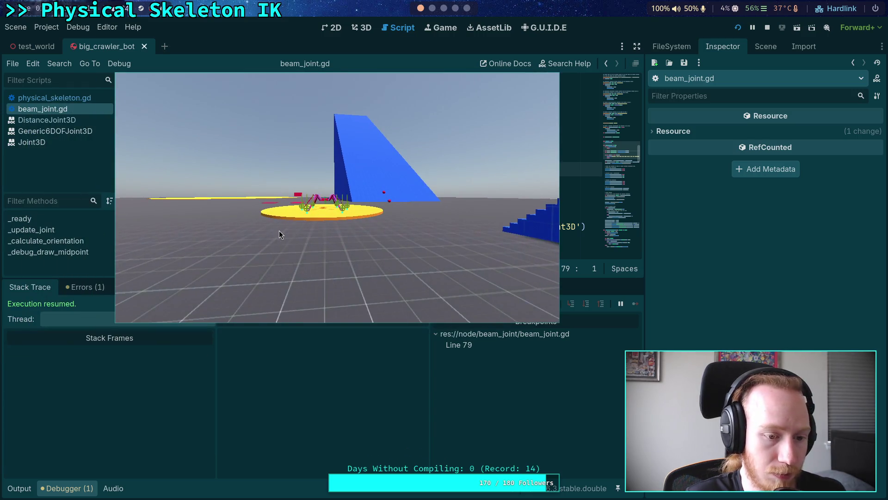
pyautogui.click(86, 287)
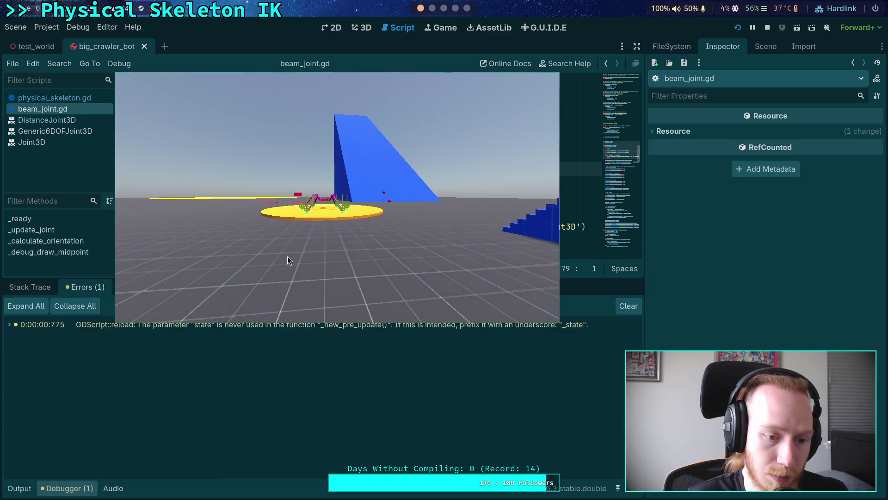
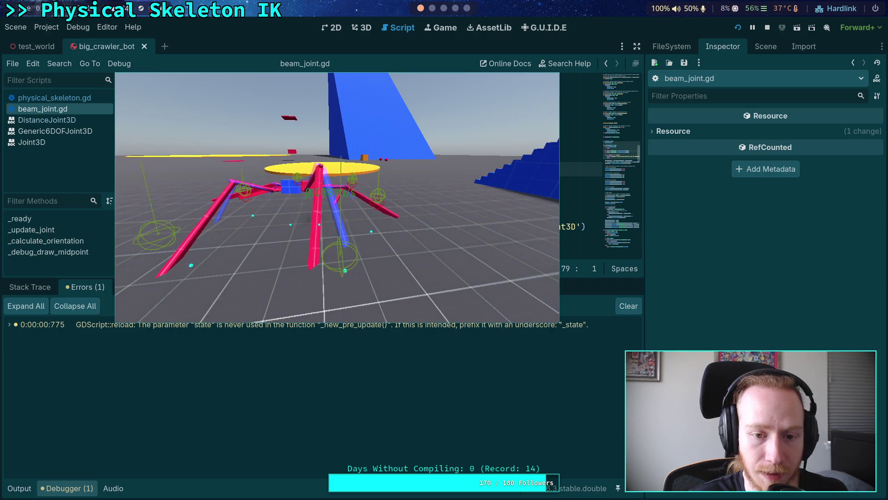
# Step: Stop the running game, hide the bottom panel and remove the line 79 breakpoint
pyautogui.click(767, 28)
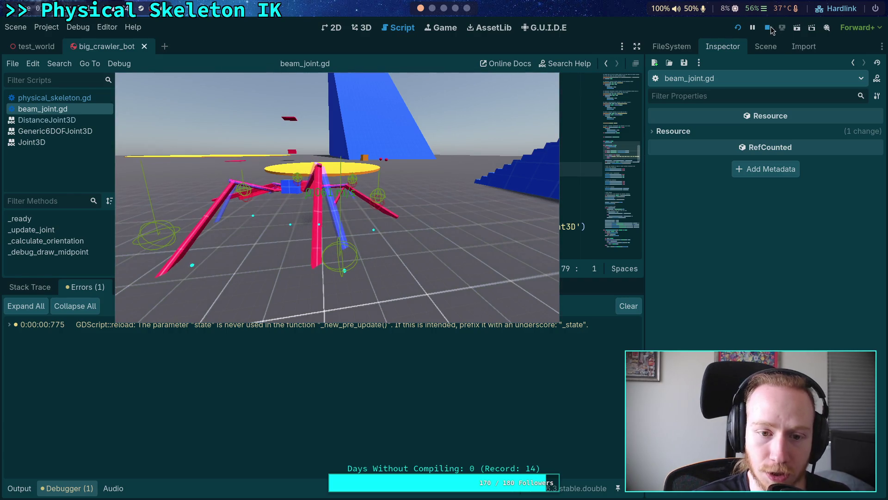
pyautogui.hotkey('ctrl', 'j')
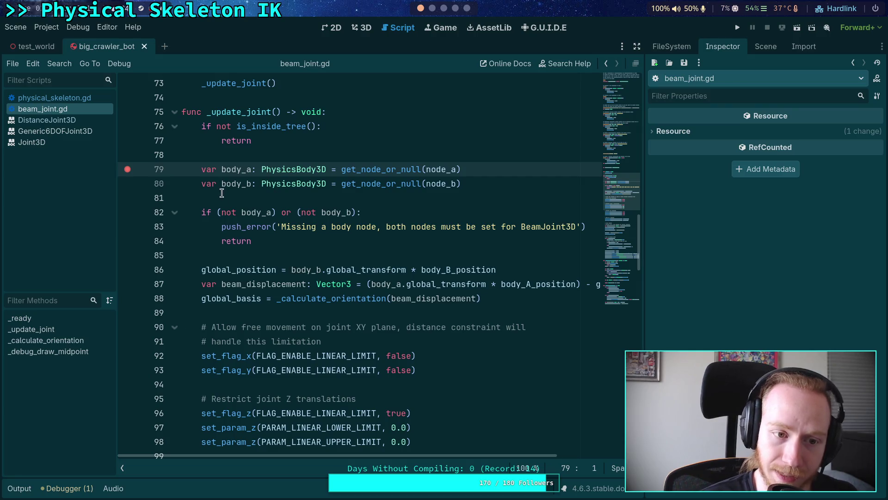
pyautogui.click(128, 170)
pyautogui.click(249, 203)
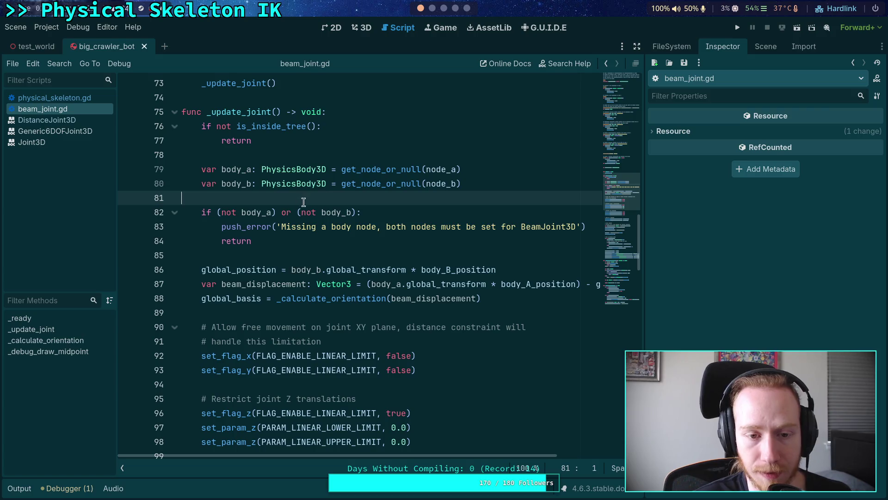
# Step: Select the FR_Tarsus_Beam node in the scene tree and scroll through the joint-limit code
pyautogui.click(766, 47)
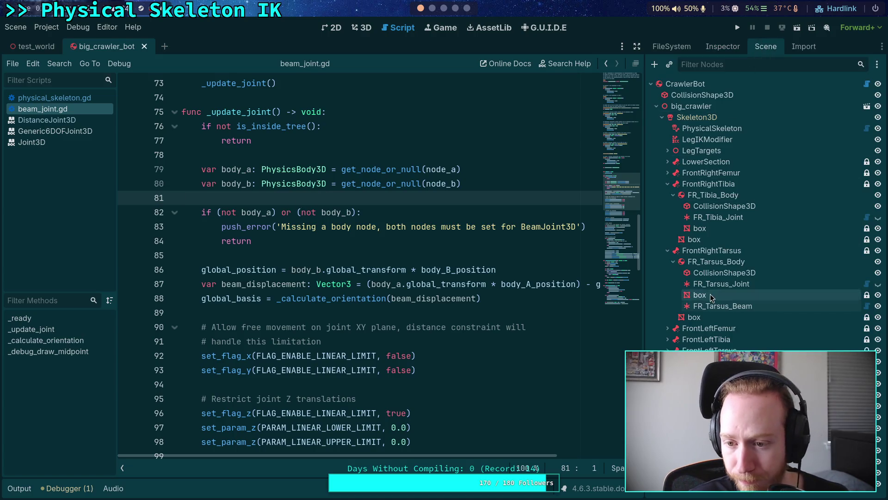
pyautogui.click(719, 306)
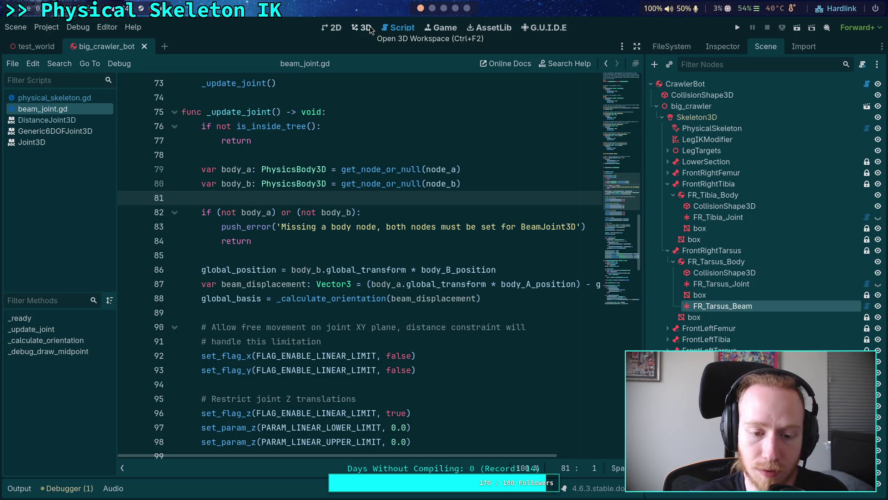
pyautogui.scroll(-3, 487, 239)
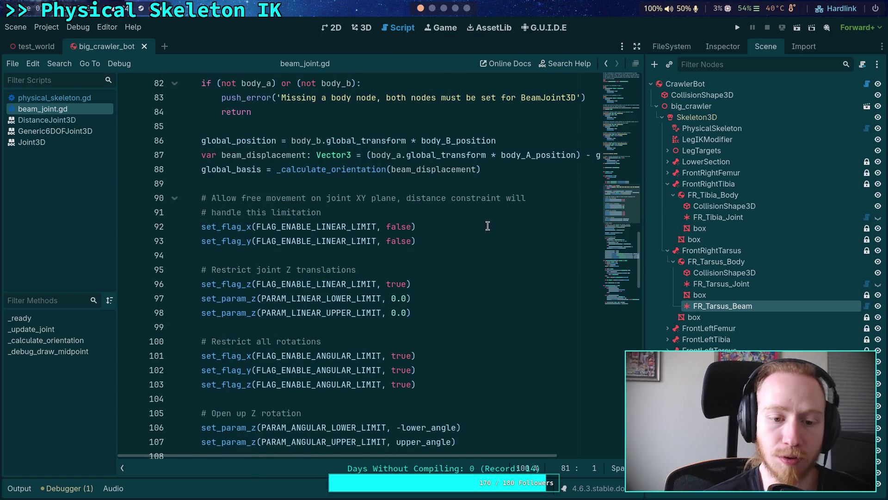
pyautogui.scroll(-2, 488, 238)
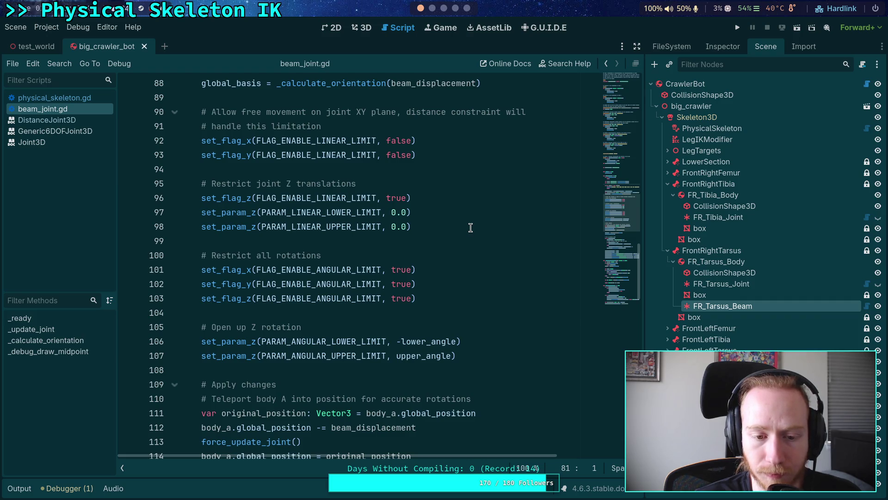
pyautogui.scroll(-1, 471, 227)
pyautogui.click(420, 269)
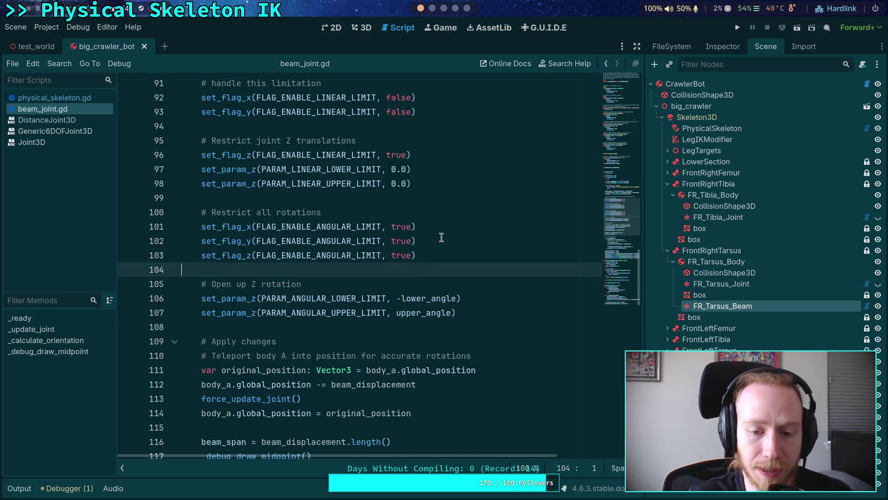
pyautogui.scroll(1, 442, 225)
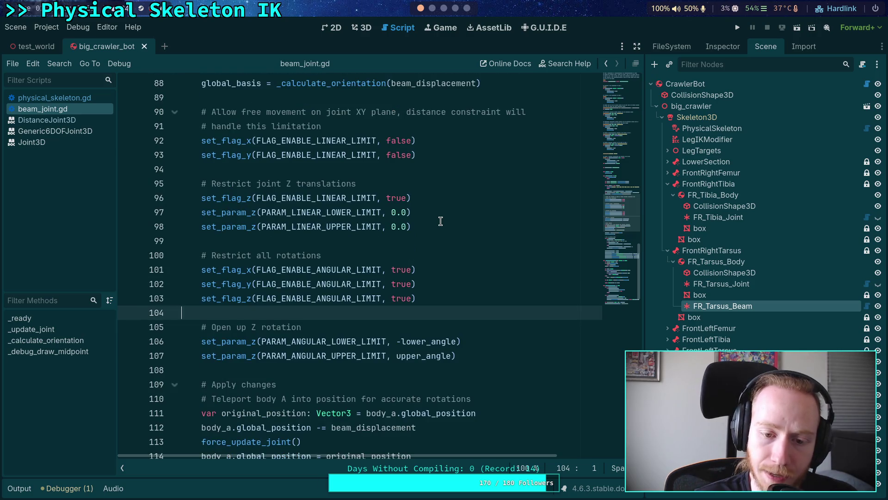
pyautogui.press('super+5')
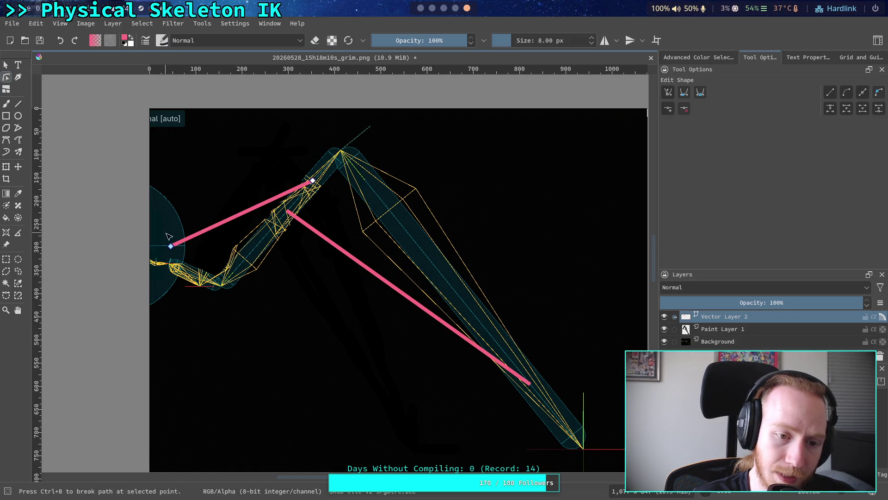
# Step: Drag the upper pink line's left endpoint down onto the leg's upper segment and nudge it into place
pyautogui.moveTo(172, 251)
pyautogui.mouseDown()
pyautogui.moveTo(168, 288)
pyautogui.moveTo(193, 277)
pyautogui.mouseUp()
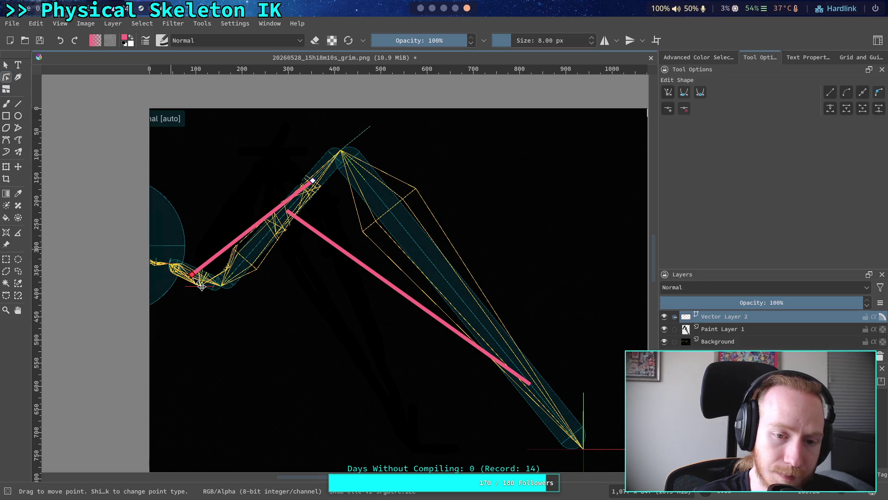
pyautogui.moveTo(202, 287); pyautogui.dragTo(205, 287)
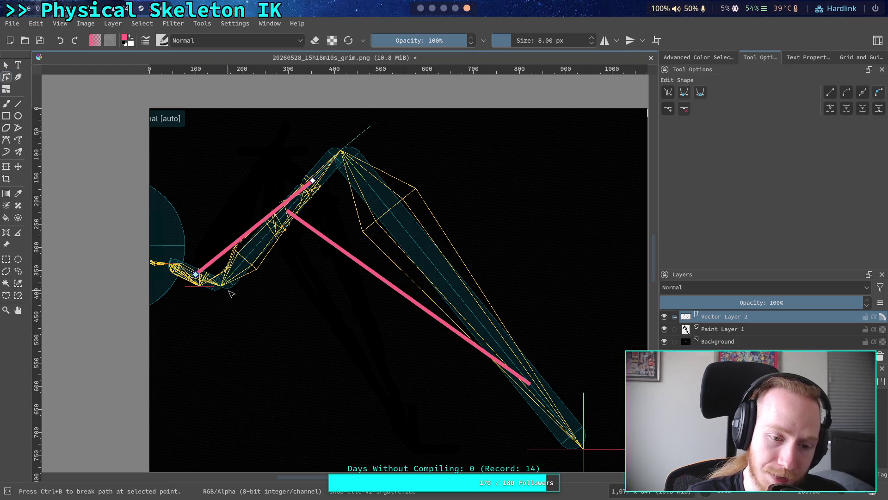
pyautogui.click(196, 274)
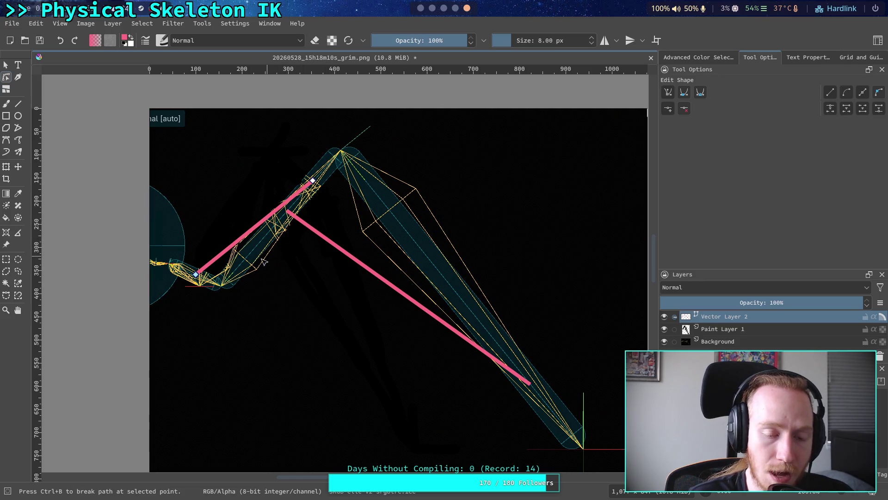
# Step: Draw a new straight pink line from near the leg base up toward the knee
pyautogui.rightClick(347, 269)
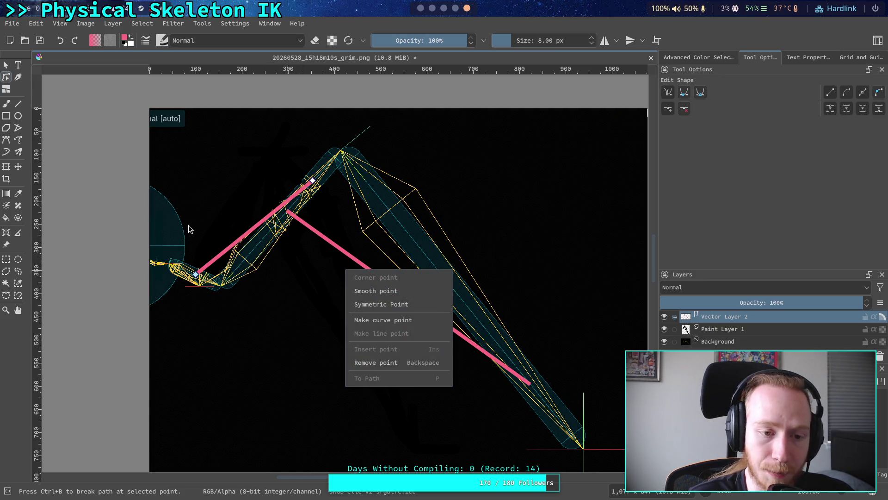
pyautogui.click(18, 104)
pyautogui.moveTo(171, 254)
pyautogui.mouseDown()
pyautogui.moveTo(249, 250)
pyautogui.moveTo(248, 257)
pyautogui.mouseUp()
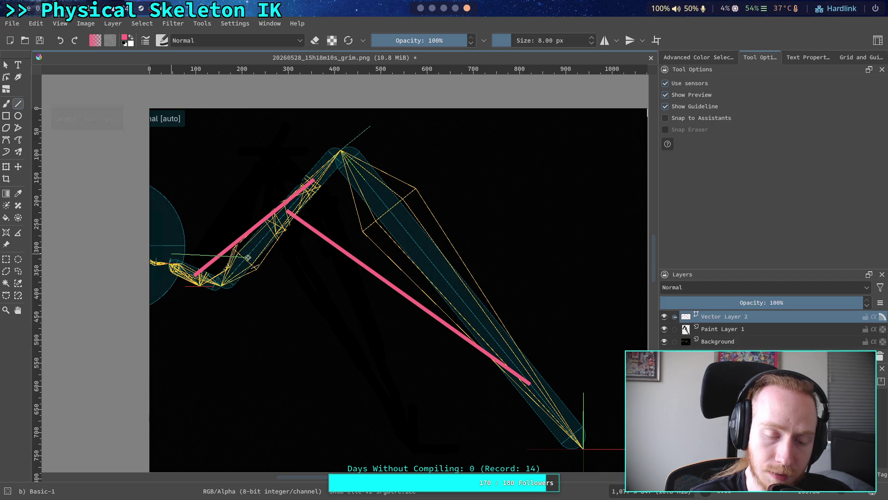
pyautogui.moveTo(248, 258)
pyautogui.mouseDown()
pyautogui.moveTo(231, 250)
pyautogui.moveTo(319, 172)
pyautogui.moveTo(314, 179)
pyautogui.mouseUp()
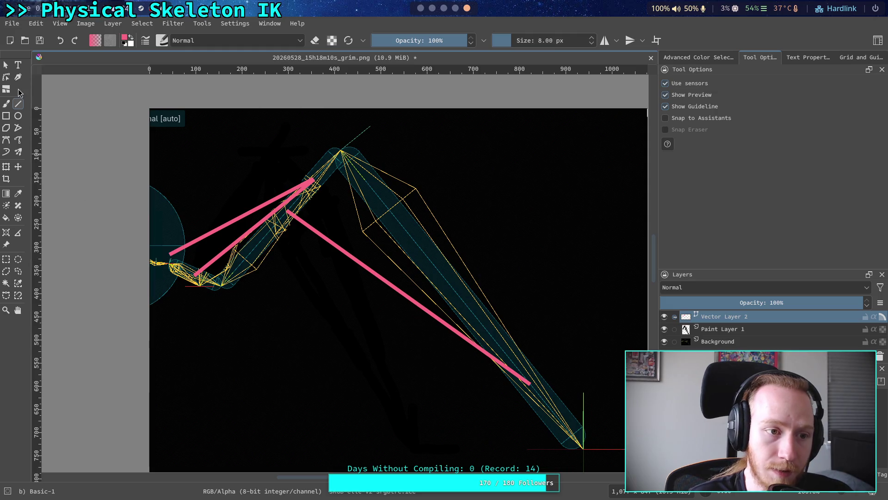
# Step: Reshape the new line so it runs from the base circle's edge to the lower pink line's end
pyautogui.click(6, 65)
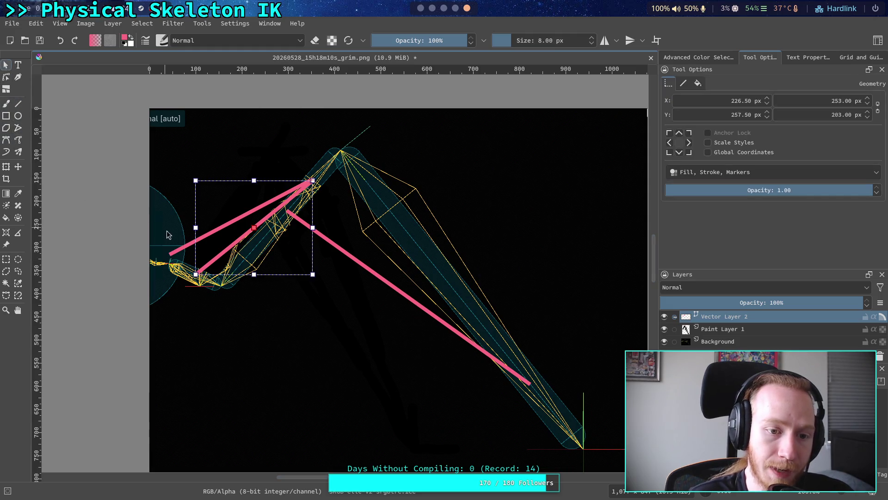
pyautogui.click(6, 77)
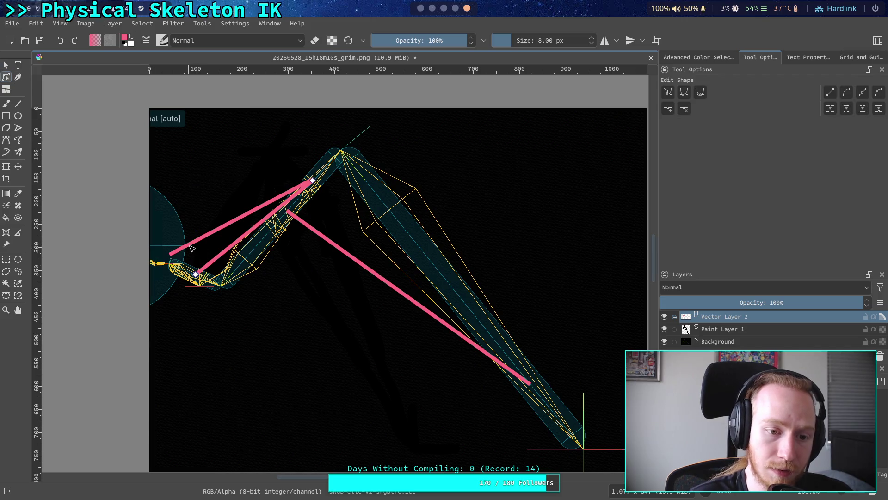
pyautogui.moveTo(180, 260); pyautogui.dragTo(176, 217)
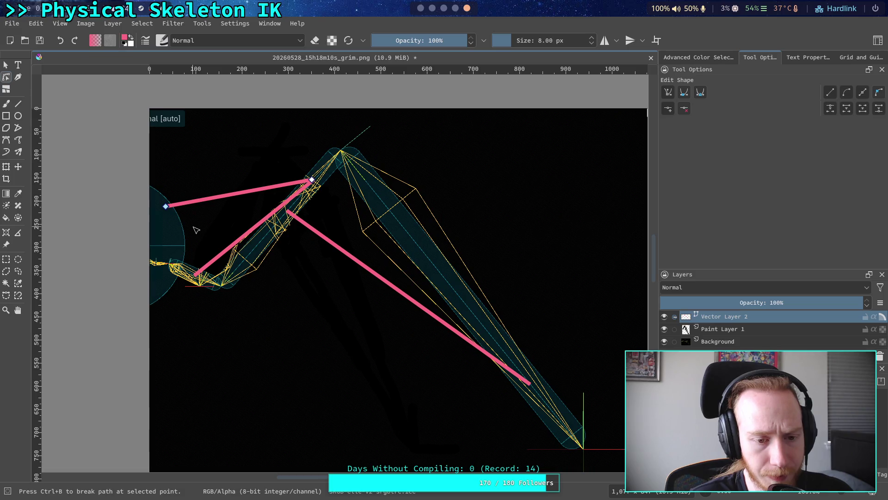
pyautogui.moveTo(165, 207); pyautogui.dragTo(155, 292)
pyautogui.moveTo(317, 190); pyautogui.dragTo(214, 290)
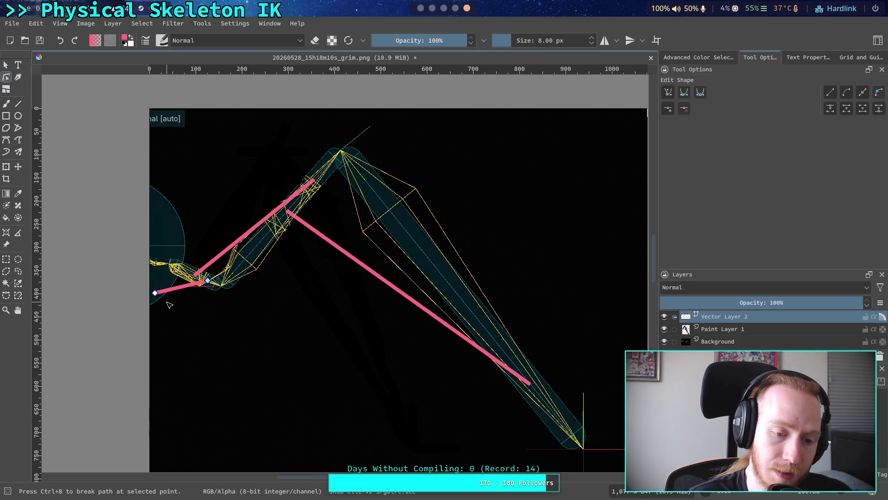
pyautogui.moveTo(160, 295); pyautogui.dragTo(155, 295)
pyautogui.click(218, 291)
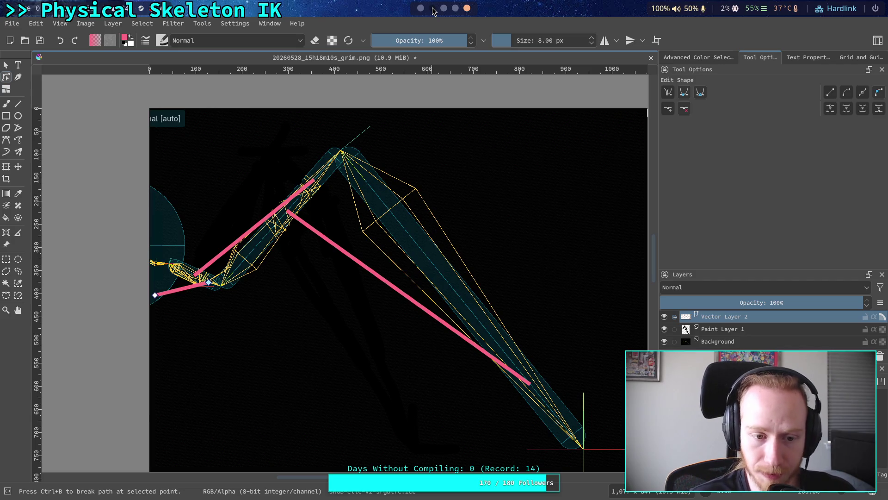
pyautogui.click(434, 11)
pyautogui.click(420, 8)
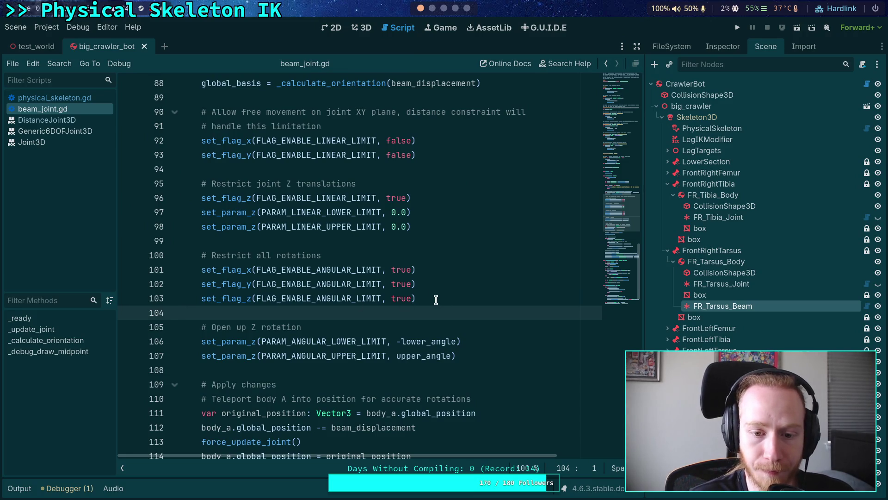
# Step: Select the set_flag_y limit line 102 and view FR_Tarsus_Beam's 10° upper and 90° lower limits in the Inspector
pyautogui.click(435, 299)
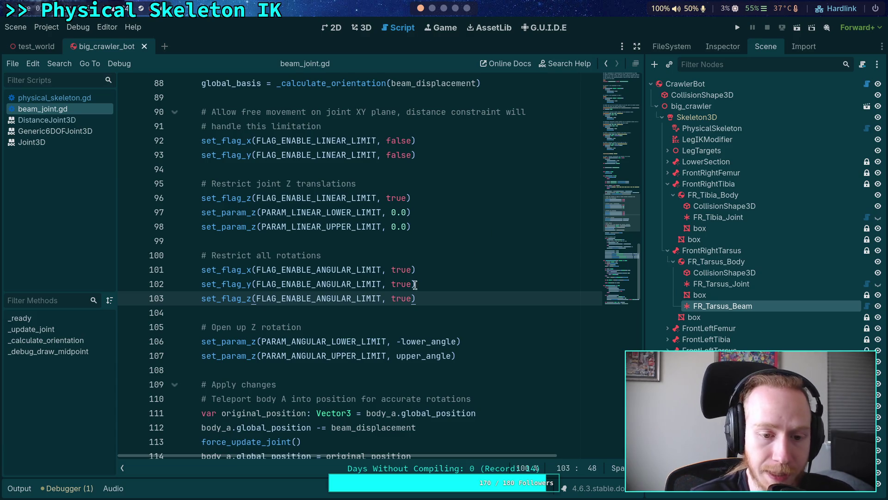
pyautogui.click(443, 284)
pyautogui.hotkey('shift', 'Home')
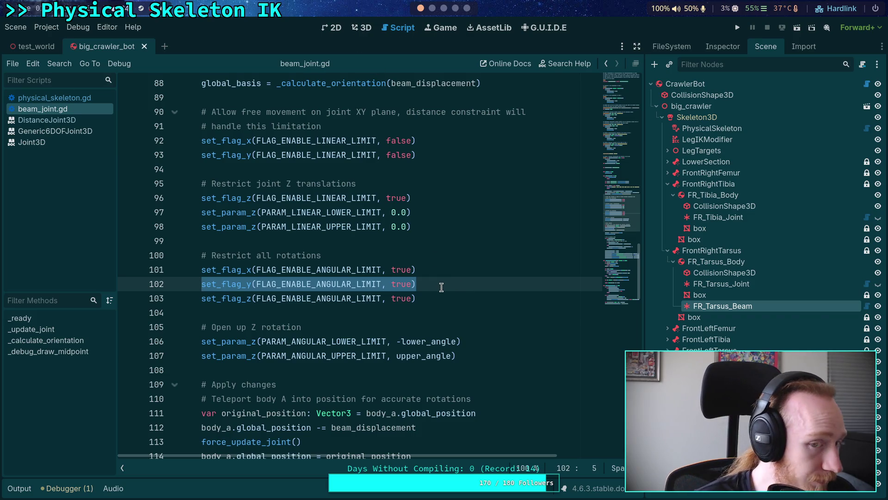
pyautogui.click(720, 47)
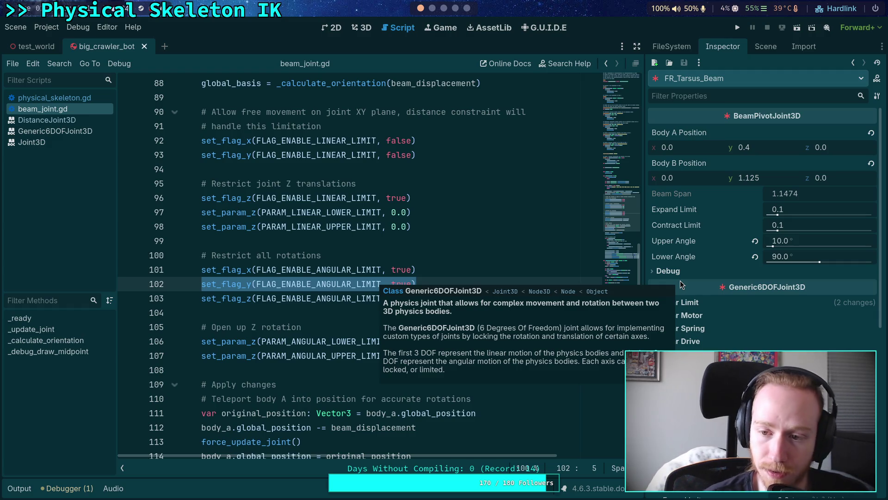
pyautogui.moveTo(328, 227)
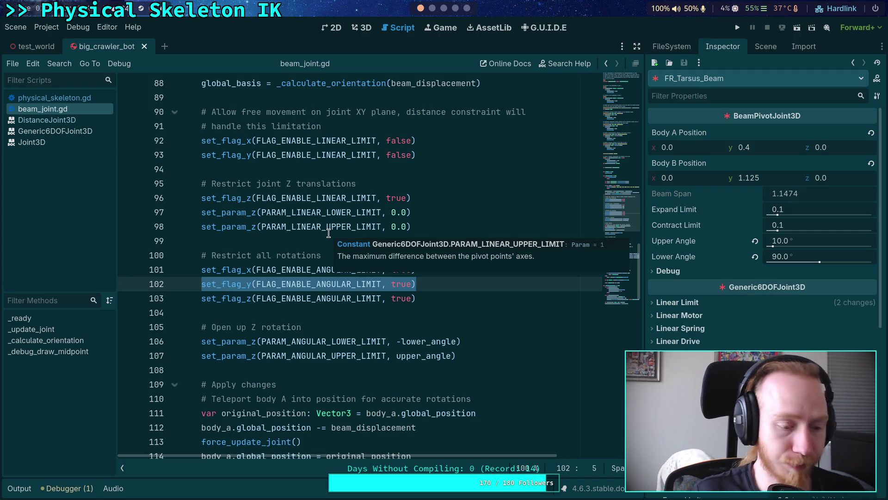
pyautogui.click(336, 312)
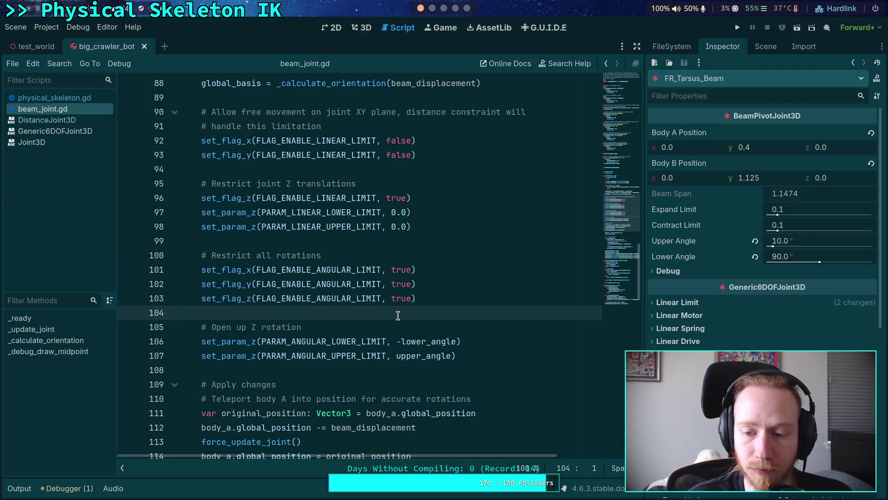
# Step: Insert a _validate_property override below _ready using the func _pro autocomplete
pyautogui.scroll(11, 385, 304)
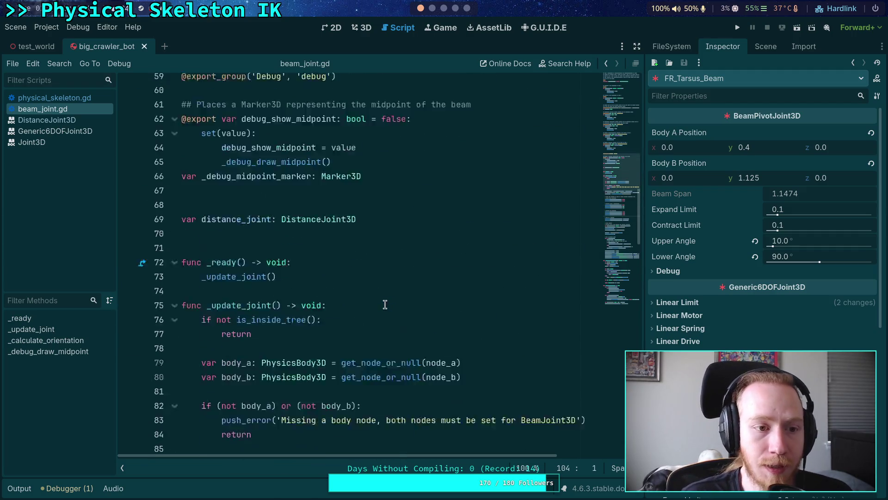
pyautogui.click(384, 367)
pyautogui.click(394, 356)
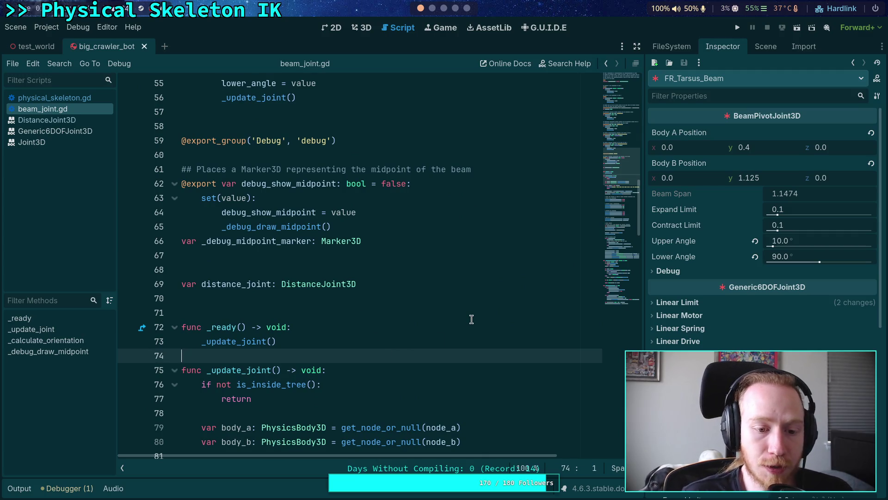
pyautogui.press('Return')
pyautogui.press('Return')
pyautogui.press('Up')
pyautogui.write('func _pro')
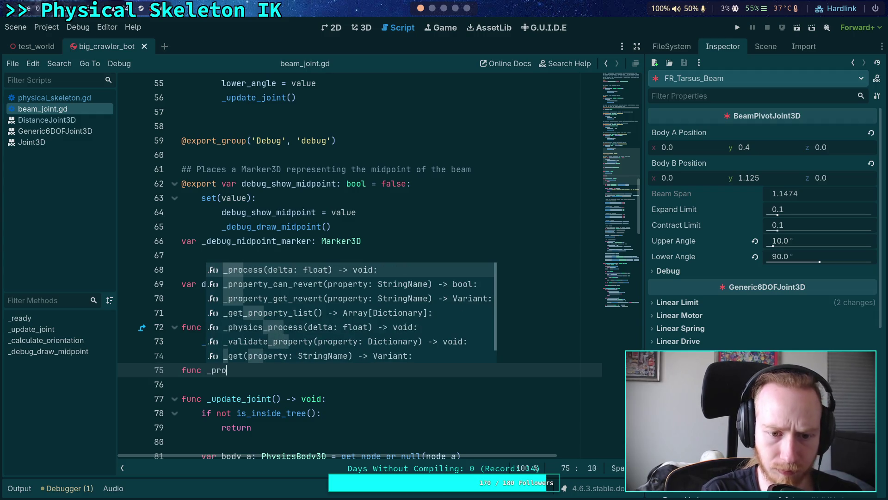
pyautogui.press('Down')
pyautogui.press('Down')
pyautogui.press('Down')
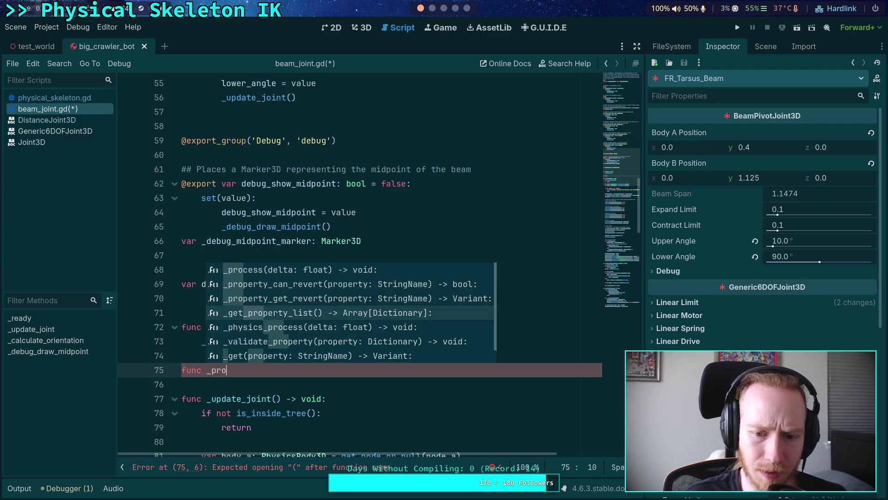
pyautogui.press('Down')
pyautogui.press('Down')
pyautogui.press('Return')
# Step: Make the function body print(property.name) and save the script
pyautogui.scroll(-3, 448, 277)
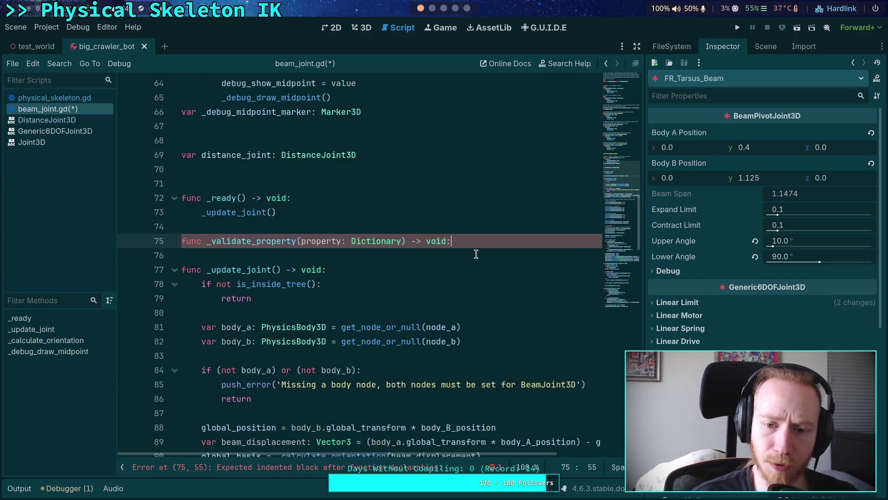
pyautogui.press('Return')
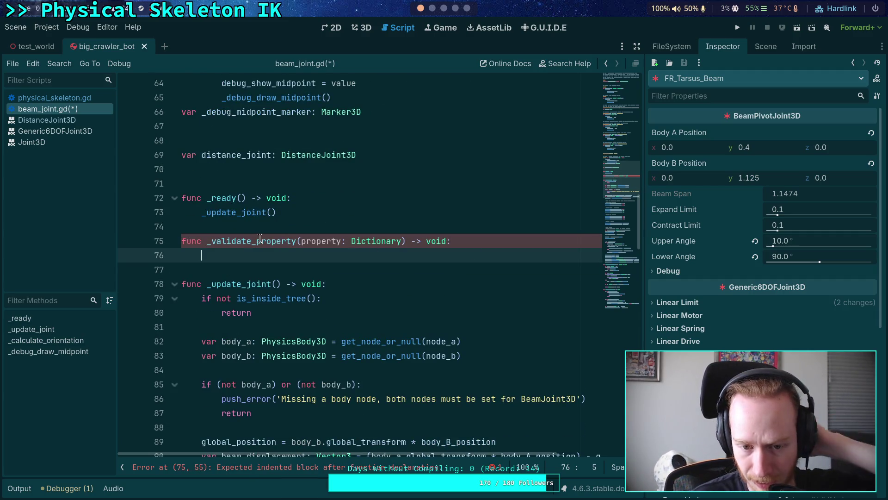
pyautogui.moveTo(260, 238)
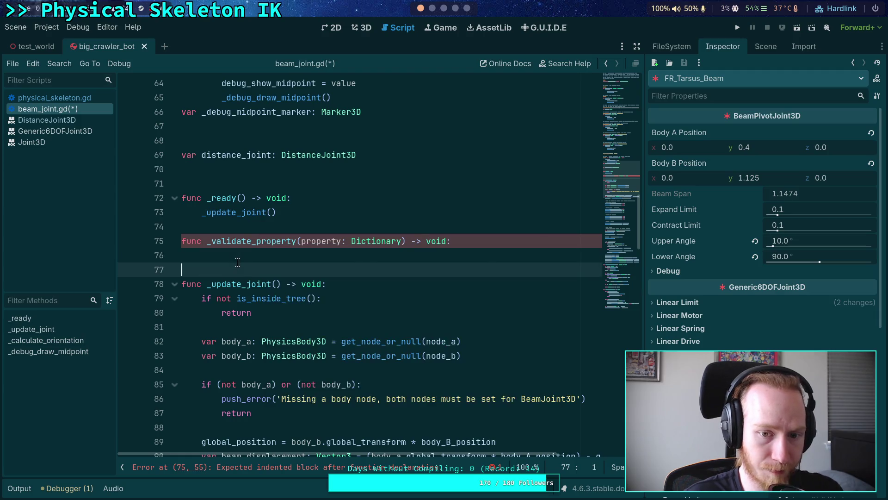
pyautogui.write('print(')
pyautogui.write('pro')
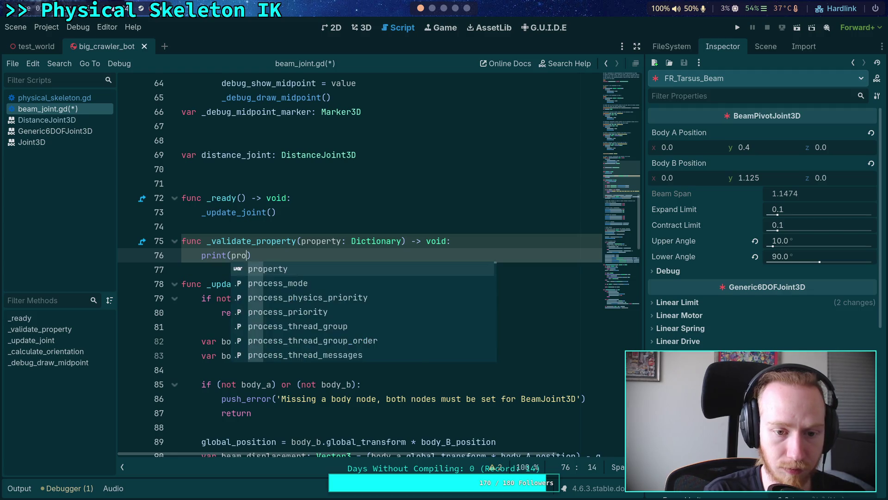
pyautogui.press('Return')
pyautogui.write('.name)')
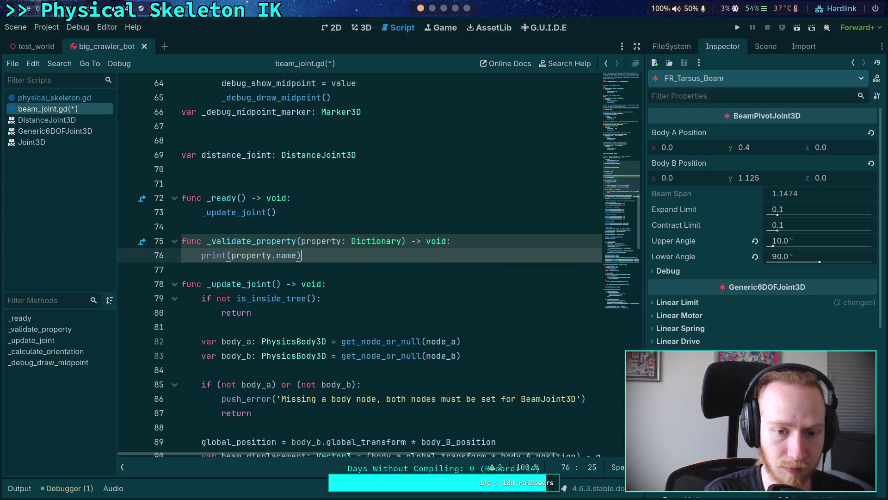
pyautogui.hotkey('ctrl', 's')
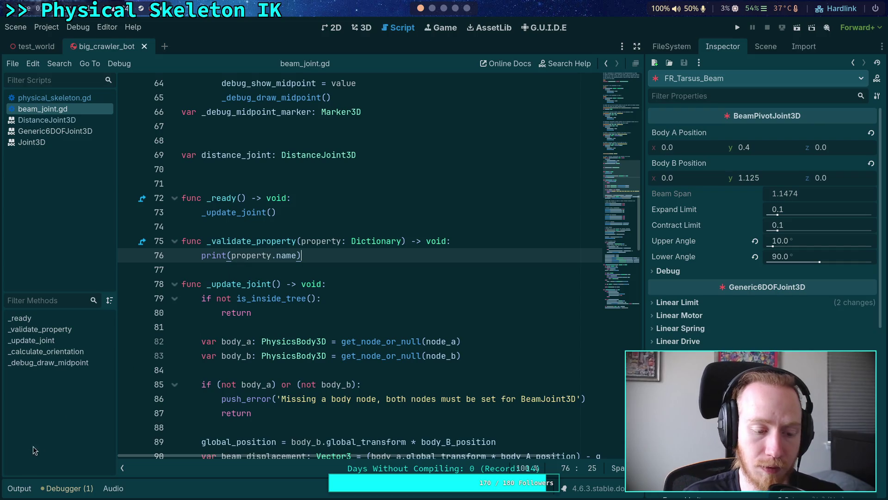
pyautogui.click(19, 488)
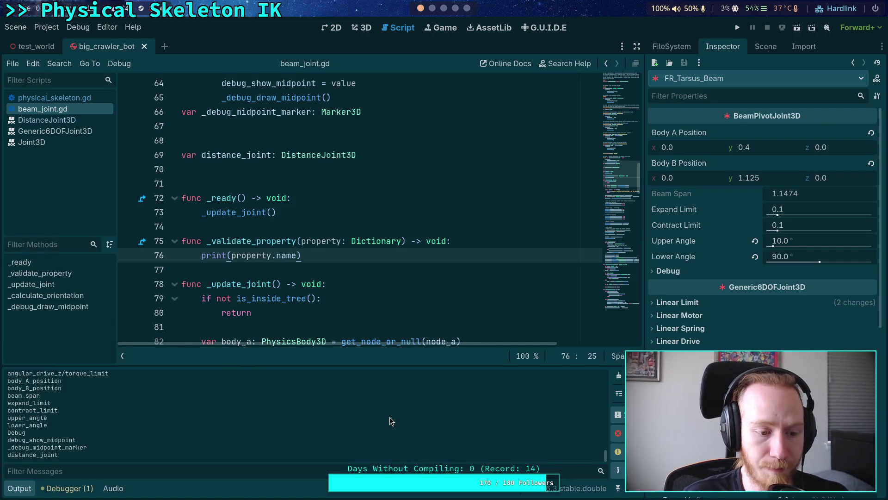
# Step: Compare the logged angular_limit_z names with the Inspector's Z limits of 10° and -90°
pyautogui.scroll(10, 174, 417)
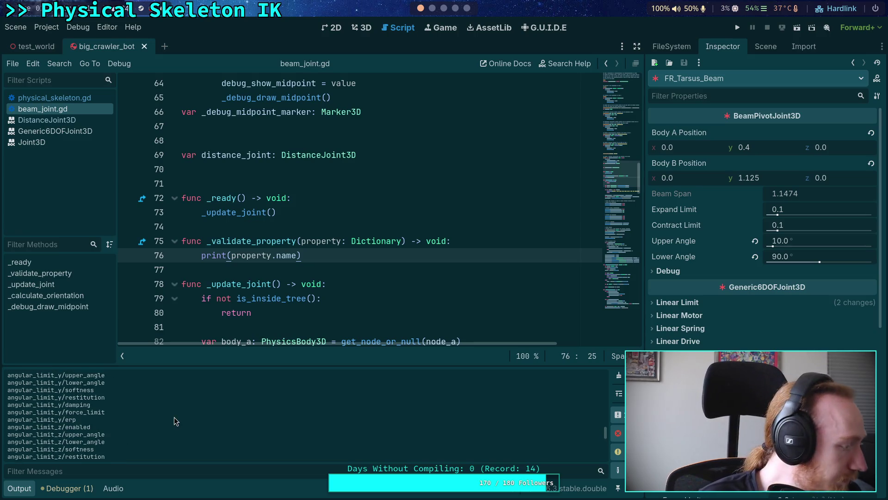
pyautogui.scroll(-3, 767, 318)
pyautogui.scroll(-1, 767, 318)
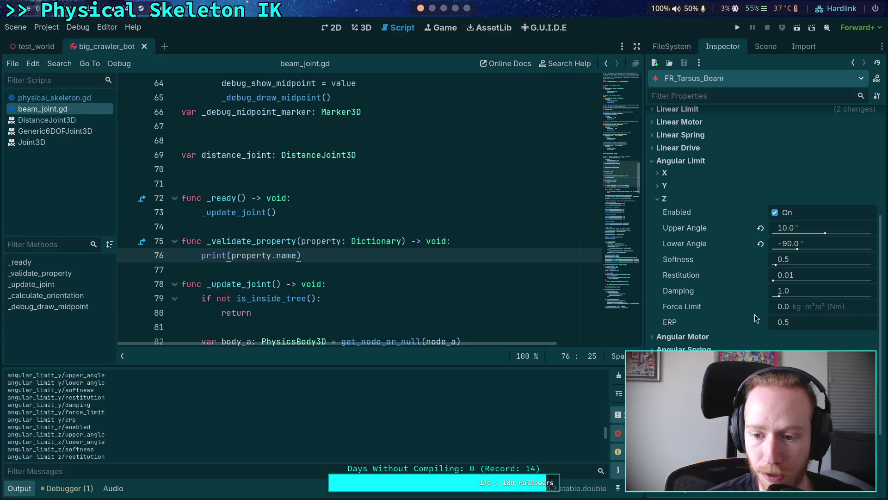
pyautogui.scroll(1, 707, 225)
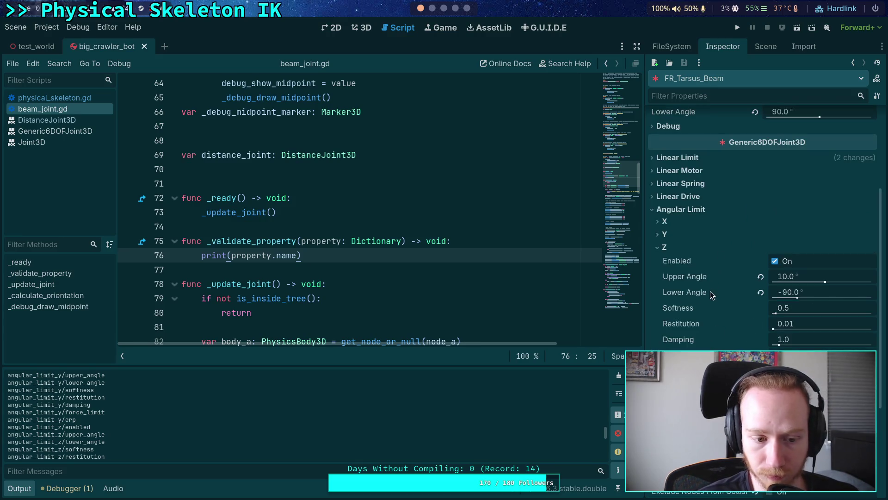
pyautogui.scroll(-1, 351, 413)
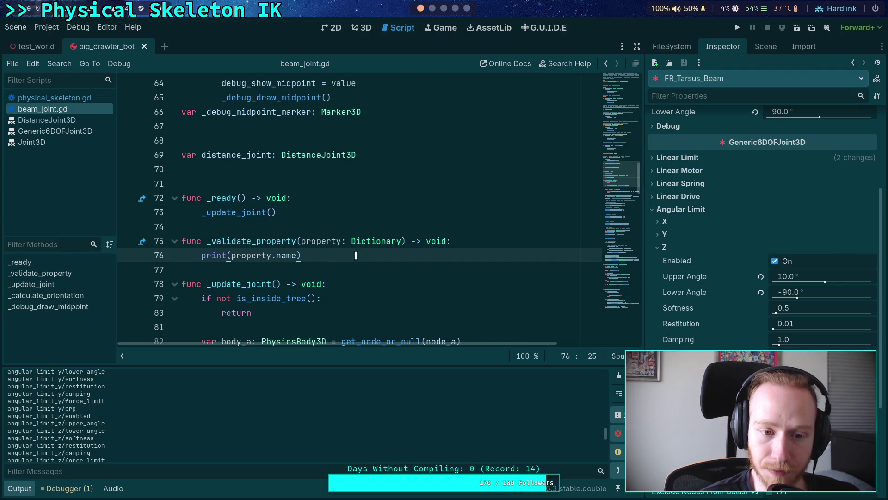
pyautogui.moveTo(335, 258); pyautogui.dragTo(208, 257)
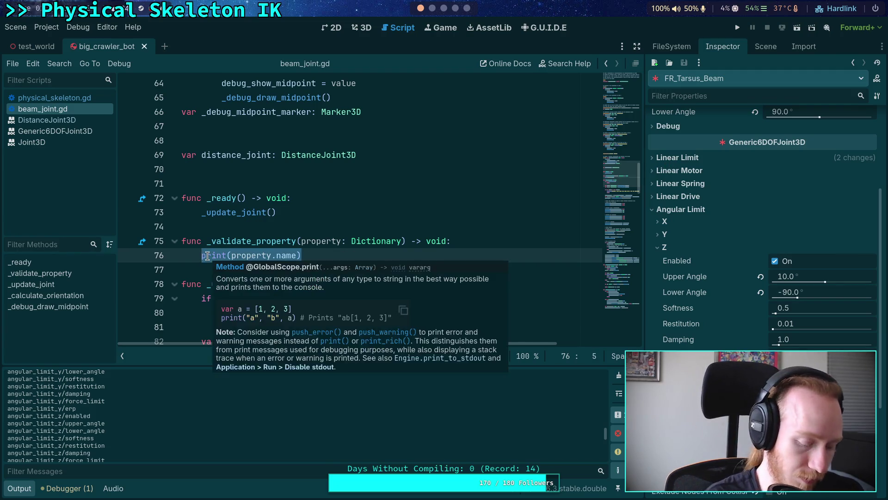
# Step: Replace the print with an if property.name check, testing string method names on a scratch line
pyautogui.write('if property.name.')
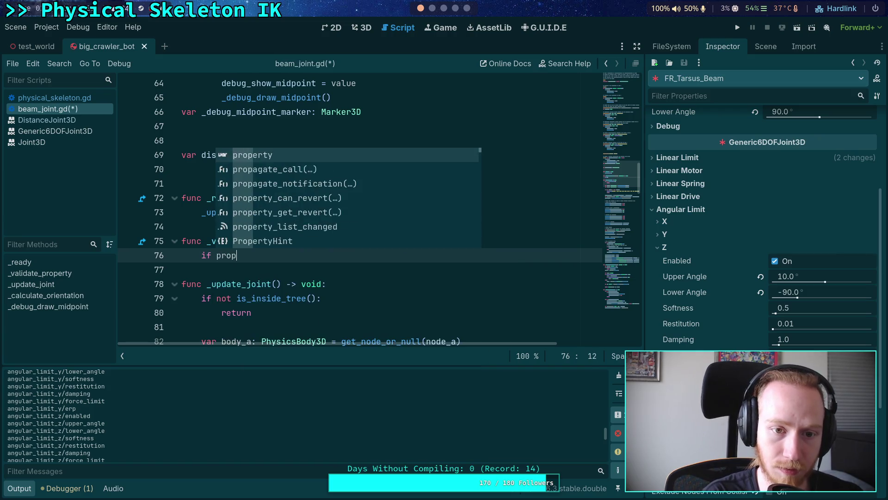
pyautogui.press('Escape')
pyautogui.write('starts_')
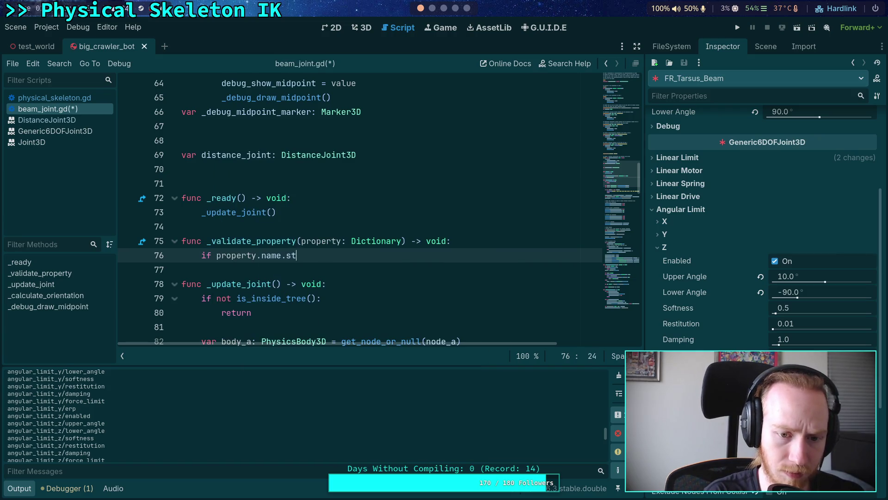
pyautogui.write('with')
pyautogui.press('Return')
pyautogui.hotkey('ctrl', 'shift', 'Return')
pyautogui.write('"",')
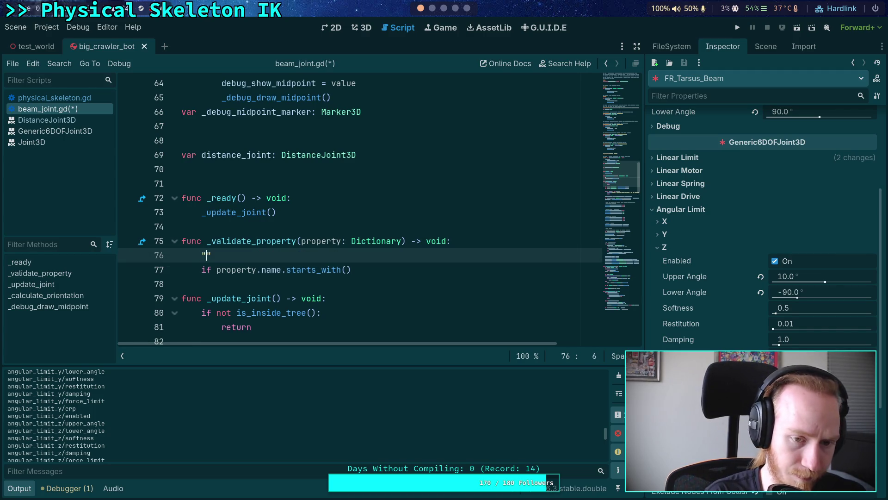
pyautogui.write('.st')
pyautogui.press('Escape')
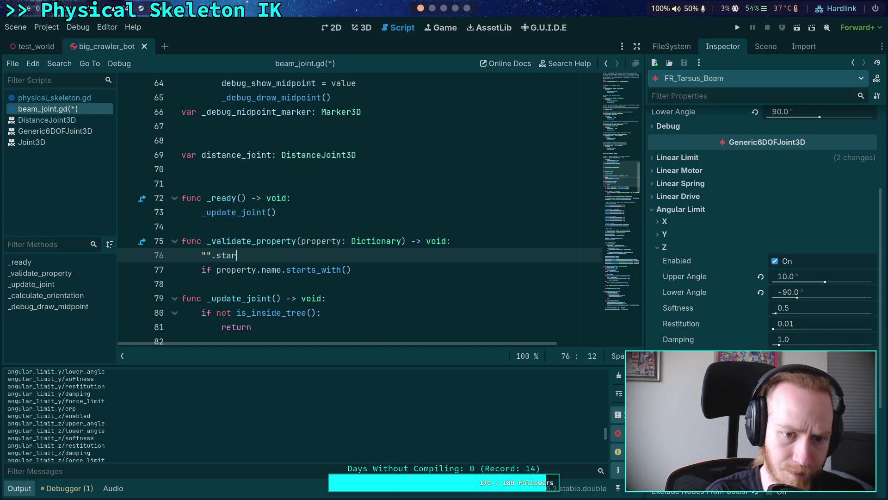
pyautogui.write('b')
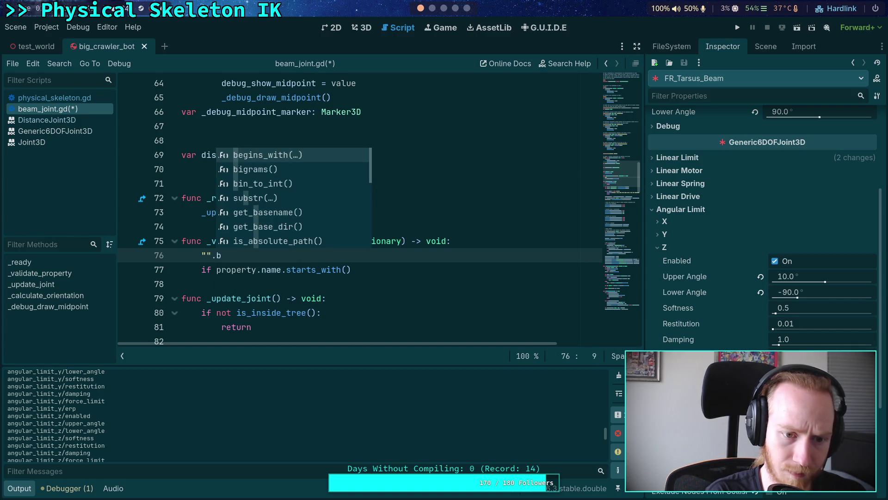
pyautogui.press('Escape')
pyautogui.hotkey('shift', 'Up')
pyautogui.press('BackSpace')
# Step: Make the condition property.name.begins_with("angular_limit_"): and start the if block
pyautogui.click(292, 255)
pyautogui.moveTo(286, 255); pyautogui.dragTo(315, 256)
pyautogui.write('begin')
pyautogui.press('Right')
pyautogui.press('Right')
pyautogui.press('Right')
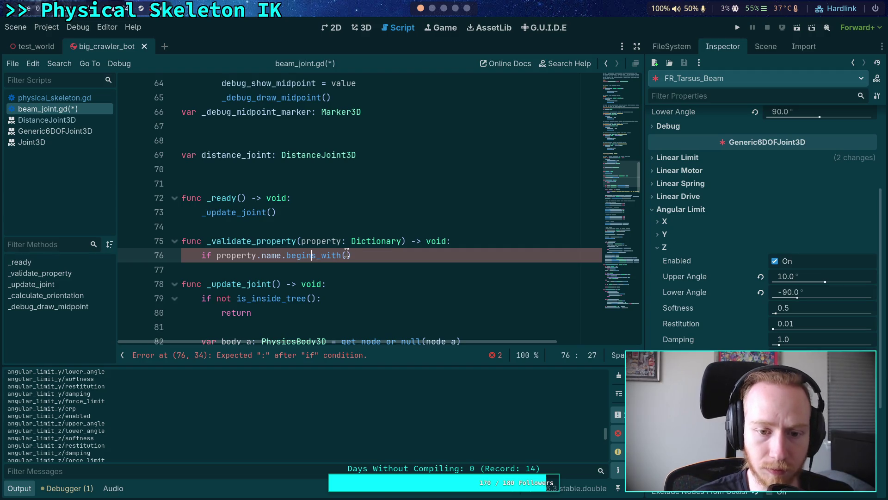
pyautogui.write('"angular_limit')
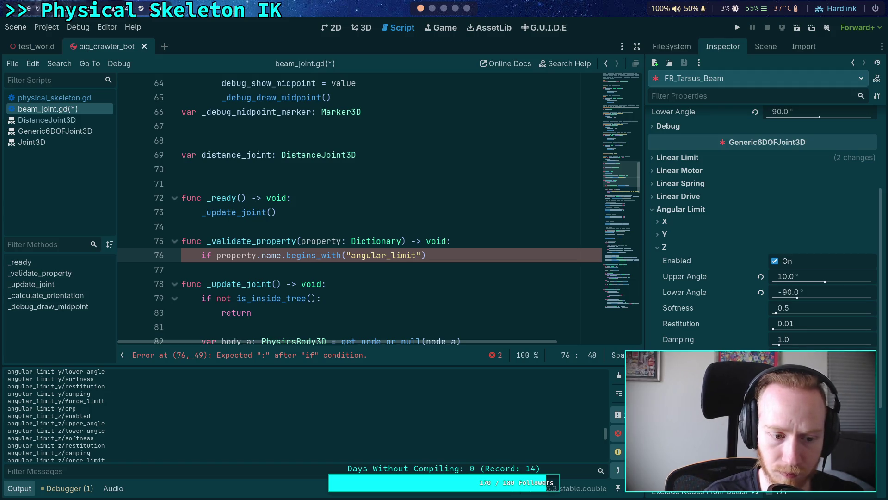
pyautogui.write('_')
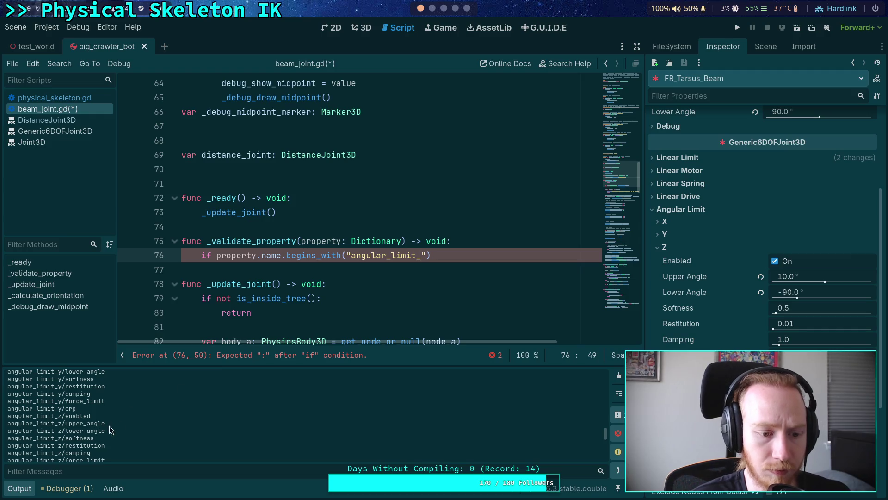
pyautogui.scroll(-1, 106, 432)
pyautogui.scroll(-1, 106, 434)
pyautogui.scroll(-1, 110, 446)
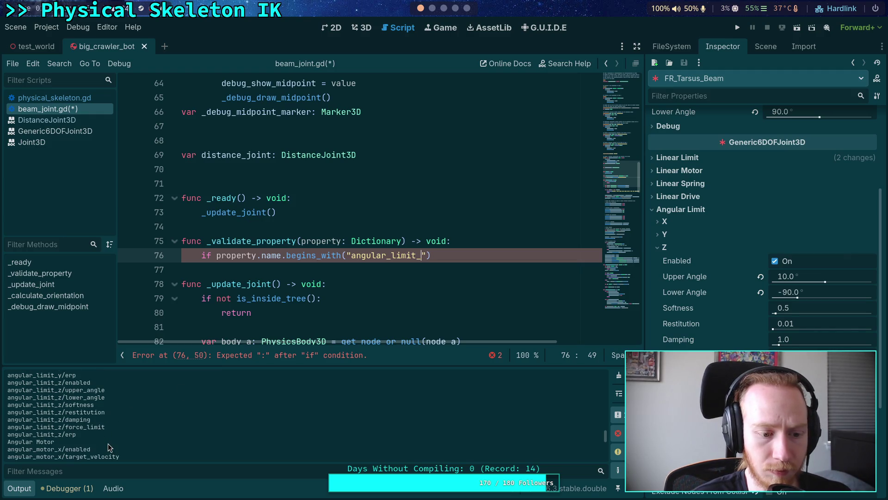
pyautogui.write('"):')
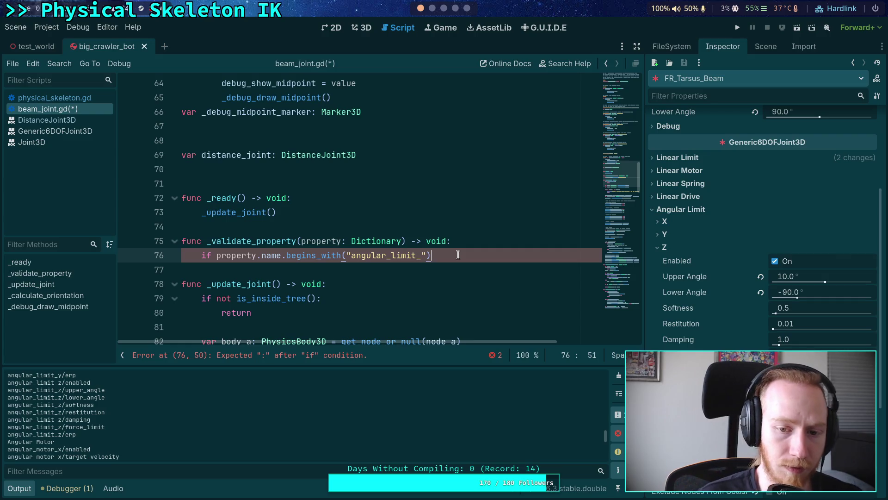
pyautogui.press('Return')
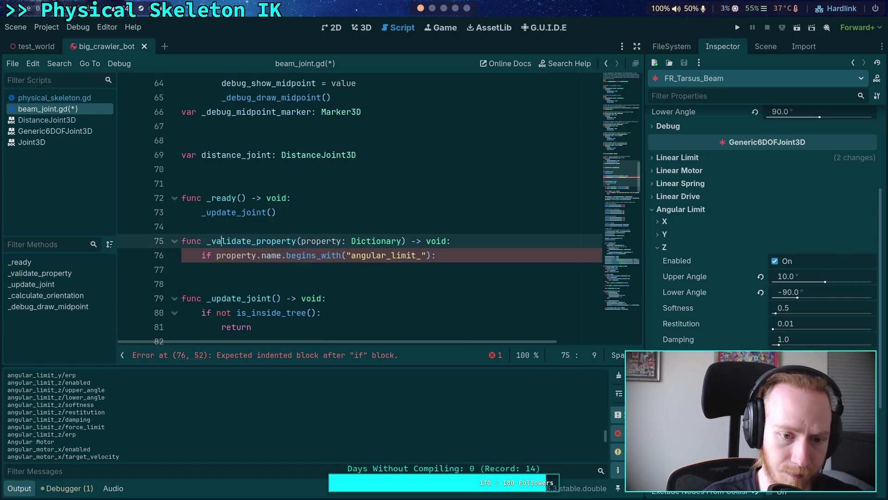
# Step: Add a comment about linear and angular limits and an or property.name.begins_with('linear_limit_') clause
pyautogui.hotkey('alt', 'Up')
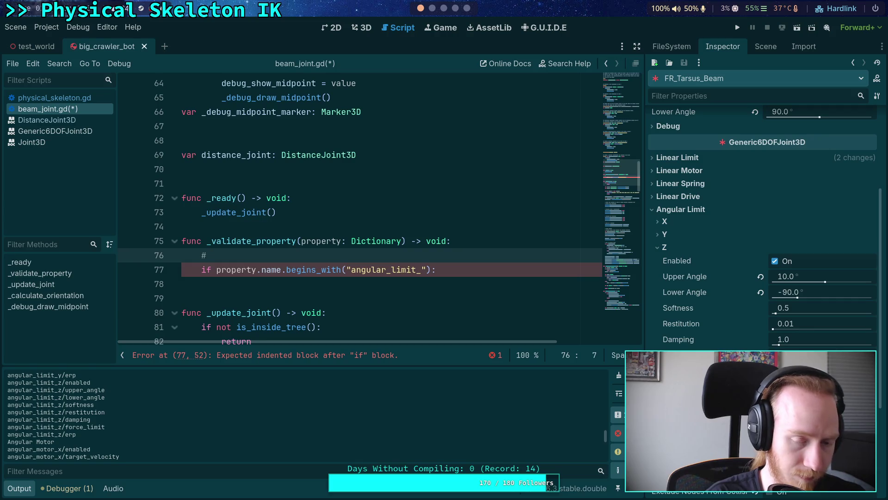
pyautogui.write('e linear and angu')
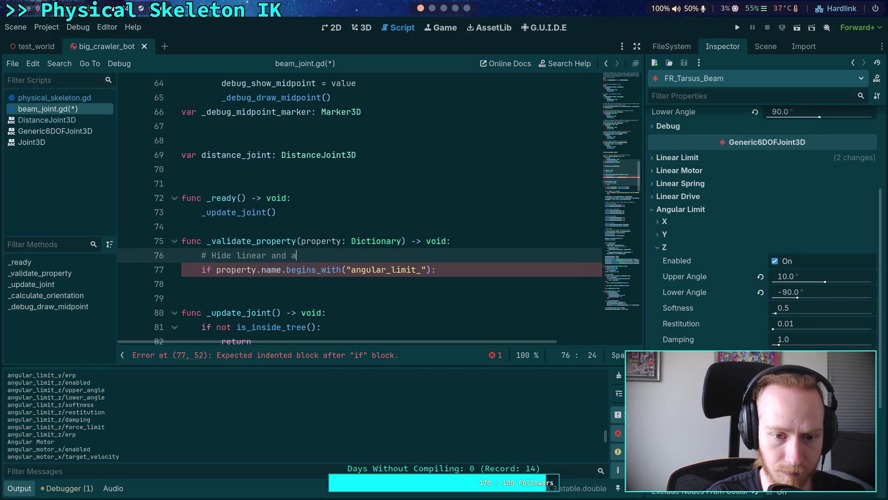
pyautogui.write('lar limits')
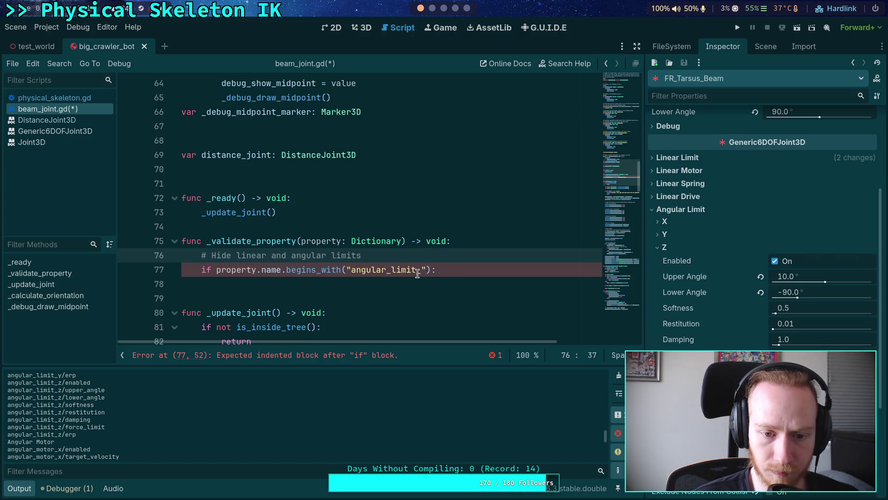
pyautogui.click(432, 270)
pyautogui.write('or prope')
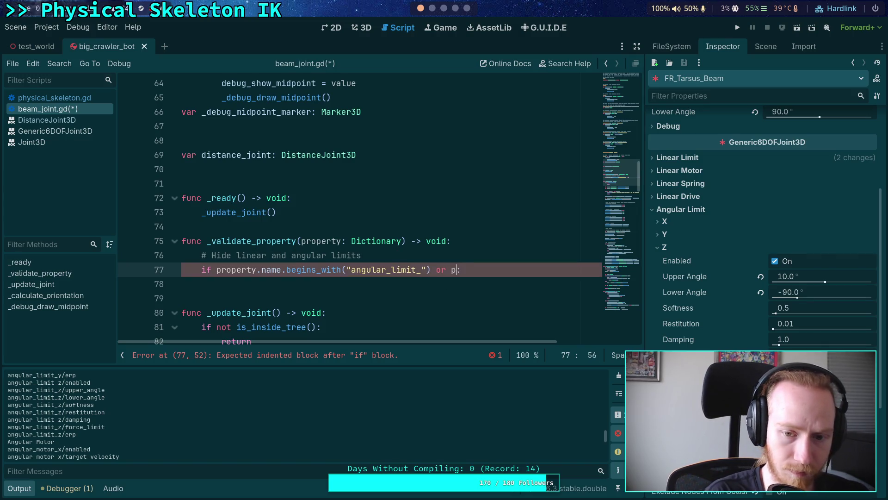
pyautogui.write('rty_')
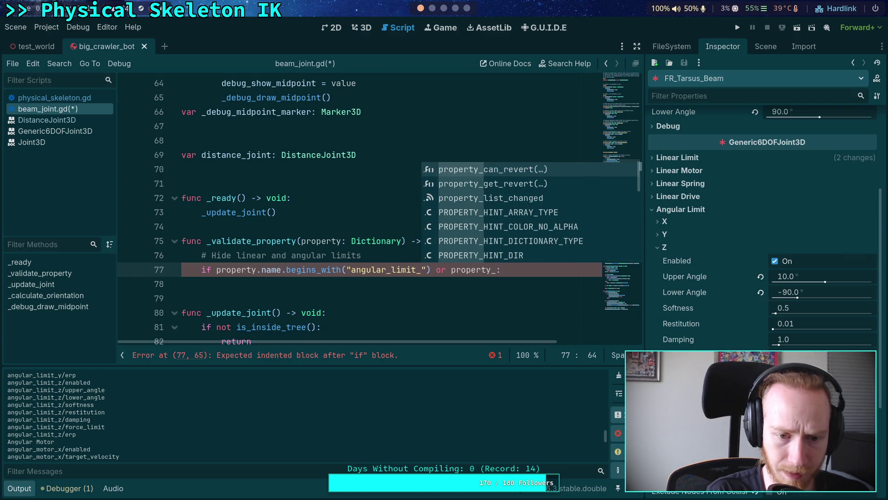
pyautogui.press('BackSpace')
pyautogui.write('.name.begin')
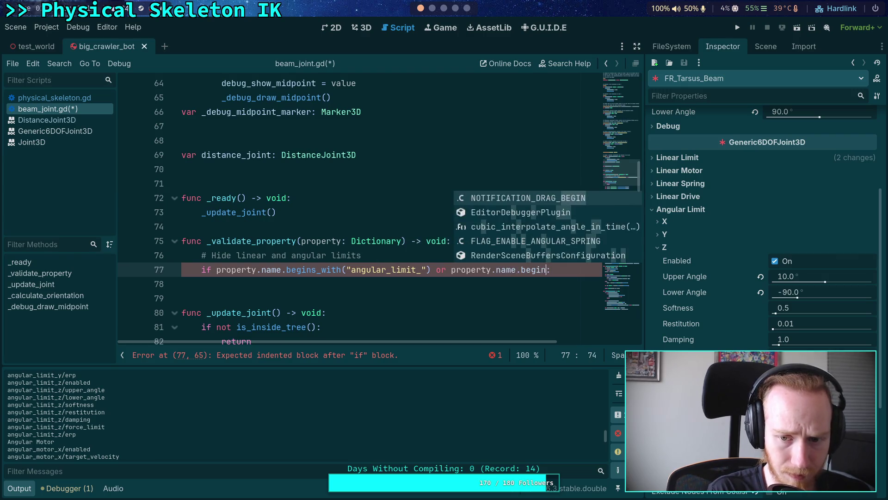
pyautogui.write("s_with('")
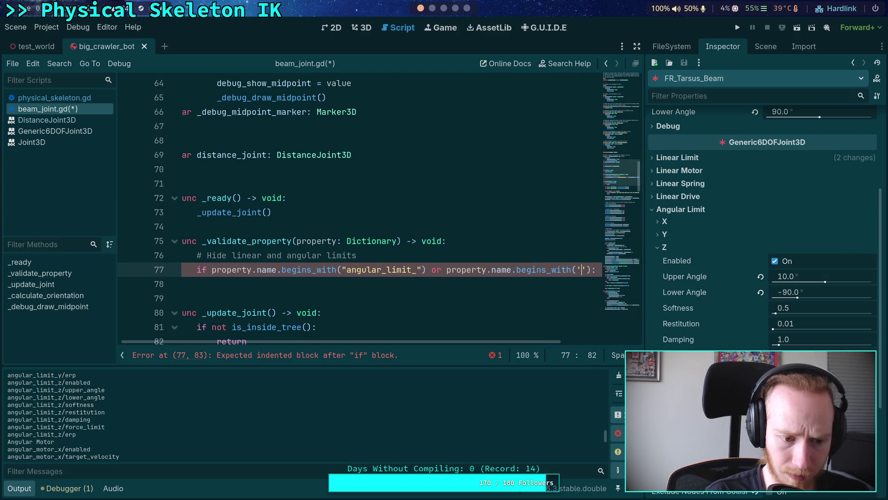
pyautogui.scroll(6, 263, 425)
pyautogui.scroll(3, 263, 425)
pyautogui.scroll(8, 262, 424)
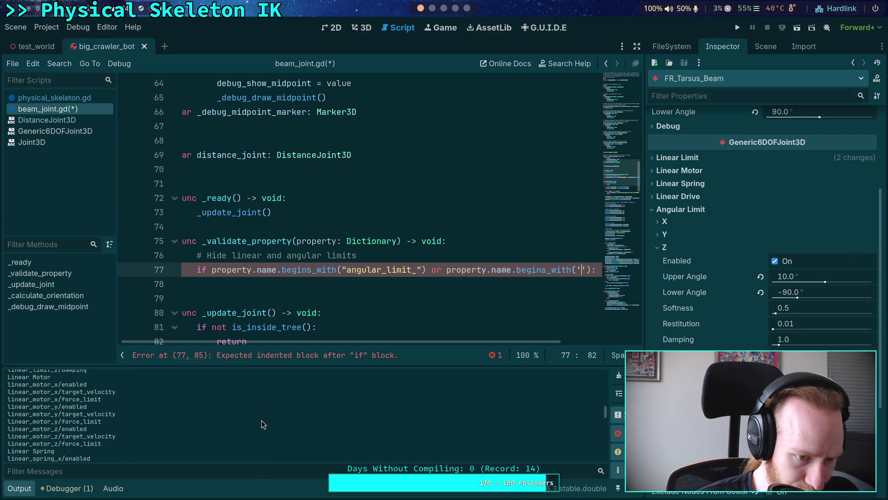
pyautogui.write('li')
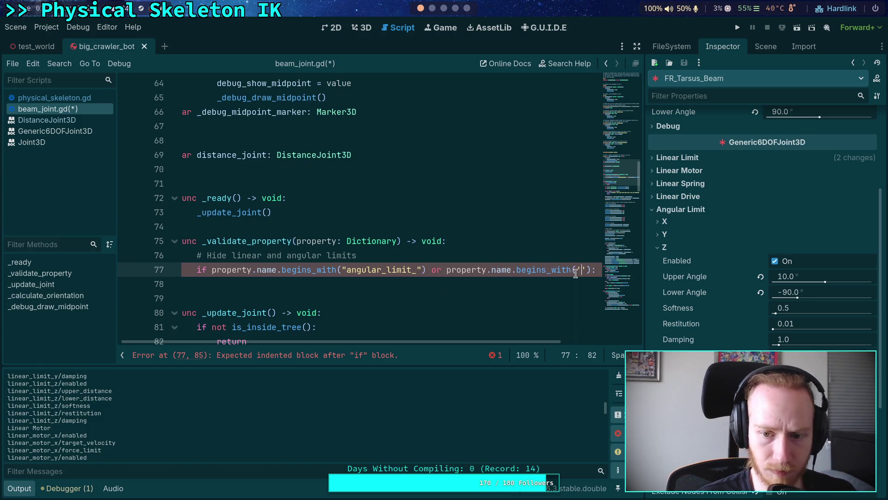
pyautogui.write('near')
pyautogui.press('BackSpace')
pyautogui.press('BackSpace')
pyautogui.press('BackSpace')
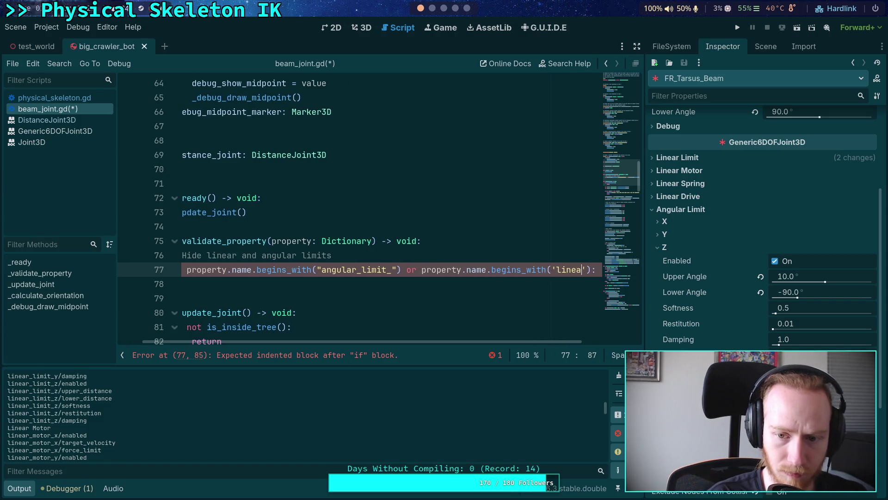
pyautogui.write('inear_limit_')
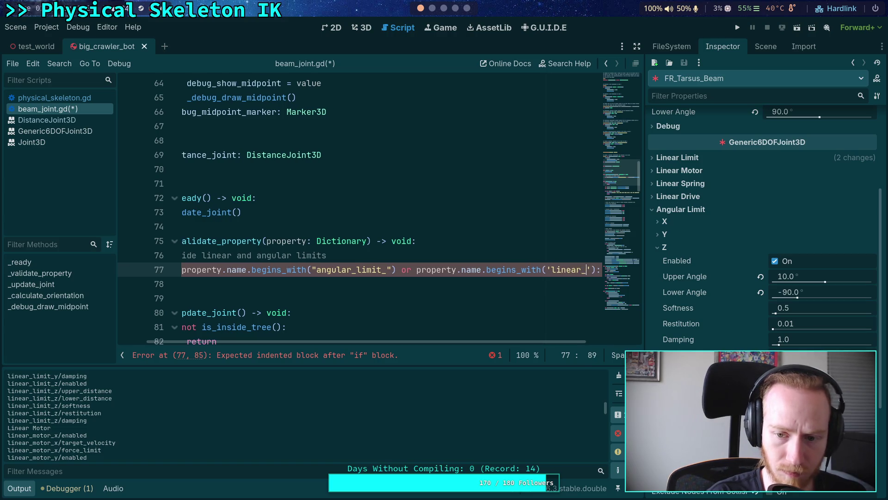
# Step: Switch the angular_limit_ string to single quotes and begin the body with property.usage =
pyautogui.click(283, 269)
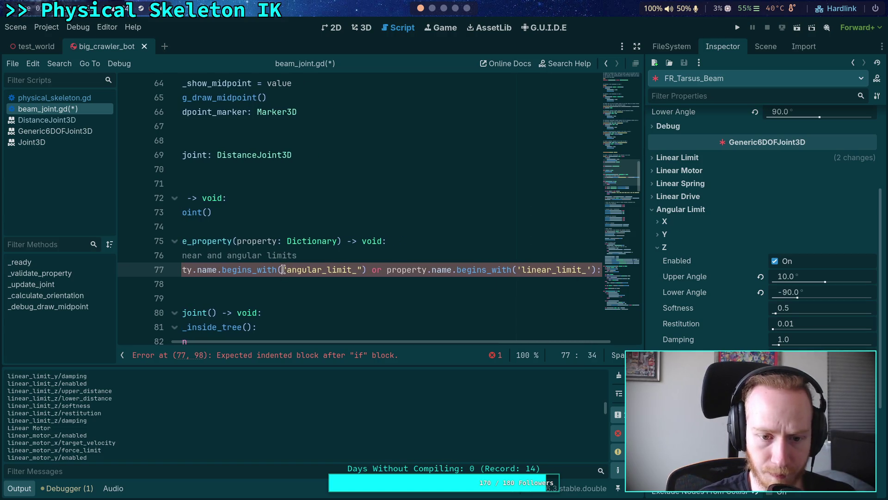
pyautogui.write("'")
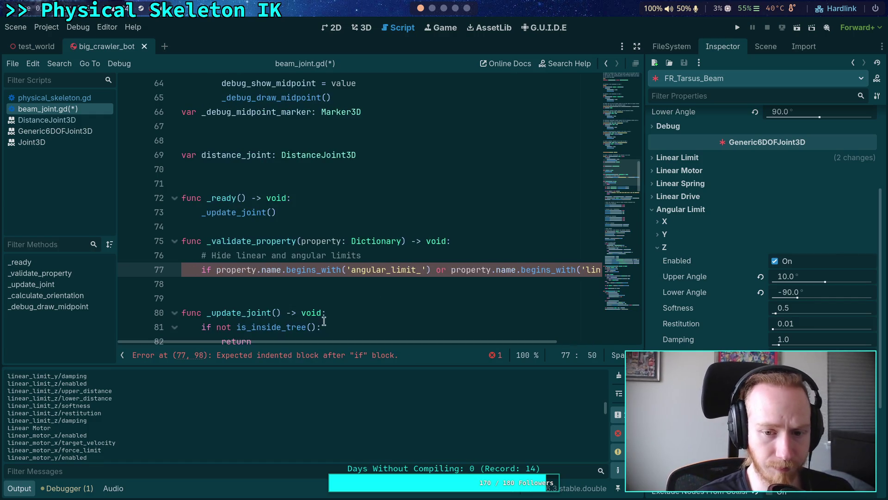
pyautogui.click(426, 284)
pyautogui.write('property.')
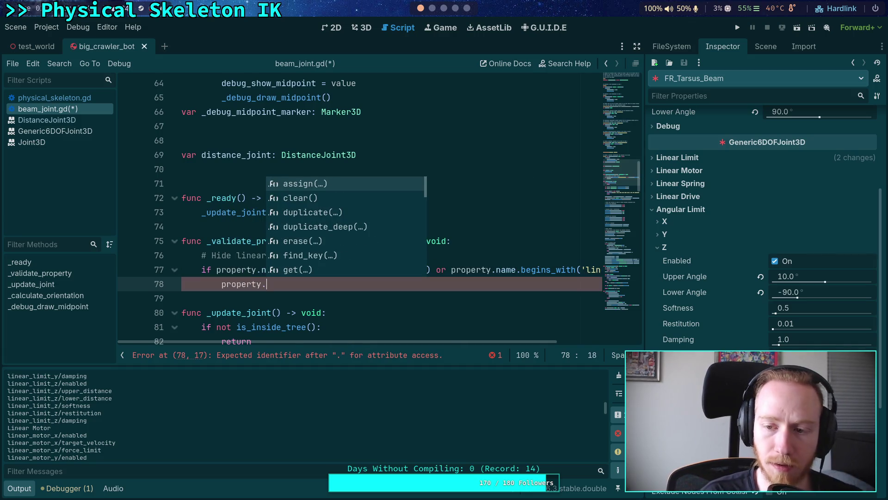
pyautogui.write('usage ')
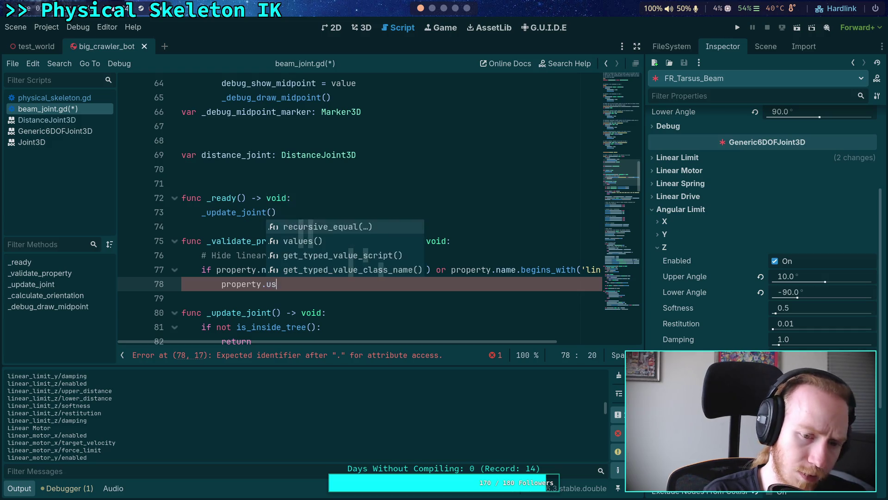
pyautogui.write('=')
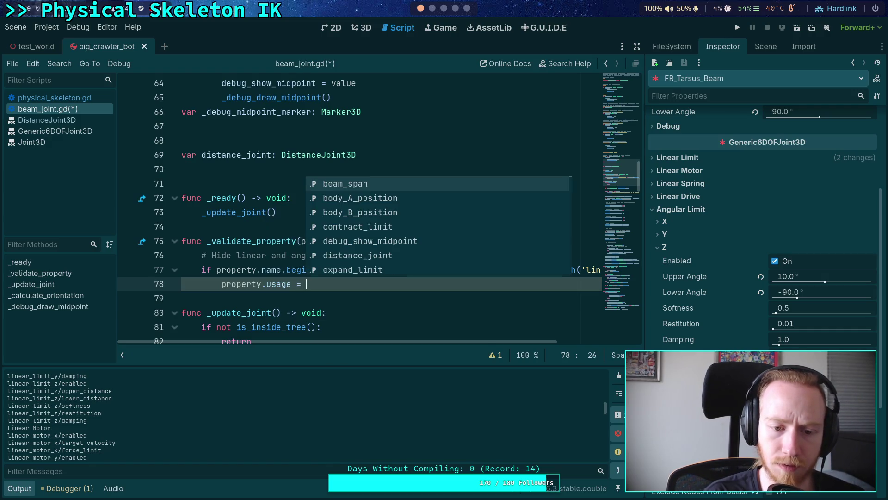
# Step: Change the body to property.usage &= ~PROPERTY_USAGE_EDITOR and save beam_joint.gd
pyautogui.press('Escape')
pyautogui.hotkey('shift', 'Left')
pyautogui.hotkey('shift', 'Left')
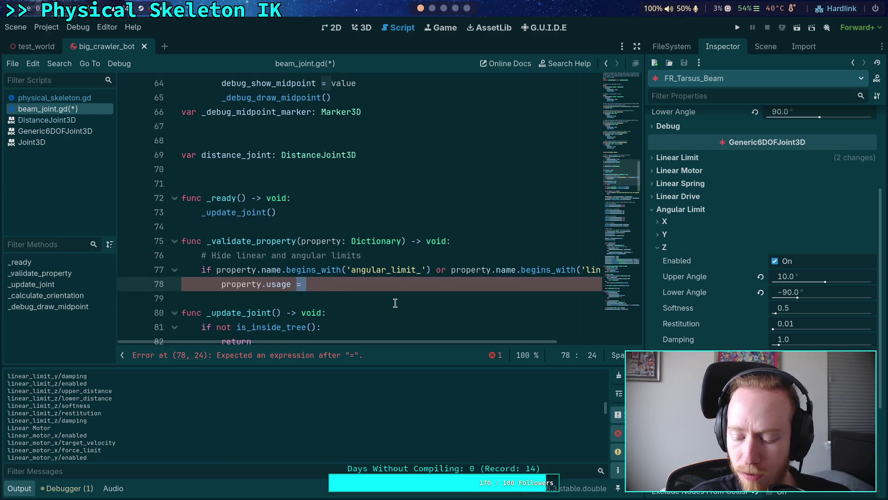
pyautogui.write('&=')
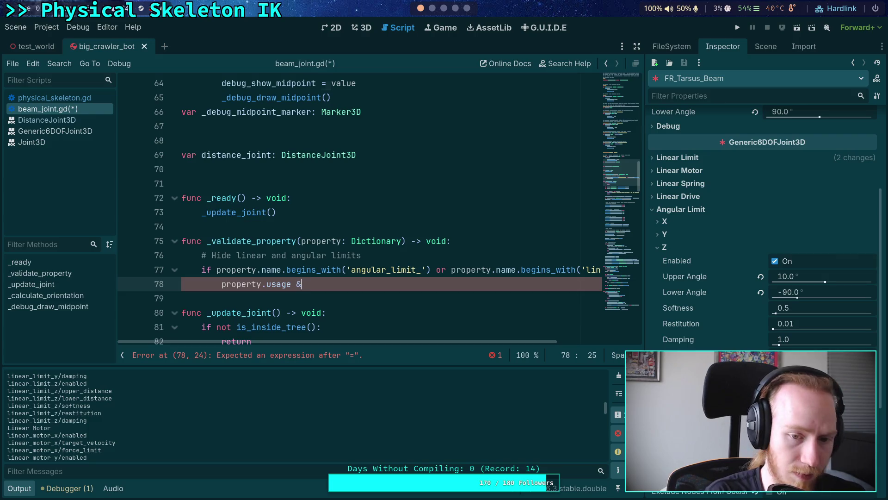
pyautogui.write(' ~')
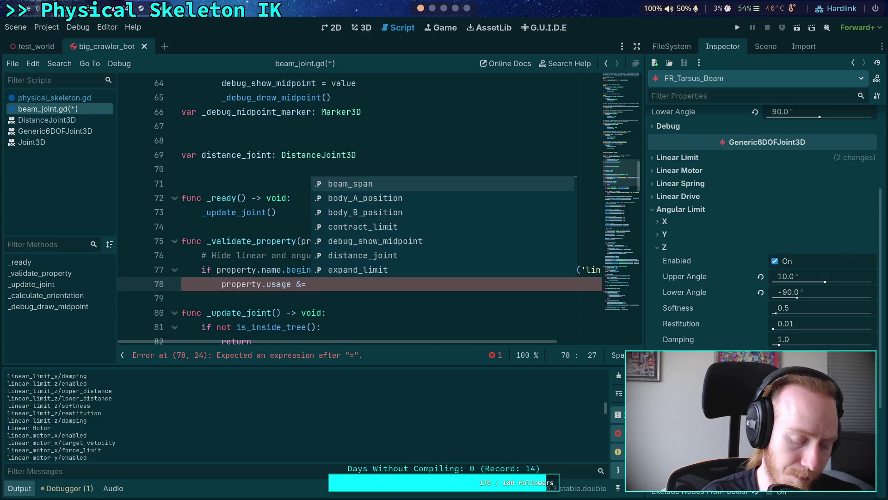
pyautogui.write('PROPERTY_USAGE_ED')
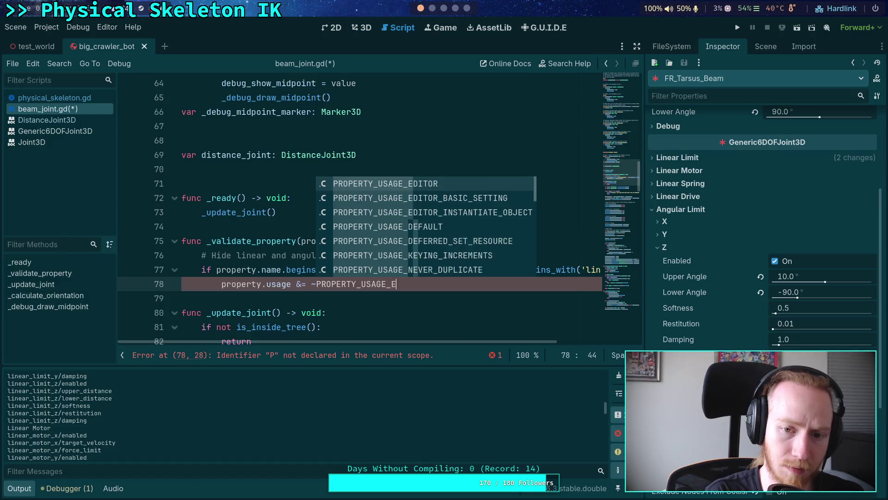
pyautogui.press('Return')
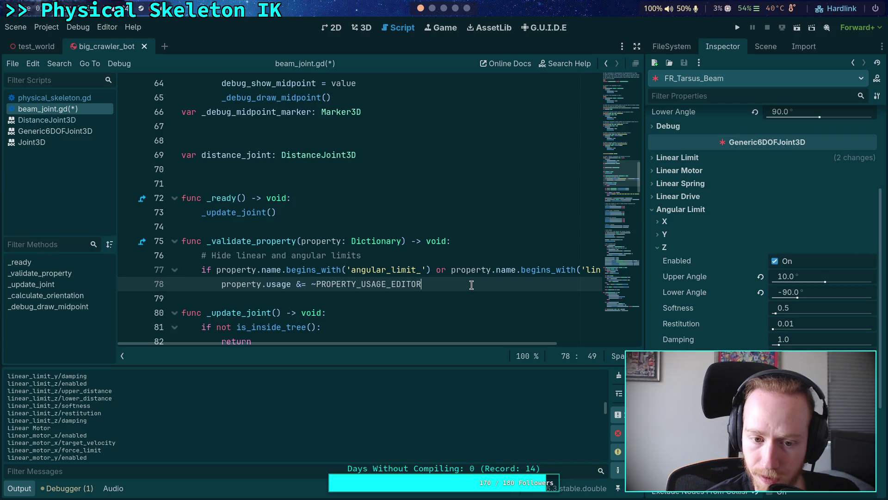
pyautogui.hotkey('ctrl', 's')
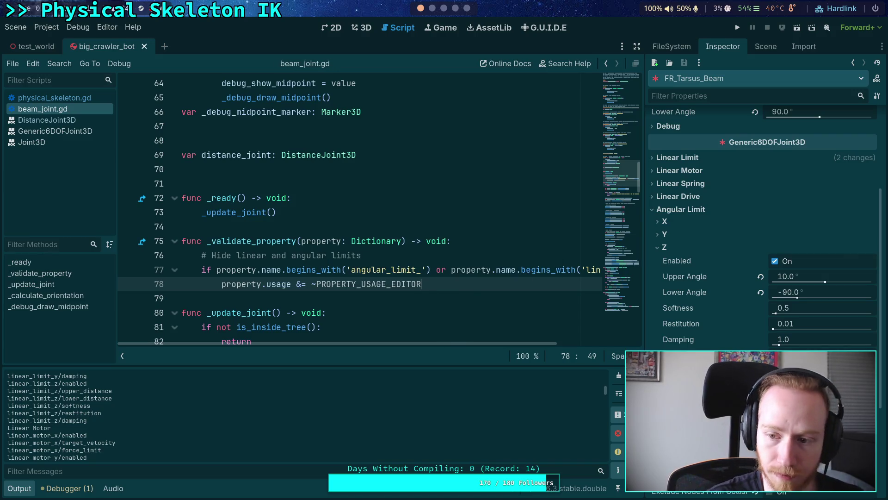
pyautogui.click(680, 209)
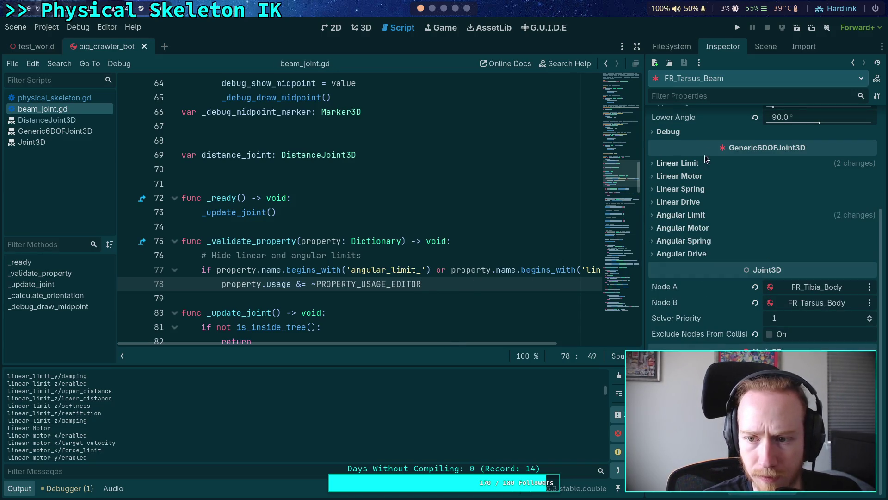
# Step: Reselect FR_Tarsus_Beam and check its motor, spring and drive groups show no limit groups
pyautogui.click(765, 46)
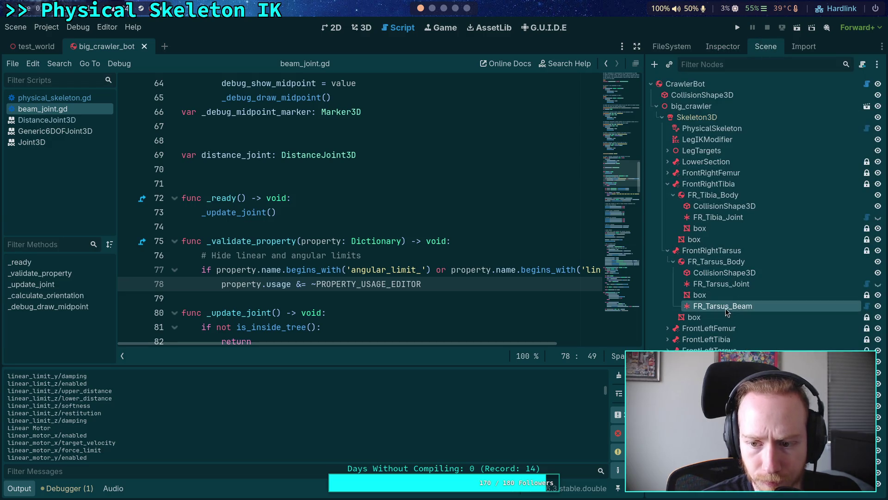
pyautogui.click(734, 46)
pyautogui.click(701, 192)
pyautogui.click(701, 192)
pyautogui.click(694, 202)
pyautogui.click(694, 202)
pyautogui.click(696, 215)
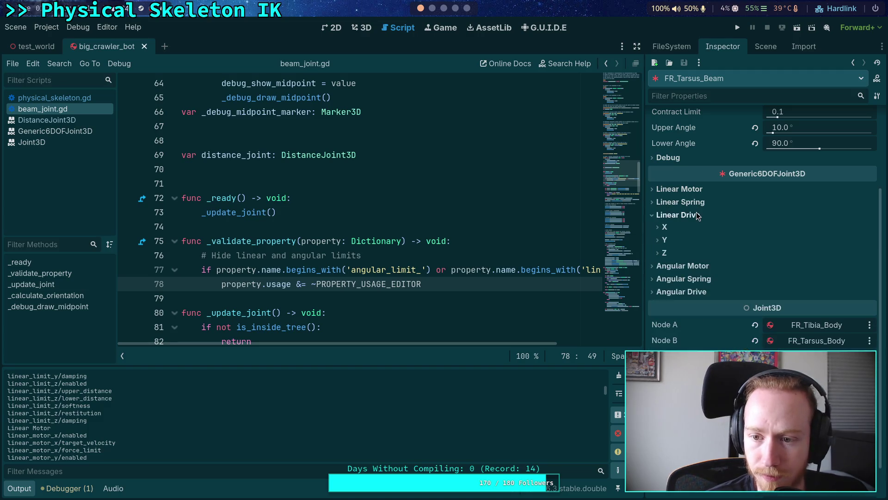
pyautogui.click(697, 215)
pyautogui.click(698, 228)
pyautogui.click(698, 227)
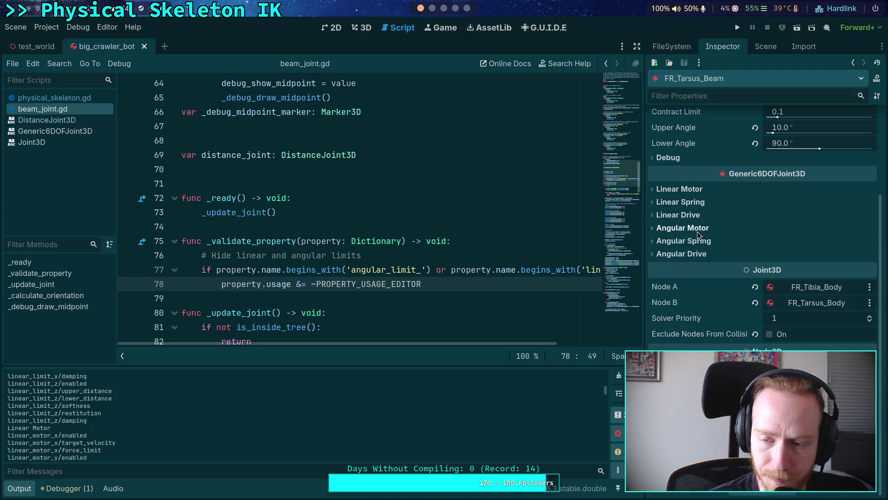
pyautogui.scroll(3, 712, 259)
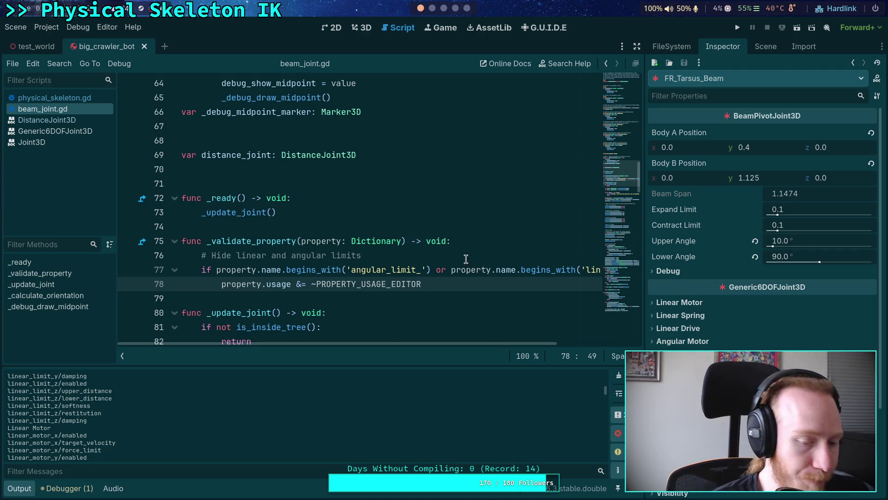
# Step: Hide the output log and move the caret through lines 76–79 of the script
pyautogui.hotkey('ctrl', 'j')
pyautogui.click(426, 298)
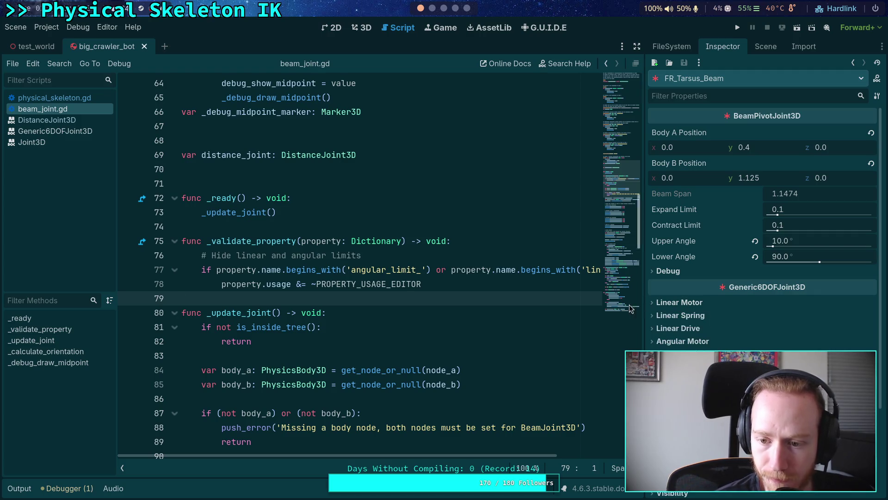
pyautogui.click(470, 282)
pyautogui.click(473, 252)
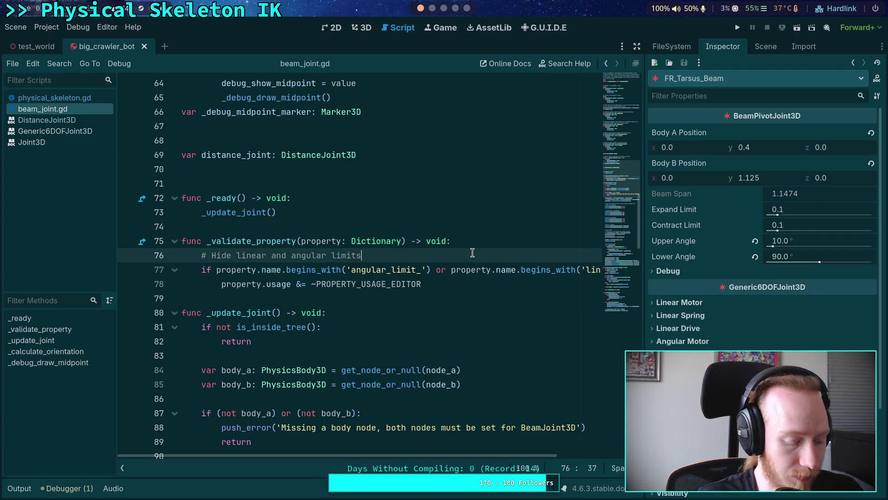
# Step: Append 'so we maintain full control' to the line 76 limits comment
pyautogui.write('so we maintain full control')
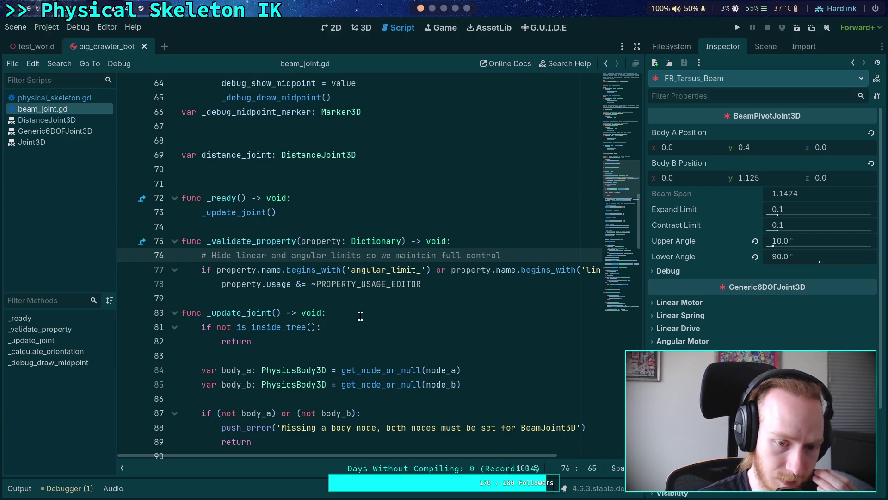
pyautogui.click(376, 301)
pyautogui.click(466, 279)
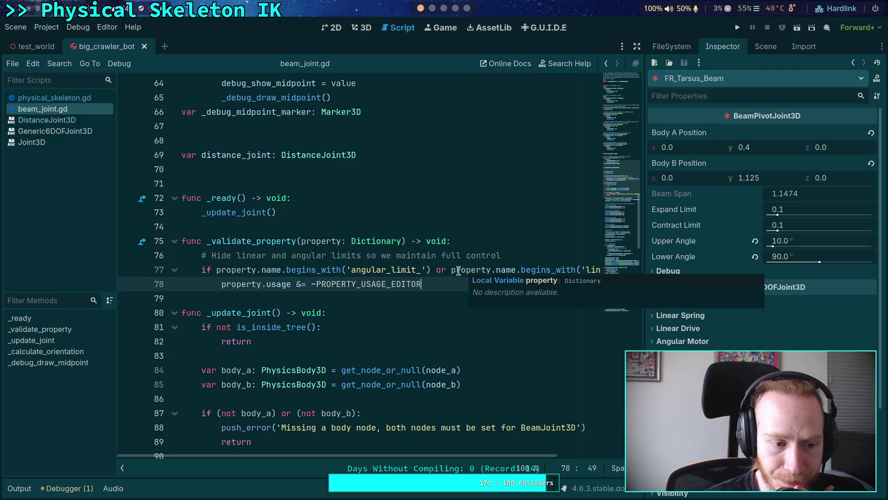
pyautogui.click(341, 225)
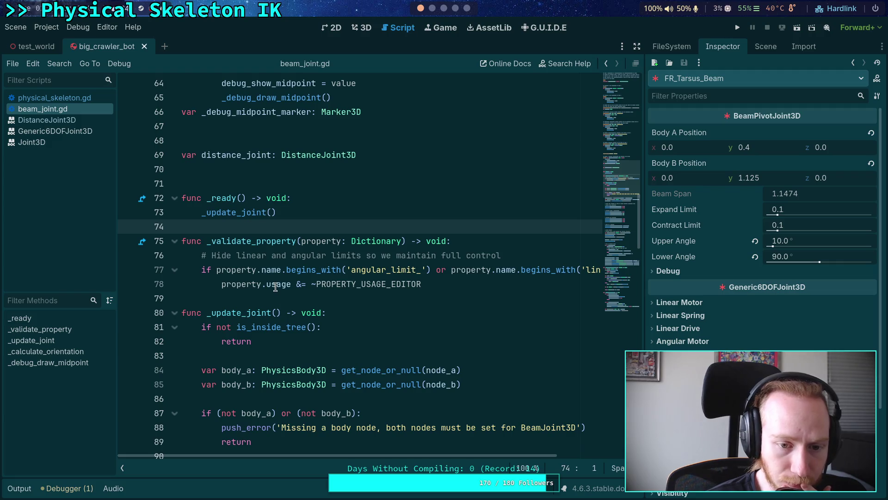
# Step: Insert a blank line after the contract_limit setter, above the upper_angle section
pyautogui.scroll(3, 268, 227)
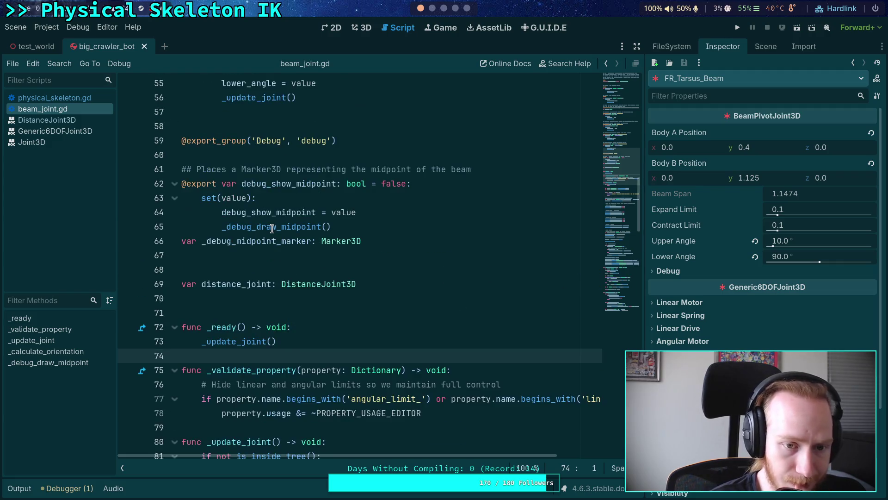
pyautogui.scroll(-2, 272, 228)
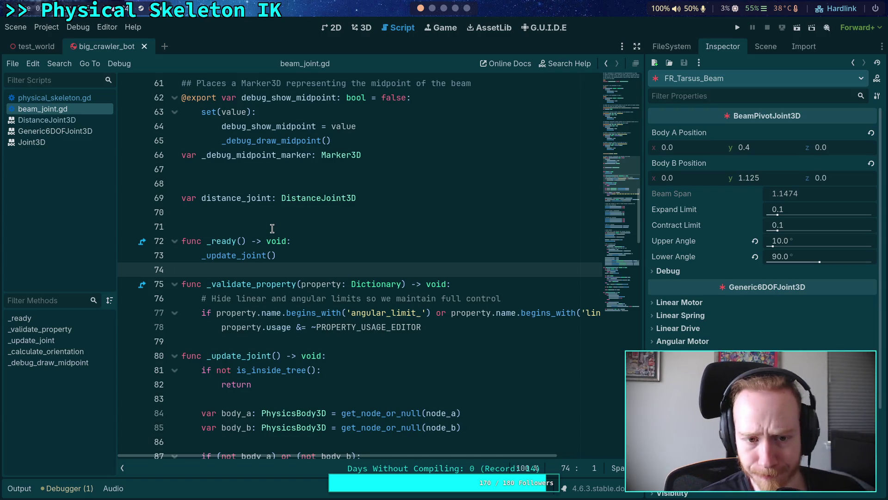
pyautogui.scroll(5, 308, 298)
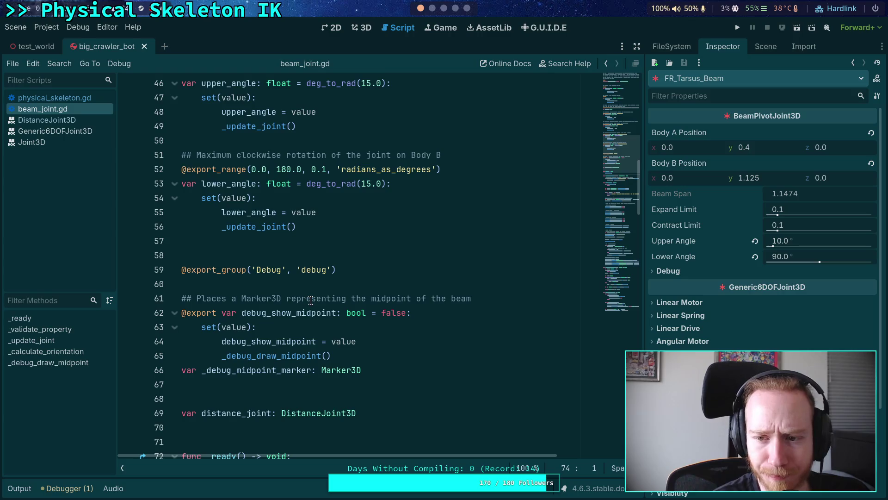
pyautogui.scroll(4, 310, 300)
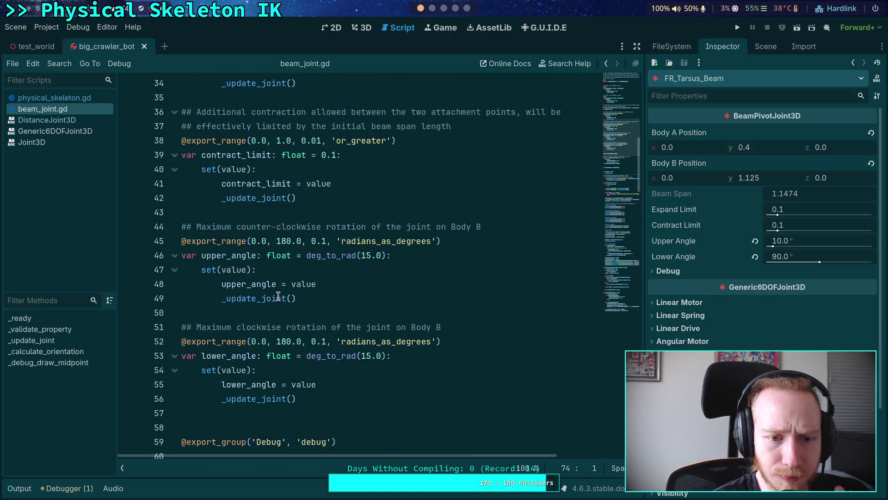
pyautogui.click(306, 215)
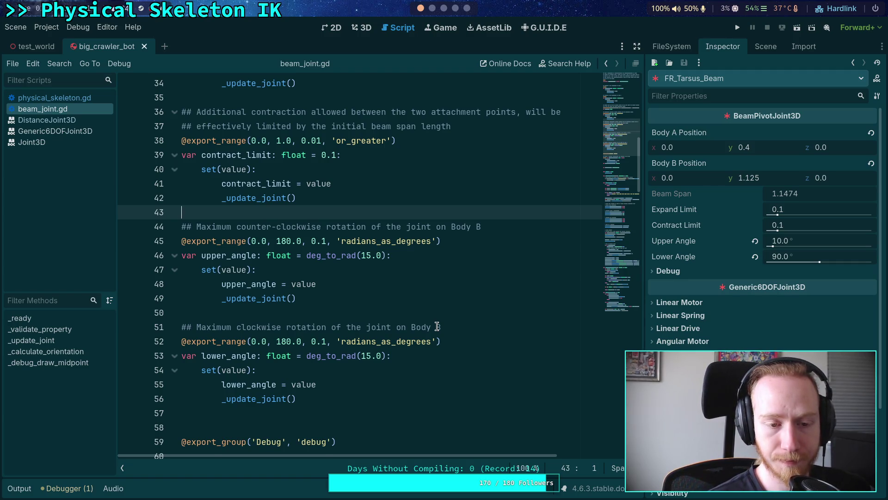
pyautogui.press('Return')
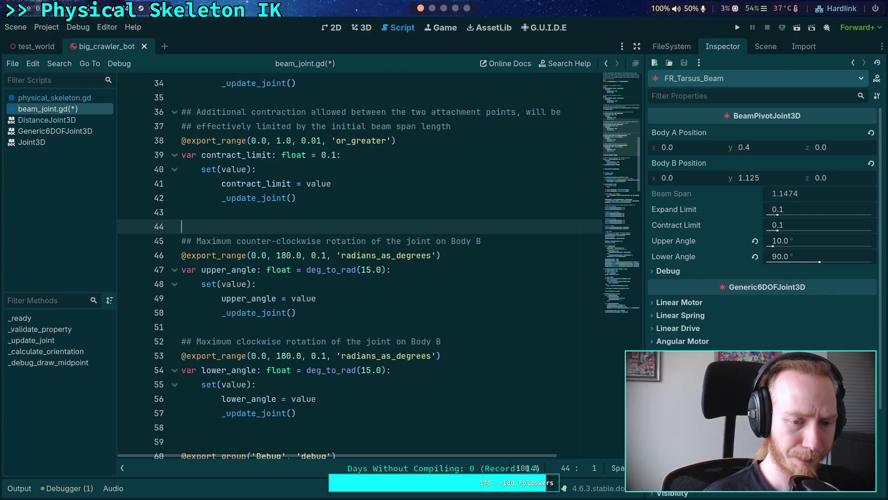
pyautogui.press('Return')
pyautogui.press('Up')
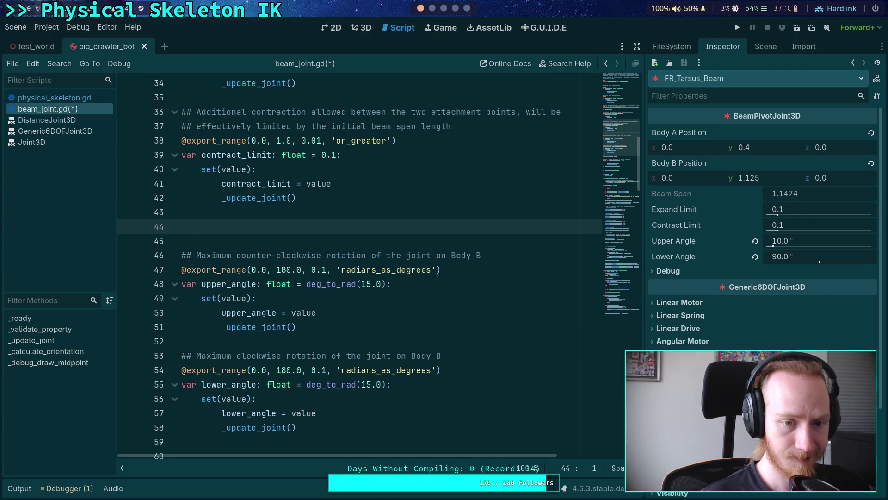
pyautogui.press('Return')
pyautogui.write("@export_group('")
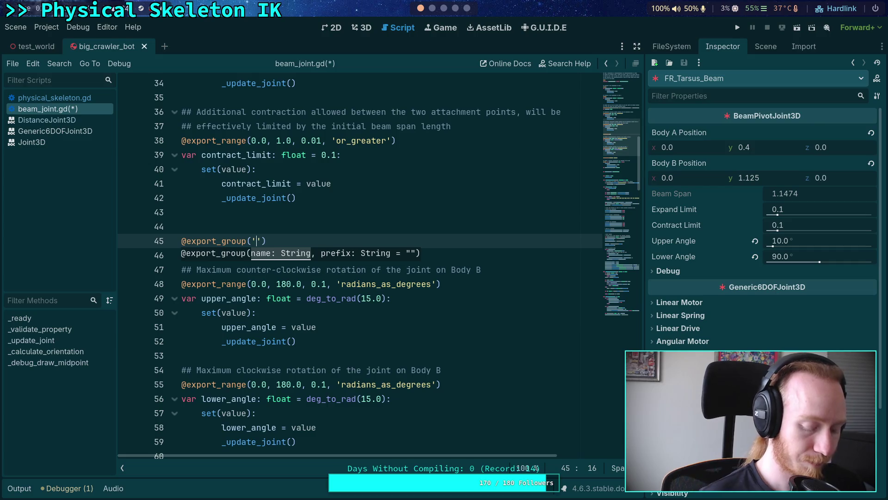
pyautogui.write('Pivot ')
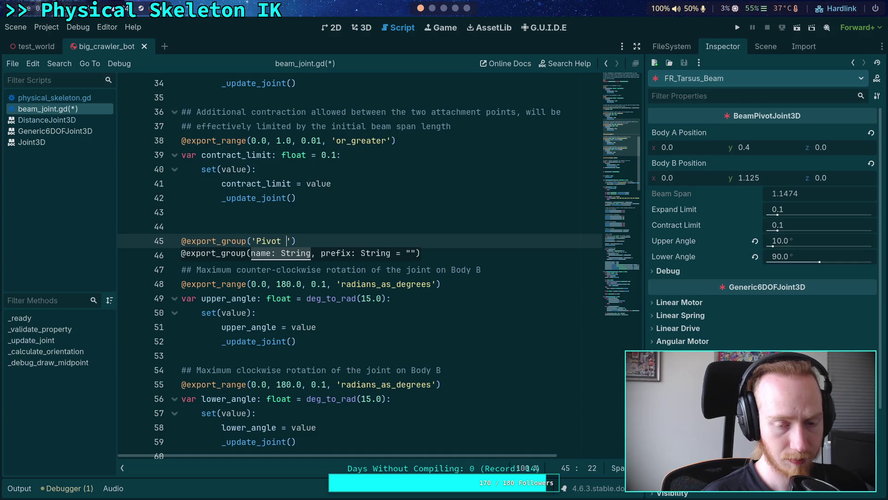
pyautogui.write('Angle')
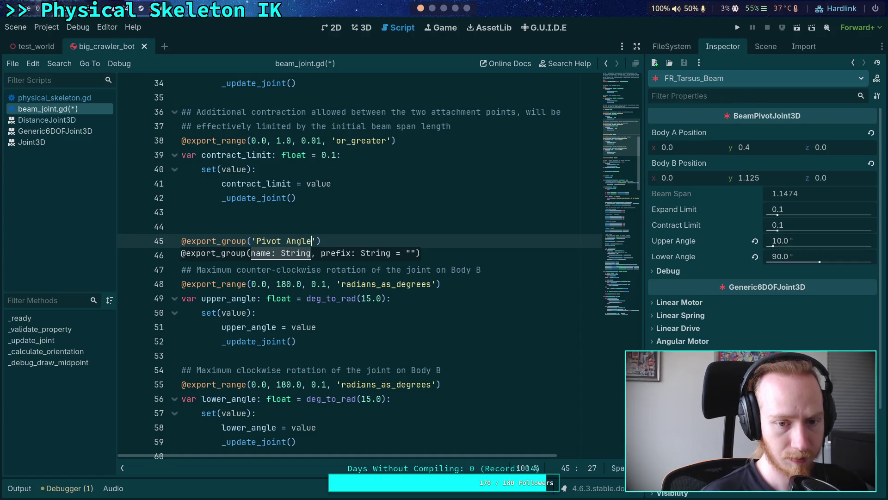
pyautogui.scroll(-3, 417, 278)
pyautogui.click(384, 298)
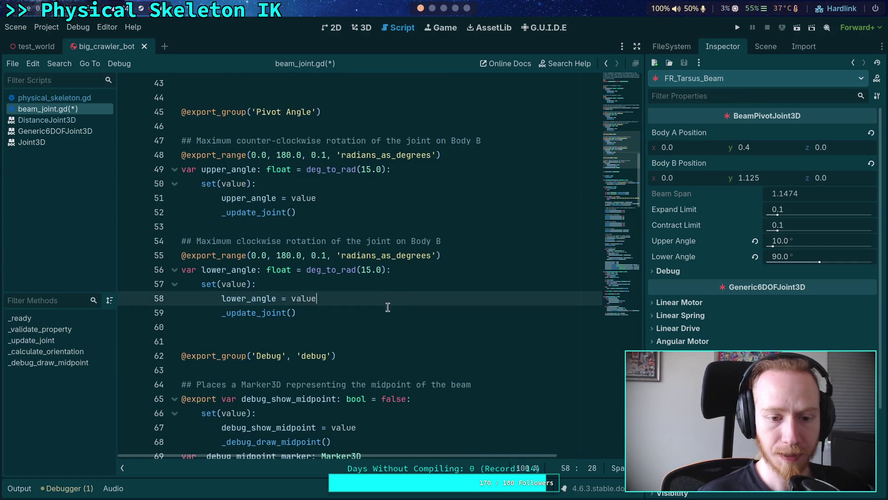
pyautogui.click(385, 311)
pyautogui.hotkey('ctrl', 's')
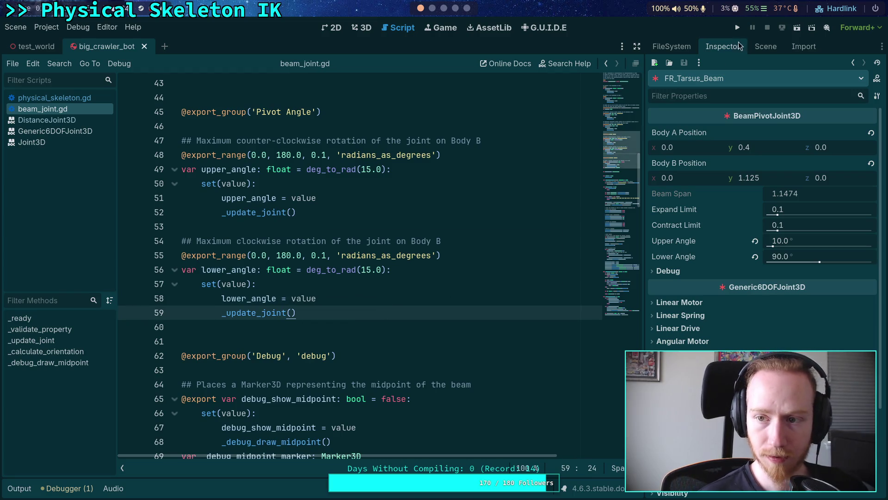
# Step: Expand the new Pivot Angle group in the Inspector and give the export group the 'pivot' prefix
pyautogui.click(766, 47)
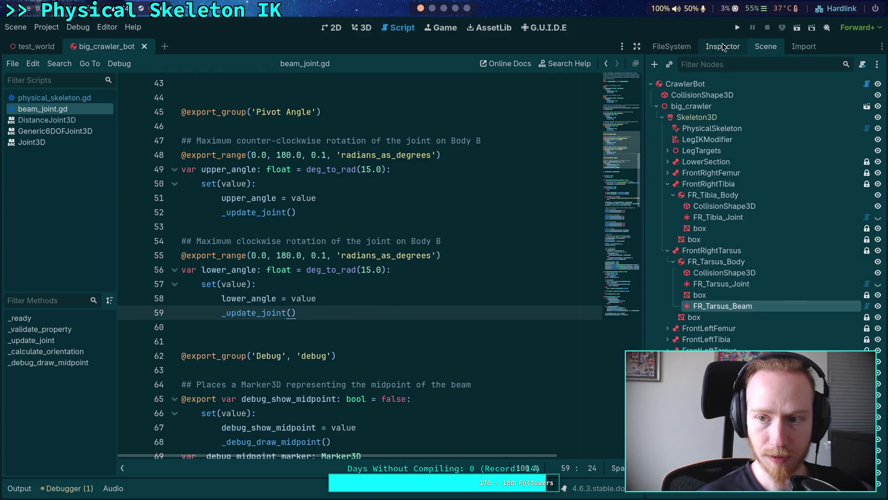
pyautogui.click(723, 46)
pyautogui.click(666, 239)
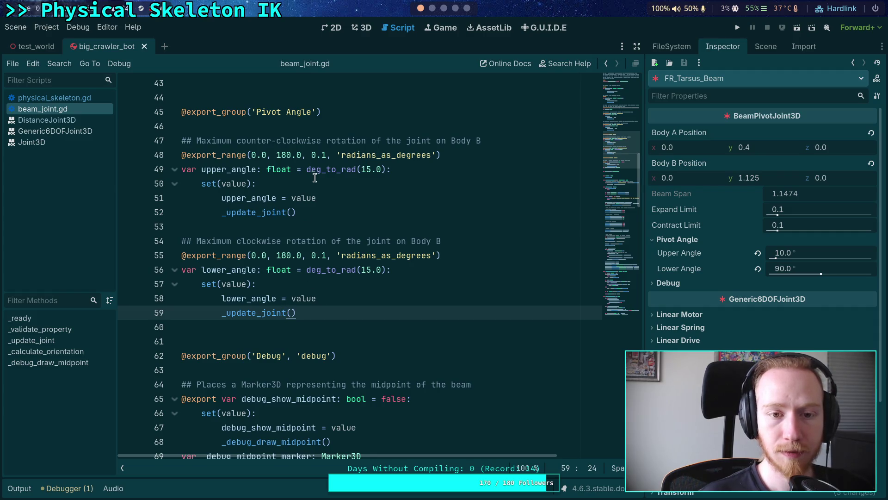
pyautogui.click(315, 112)
pyautogui.write(", 'pivot")
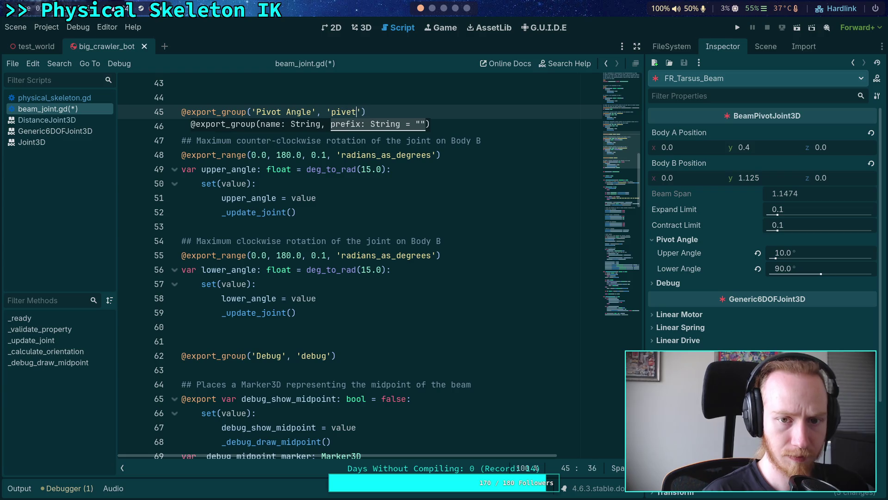
pyautogui.press('BackSpace')
pyautogui.write('ot')
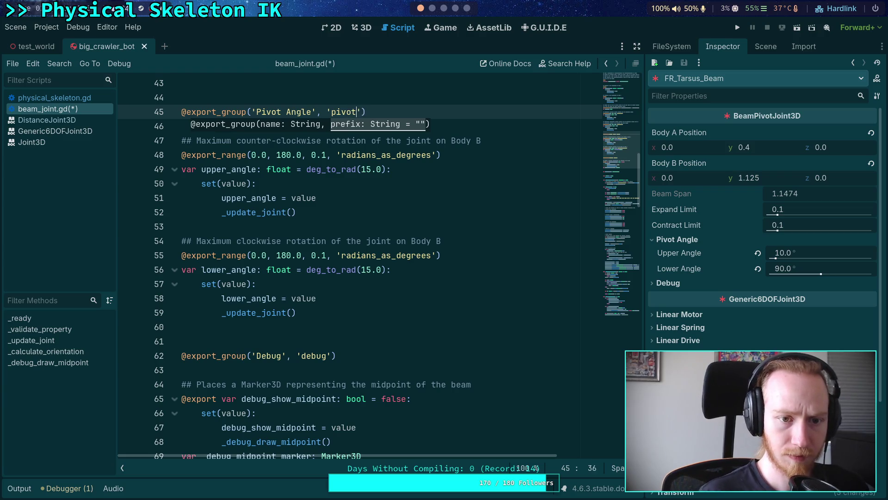
# Step: Rename upper_angle to pivot_upper in its declaration and setter
pyautogui.moveTo(203, 169); pyautogui.dragTo(256, 168)
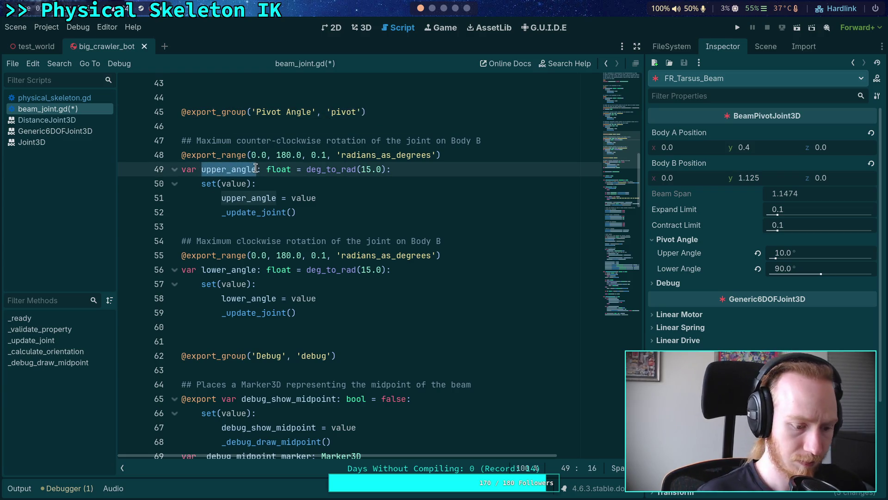
pyautogui.write('pivot_')
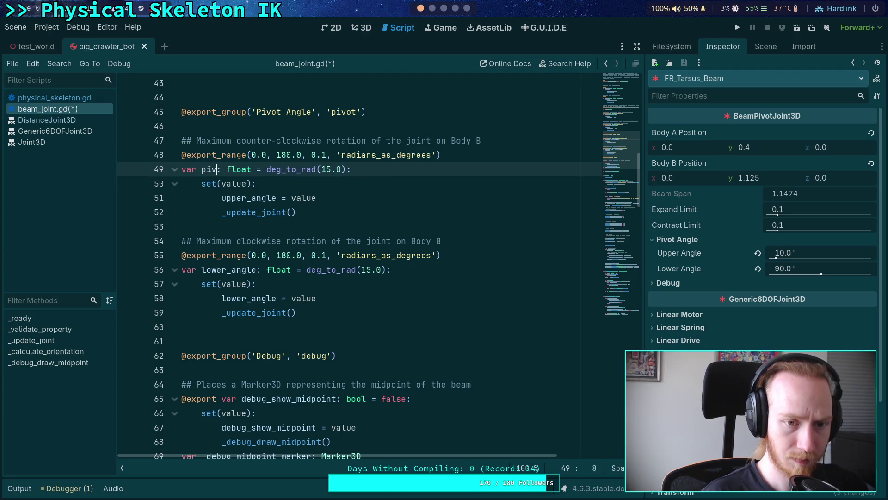
pyautogui.write('upper')
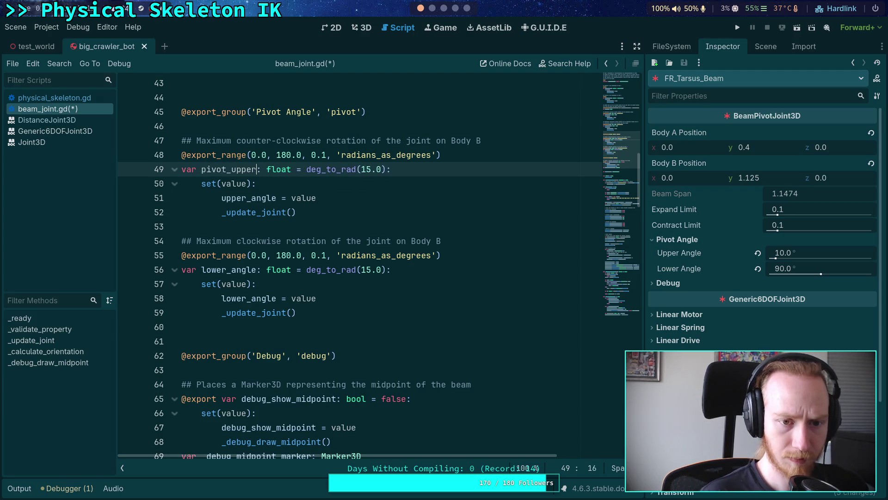
pyautogui.doubleClick(207, 169)
pyautogui.rightClick(185, 170)
pyautogui.click(194, 212)
pyautogui.doubleClick(248, 198)
pyautogui.hotkey('ctrl', 'v')
# Step: Rename lower_angle to pivot_lower in its declaration and setter
pyautogui.moveTo(202, 269); pyautogui.dragTo(255, 267)
pyautogui.click(204, 270)
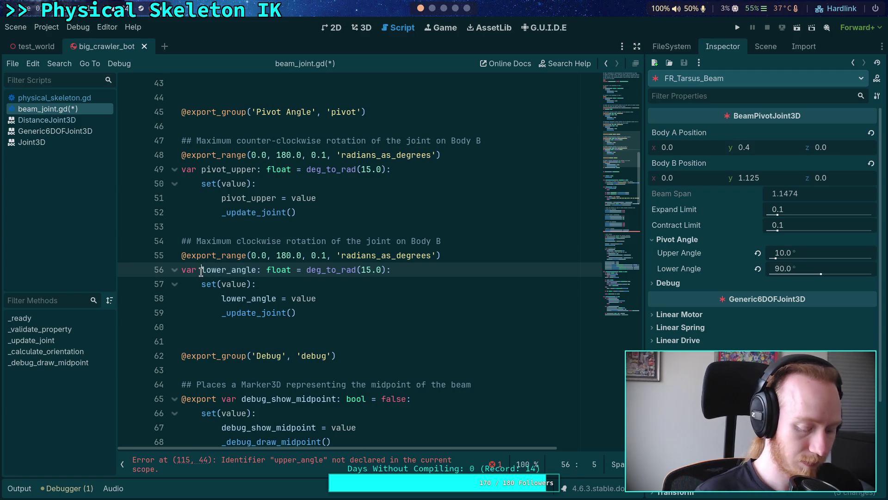
pyautogui.write('pivot_')
pyautogui.moveTo(258, 272); pyautogui.dragTo(288, 272)
pyautogui.press('BackSpace')
pyautogui.doubleClick(241, 272)
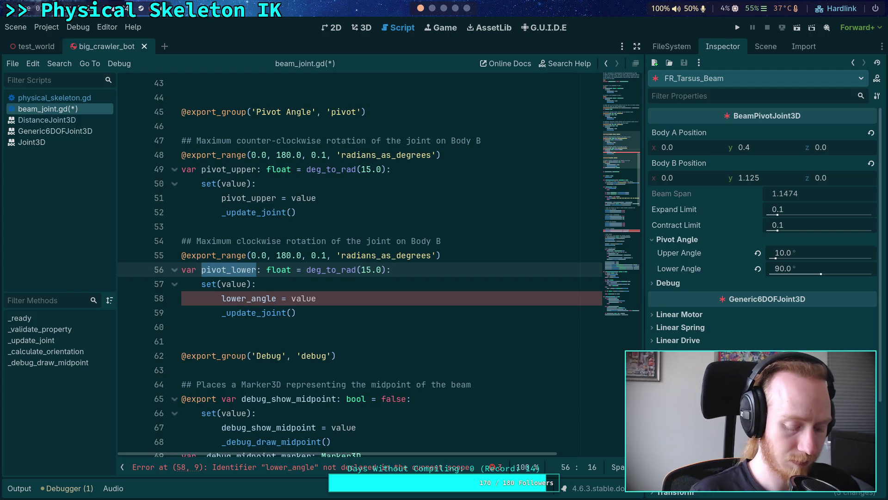
pyautogui.doubleClick(237, 298)
pyautogui.hotkey('ctrl', 'v')
# Step: Use pivot_lower and pivot_upper in the Z limits on lines 114–115, then save
pyautogui.scroll(-15, 333, 315)
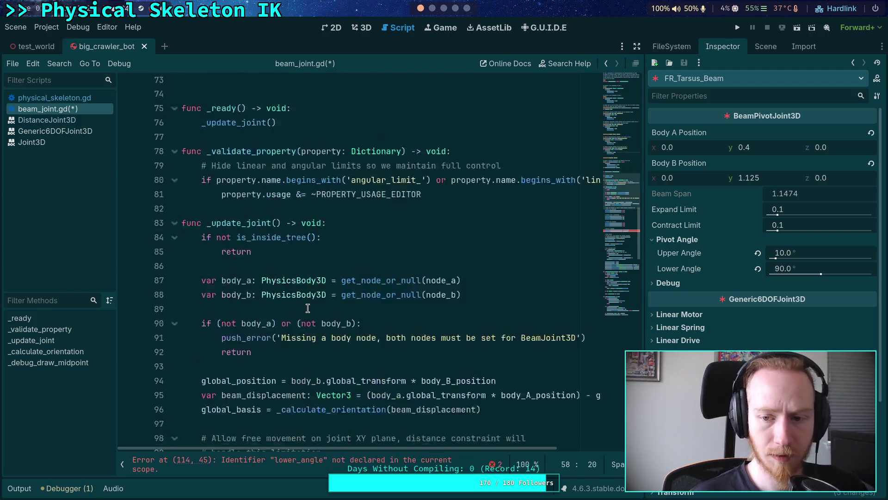
pyautogui.doubleClick(419, 312)
pyautogui.click(429, 298)
pyautogui.moveTo(401, 298); pyautogui.dragTo(455, 299)
pyautogui.hotkey('ctrl', 'v')
pyautogui.click(397, 313)
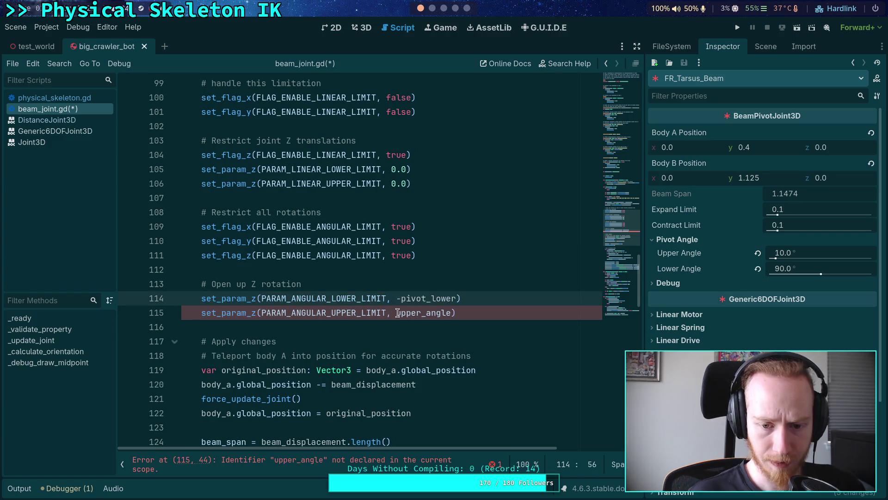
pyautogui.write('pivot_')
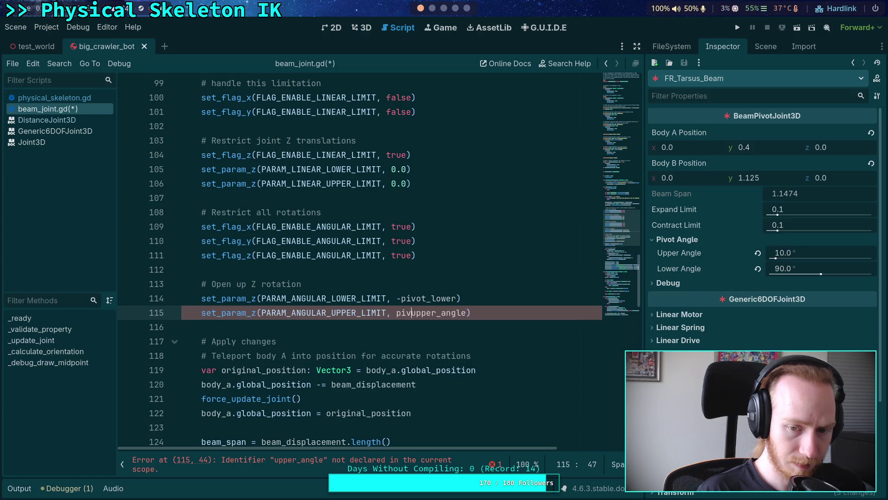
pyautogui.press('Right')
pyautogui.press('Right')
pyautogui.press('Right')
pyautogui.hotkey('ctrl', 'shift', 'Right')
pyautogui.press('Delete')
pyautogui.hotkey('ctrl', 's')
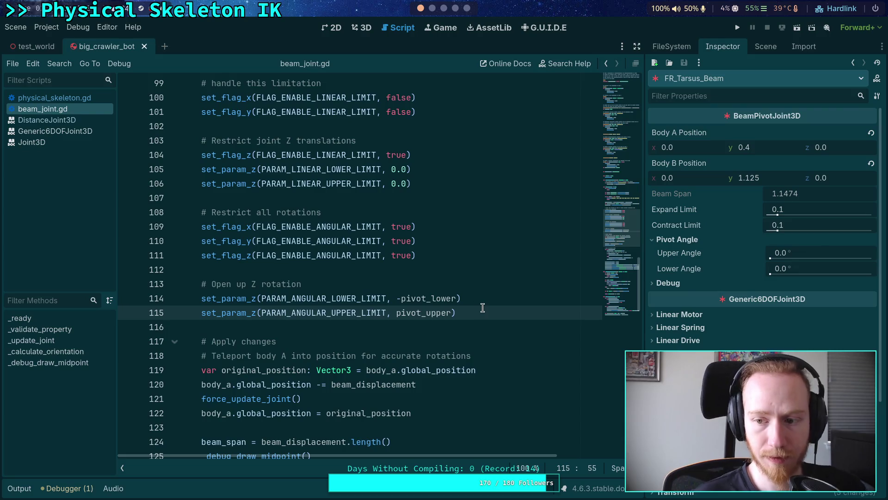
# Step: Set FR_Tarsus_Beam's Pivot Angle Upper to 10 and Lower to 90 in the Inspector
pyautogui.click(803, 252)
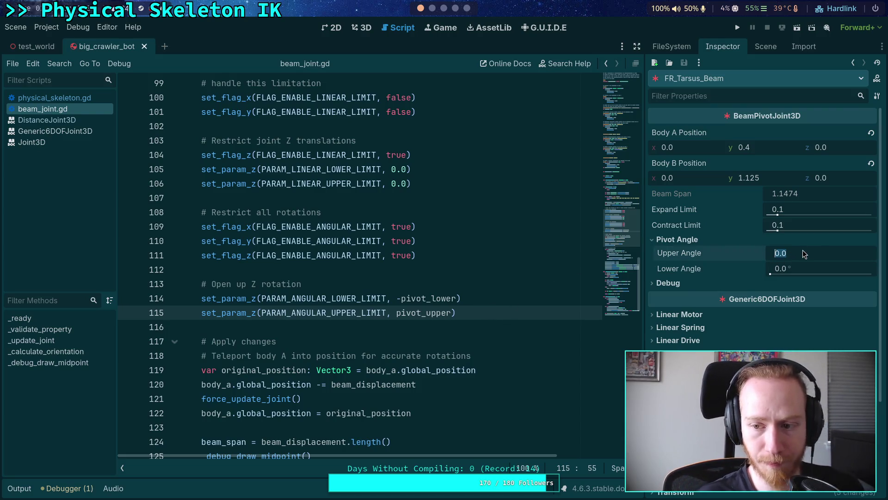
pyautogui.press('Return')
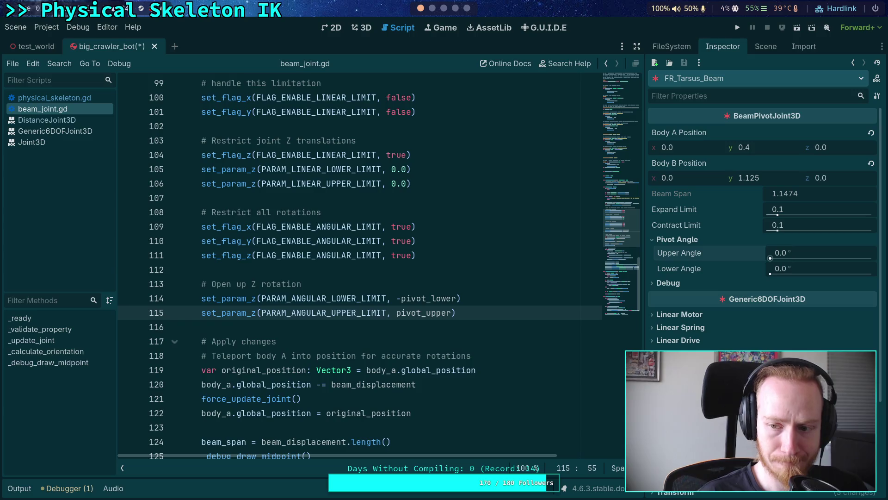
pyautogui.click(765, 46)
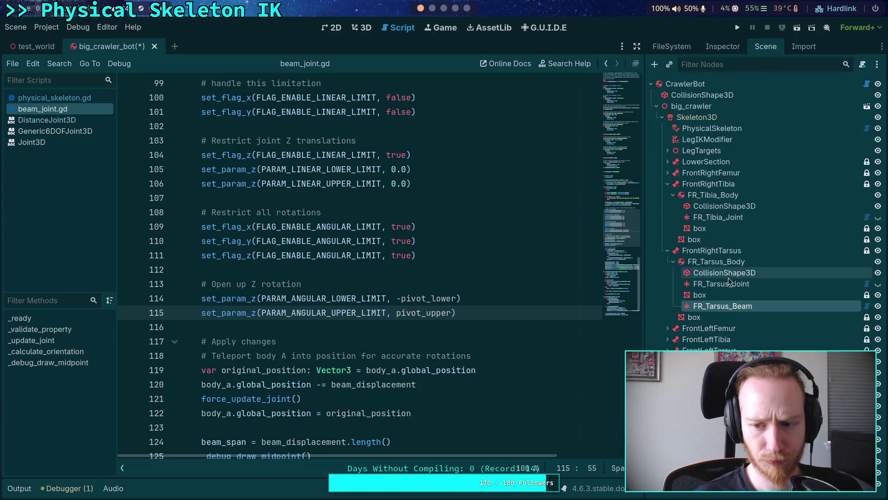
pyautogui.click(717, 51)
pyautogui.click(805, 252)
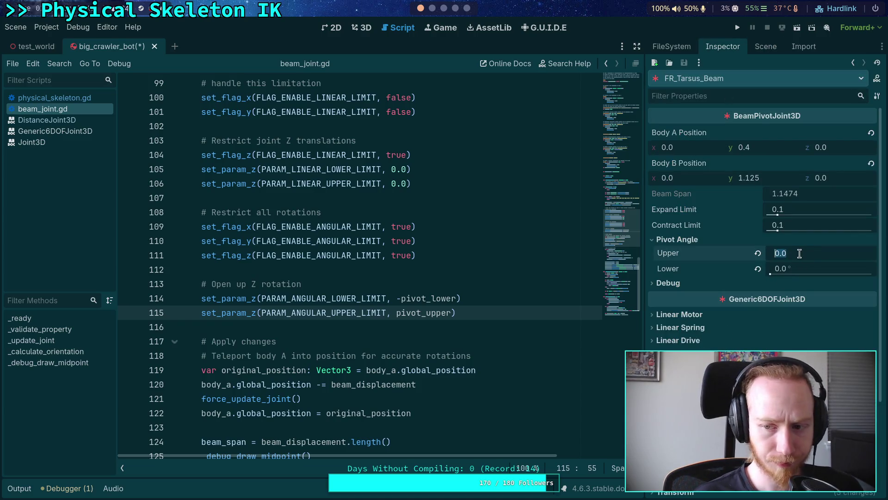
pyautogui.write('10')
pyautogui.press('Return')
pyautogui.click(802, 271)
pyautogui.write('90')
pyautogui.press('Return')
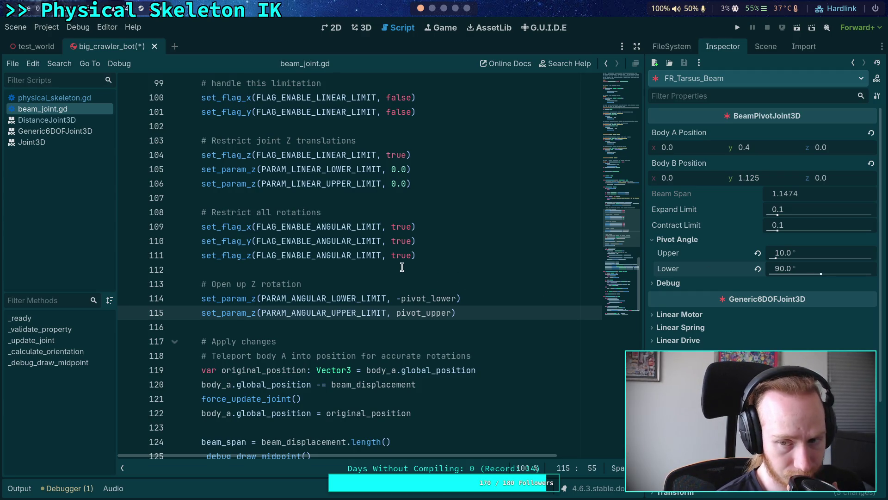
# Step: Go back to the end of script line 115, then switch to the skeleton image
pyautogui.scroll(3, 402, 266)
pyautogui.scroll(3, 402, 267)
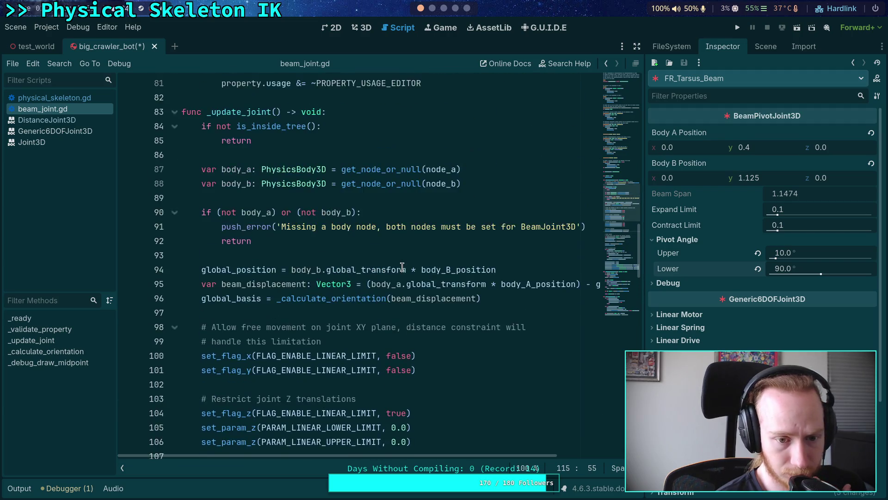
pyautogui.scroll(-6, 402, 267)
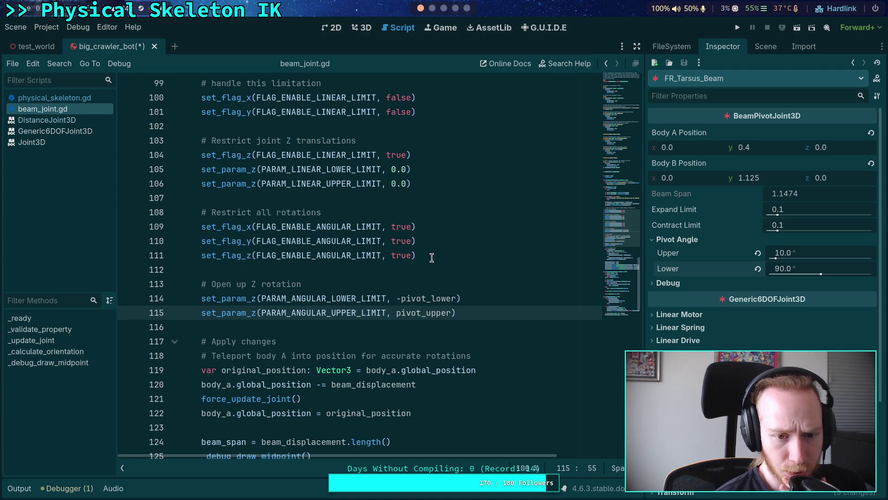
pyautogui.click(511, 315)
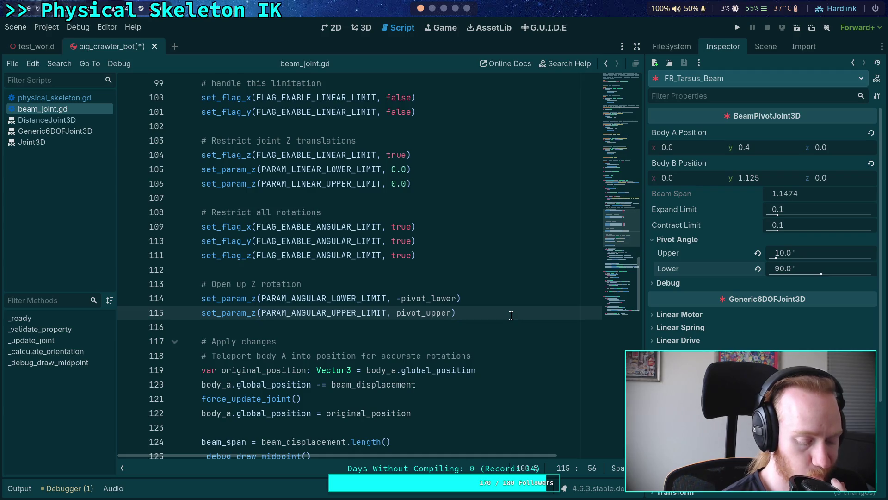
pyautogui.hotkey('alt', 'Tab')
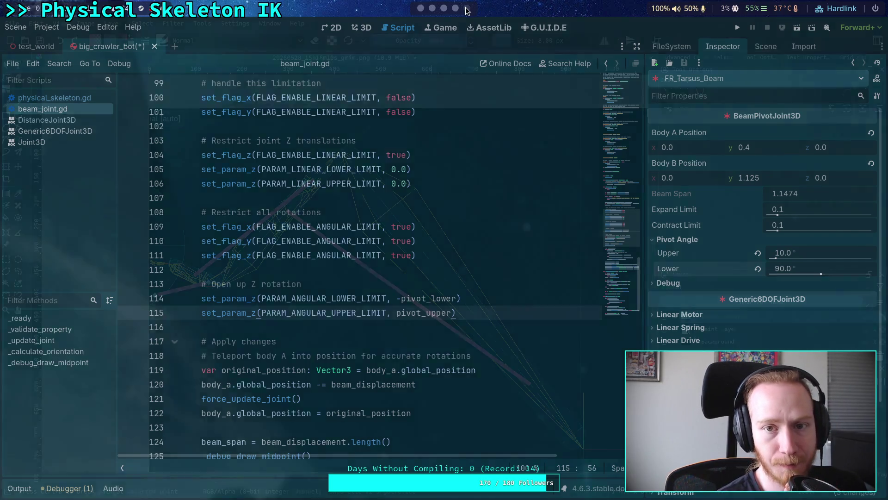
pyautogui.click(455, 8)
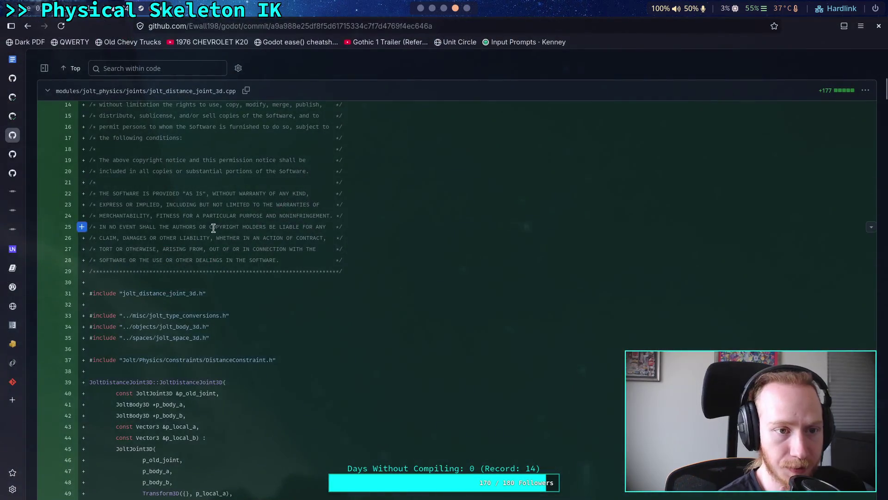
pyautogui.click(13, 400)
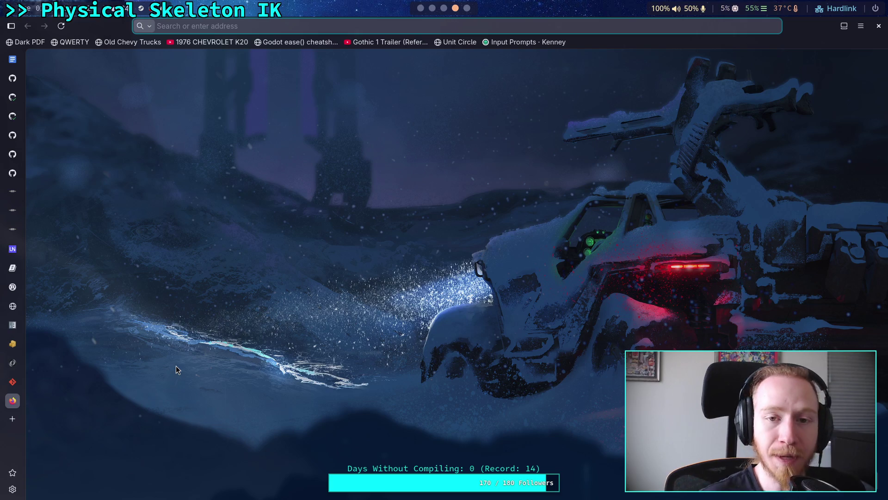
pyautogui.click(426, 7)
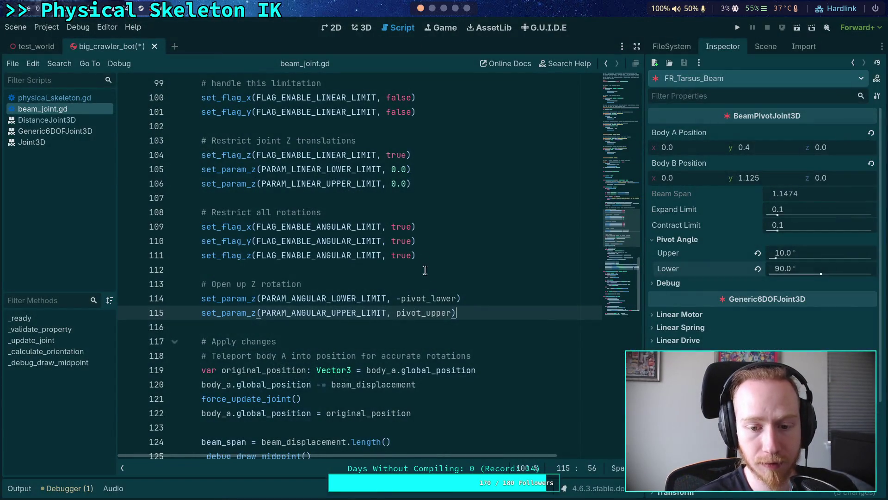
pyautogui.moveTo(615, 287); pyautogui.dragTo(609, 152)
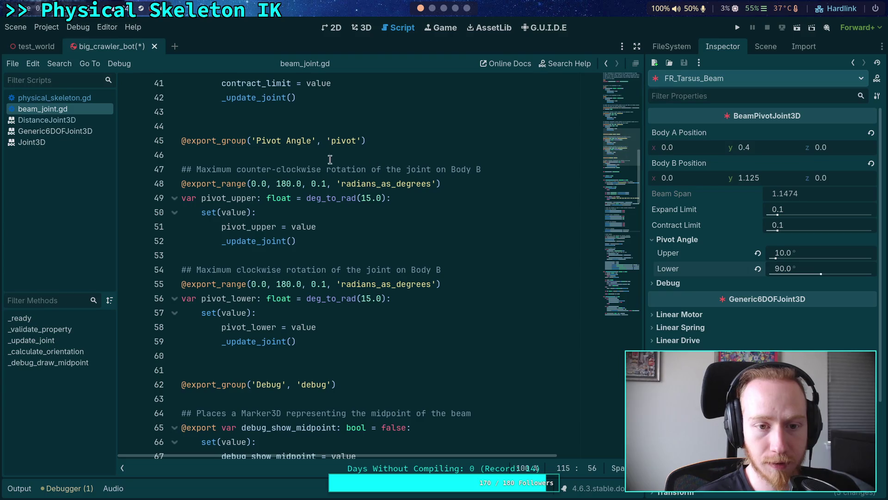
pyautogui.click(271, 142)
pyautogui.moveTo(272, 143); pyautogui.dragTo(281, 142)
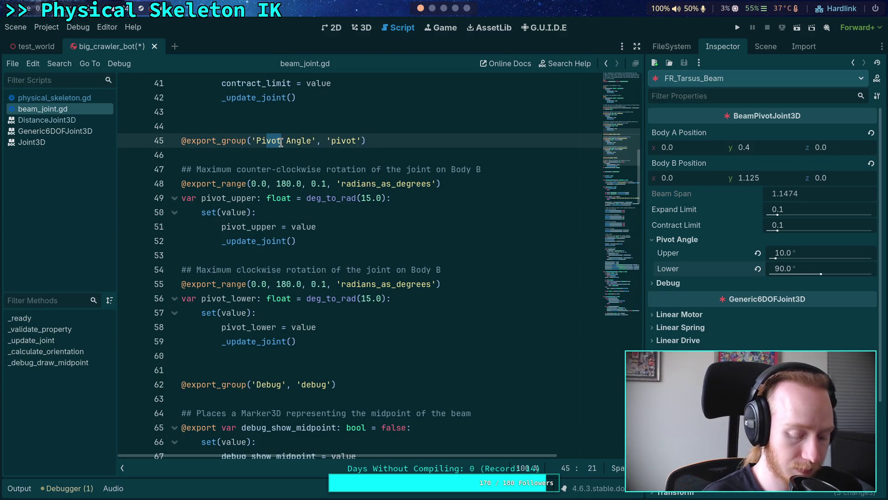
pyautogui.write('tch')
pyautogui.moveTo(283, 141); pyautogui.dragTo(313, 140)
pyautogui.press('BackSpace')
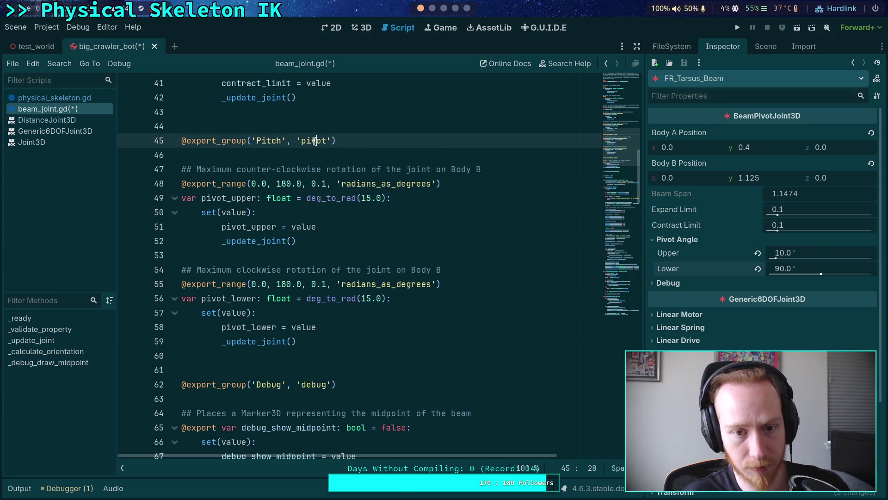
pyautogui.doubleClick(314, 140)
pyautogui.write('pitch')
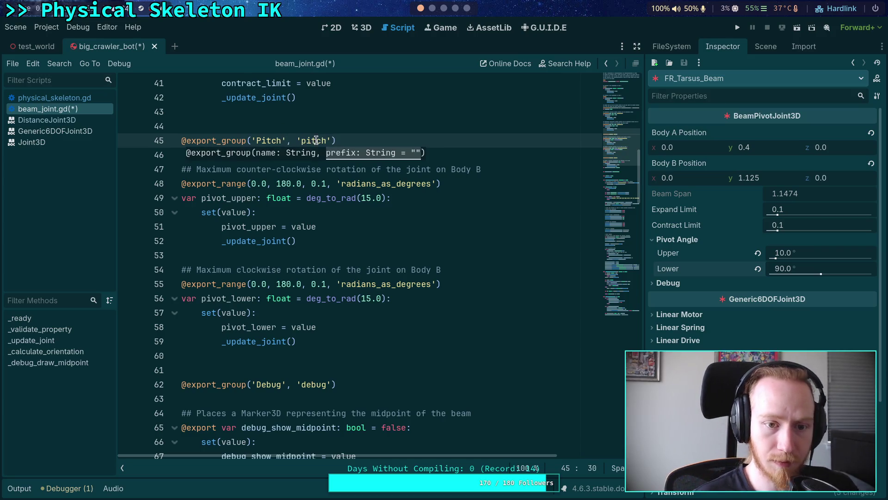
# Step: Rename pivot_upper and pivot_lower to pitch_upper and pitch_lower in declarations, setters and limits
pyautogui.moveTo(202, 198)
pyautogui.mouseDown()
pyautogui.moveTo(226, 199)
pyautogui.moveTo(213, 199)
pyautogui.moveTo(227, 199)
pyautogui.moveTo(246, 227)
pyautogui.mouseUp()
pyautogui.write('pitch')
pyautogui.hotkey('ctrl', 'c')
pyautogui.hotkey('ctrl', 'v')
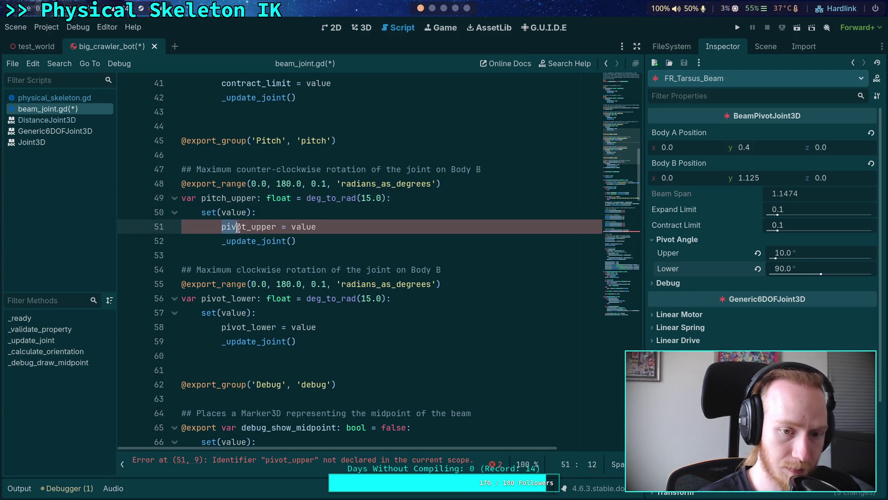
pyautogui.moveTo(207, 300)
pyautogui.mouseDown()
pyautogui.moveTo(225, 301)
pyautogui.moveTo(227, 327)
pyautogui.moveTo(248, 326)
pyautogui.mouseUp()
pyautogui.hotkey('ctrl', 'v')
pyautogui.hotkey('ctrl', 'v')
pyautogui.scroll(-15, 424, 330)
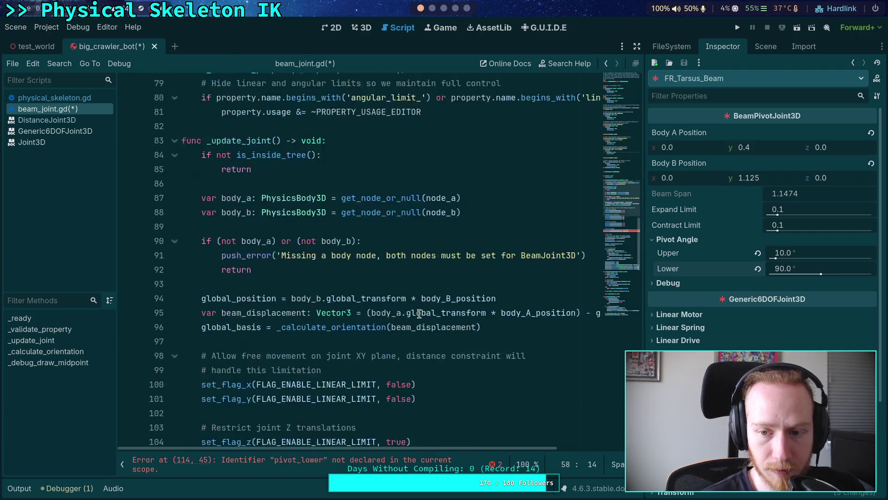
pyautogui.moveTo(401, 327)
pyautogui.mouseDown()
pyautogui.moveTo(426, 327)
pyautogui.moveTo(422, 341)
pyautogui.mouseUp()
pyautogui.hotkey('ctrl', 'v')
pyautogui.hotkey('ctrl', 'v')
pyautogui.click(522, 342)
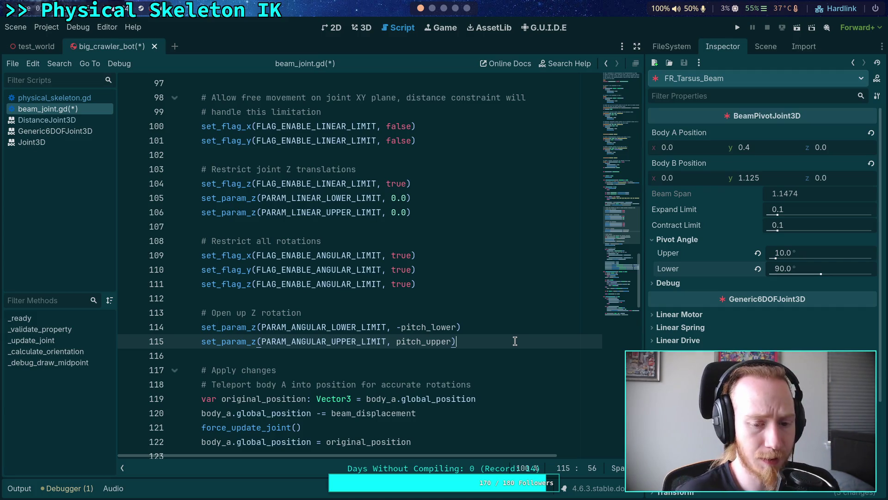
# Step: Delete the '# Open up Z rotation' comment line
pyautogui.scroll(-6, 517, 292)
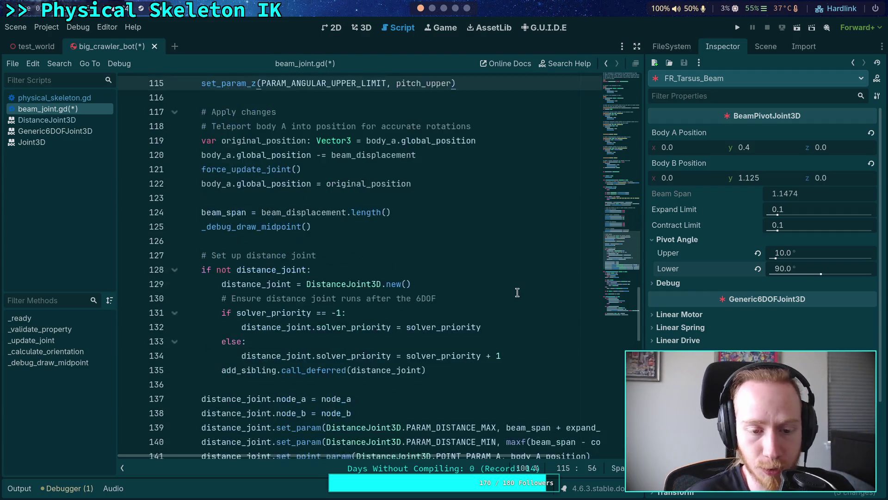
pyautogui.scroll(-11, 474, 284)
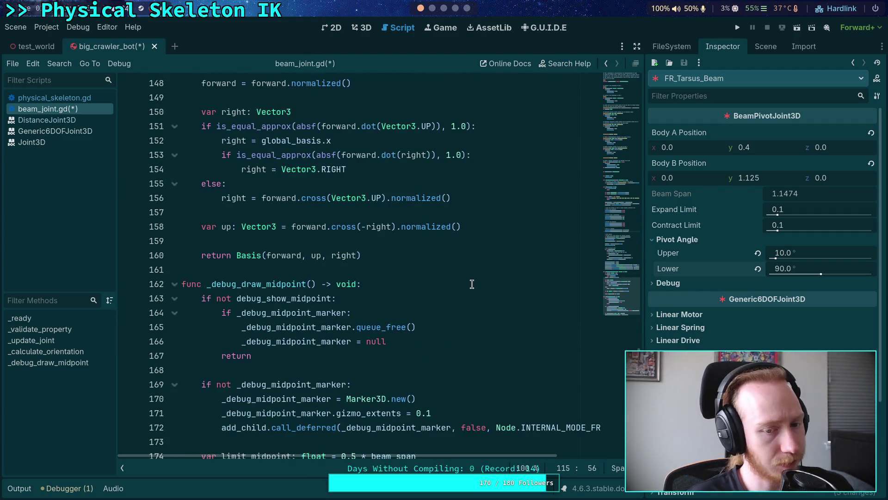
pyautogui.scroll(17, 472, 283)
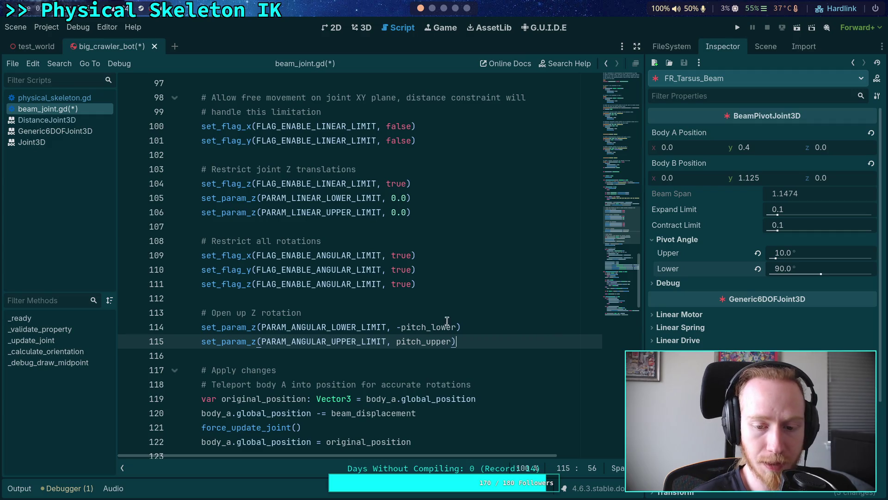
pyautogui.click(469, 288)
pyautogui.moveTo(459, 305); pyautogui.dragTo(212, 312)
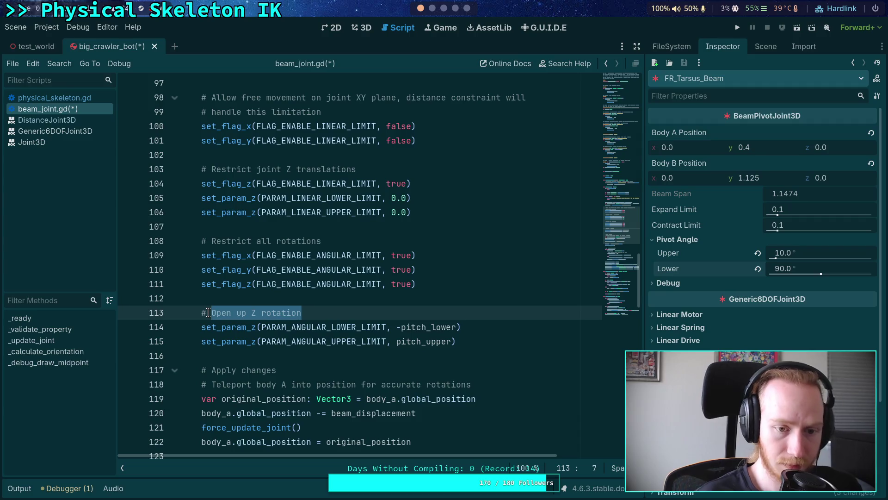
pyautogui.click(333, 311)
pyautogui.hotkey('shift', 'Up')
pyautogui.press('Delete')
pyautogui.press('BackSpace')
# Step: Insert blank lines between the X and Z angular limit flags
pyautogui.press('Up')
pyautogui.press('Return')
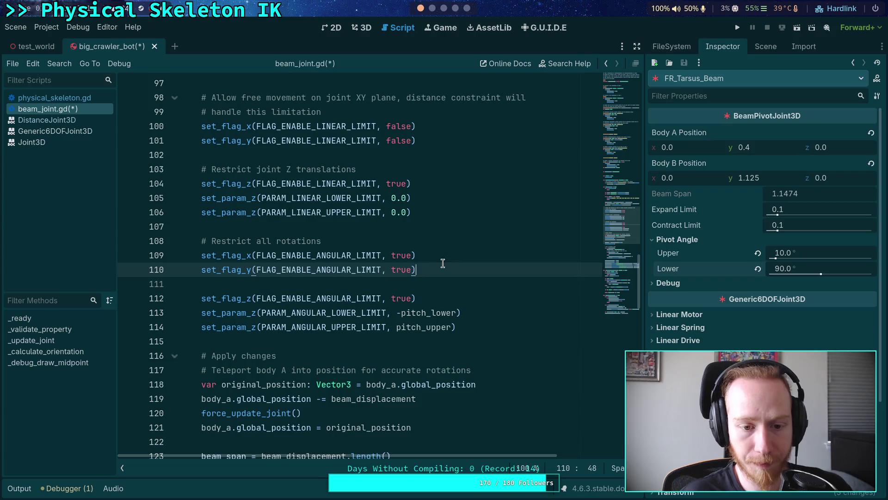
pyautogui.click(460, 253)
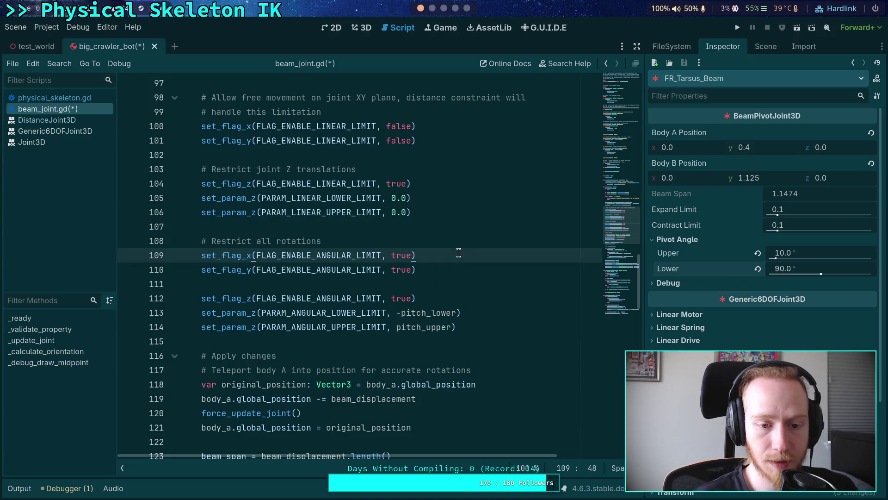
pyautogui.press('Return')
pyautogui.press('Return')
pyautogui.press('Up')
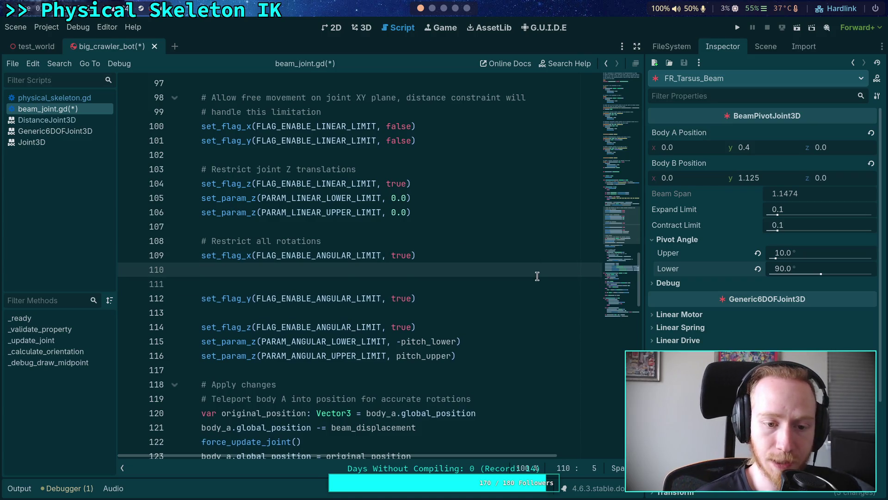
pyautogui.moveTo(633, 286); pyautogui.dragTo(624, 155)
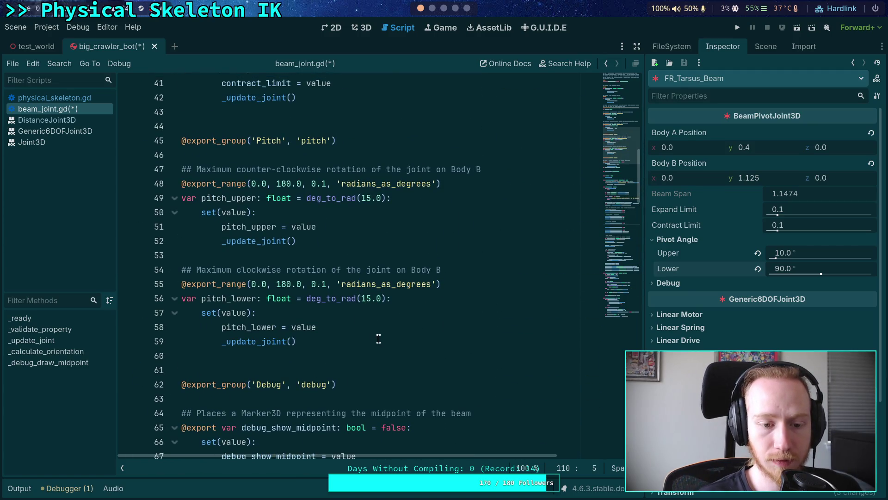
# Step: Copy the whole Pitch export group and paste a duplicate below it
pyautogui.moveTo(384, 343)
pyautogui.mouseDown()
pyautogui.moveTo(185, 169)
pyautogui.moveTo(181, 140)
pyautogui.mouseUp()
pyautogui.rightClick(240, 195)
pyautogui.click(275, 249)
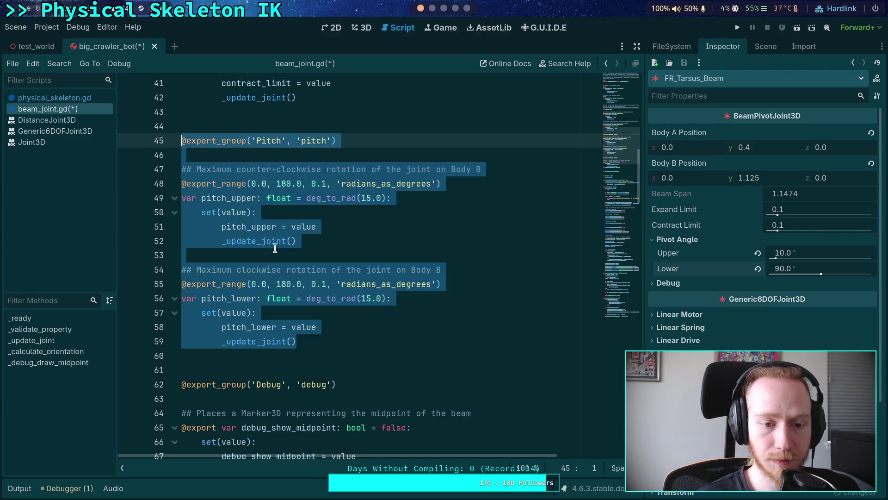
pyautogui.click(362, 366)
pyautogui.press('Up')
pyautogui.press('Return')
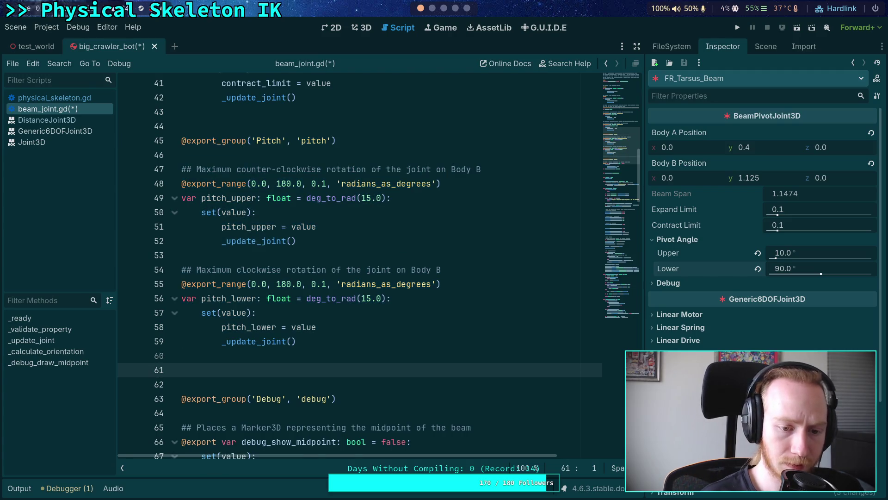
pyautogui.hotkey('ctrl', 'v')
pyautogui.doubleClick(282, 249)
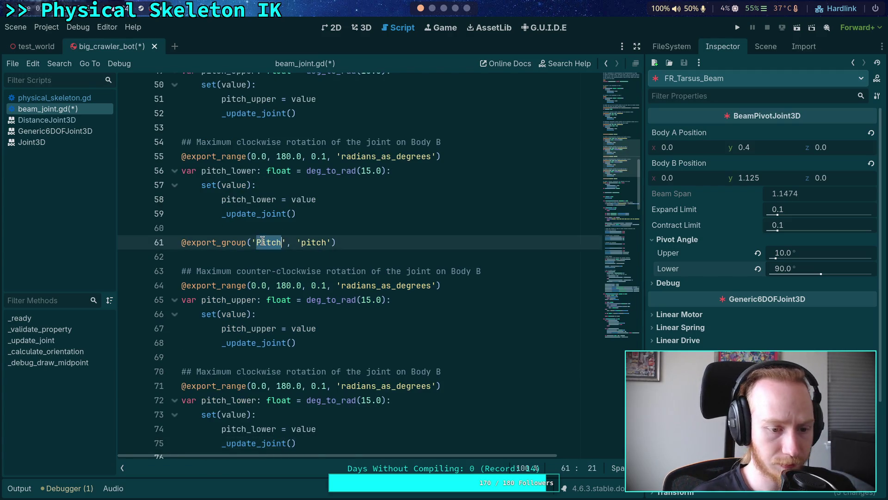
pyautogui.write('Yow')
pyautogui.press('BackSpace')
pyautogui.press('BackSpace')
pyautogui.press('BackSpace')
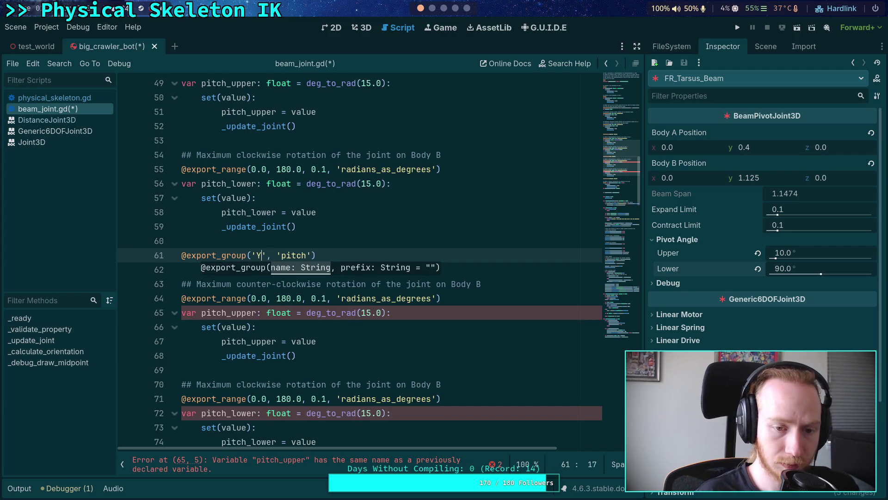
pyautogui.write('Yam')
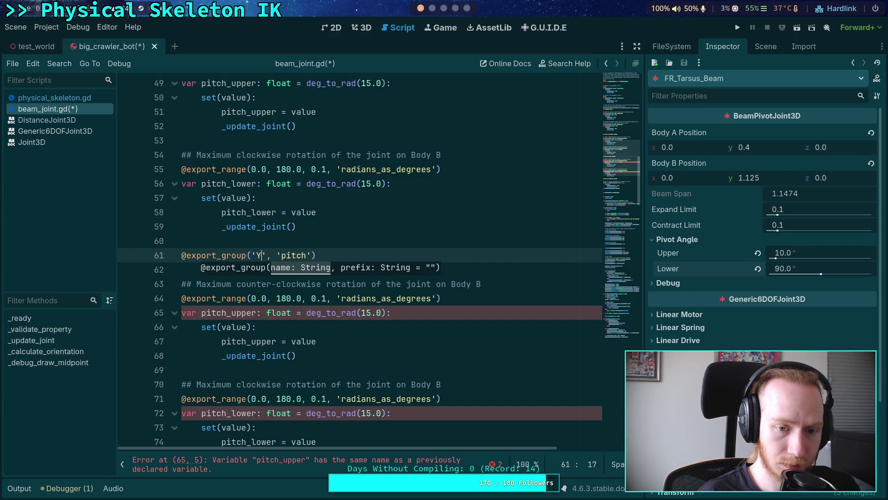
pyautogui.press('BackSpace')
pyautogui.write('w')
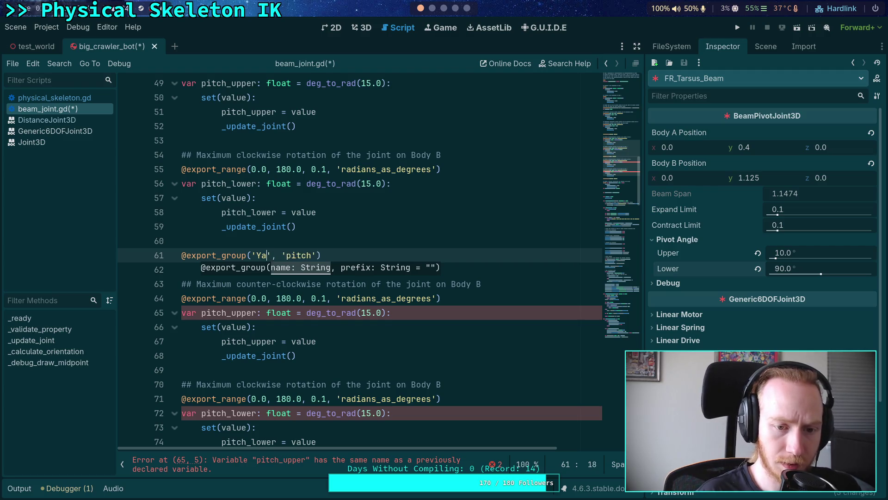
pyautogui.doubleClick(304, 255)
pyautogui.write('ya')
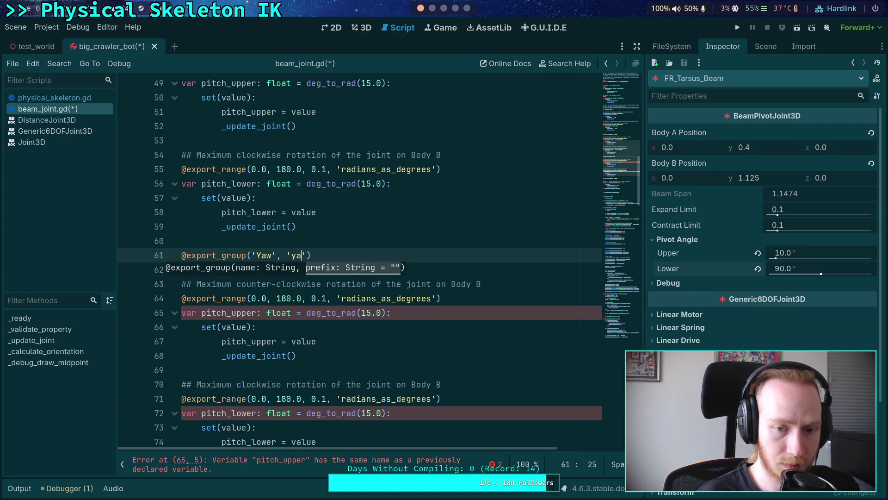
pyautogui.doubleClick(301, 253)
# Step: Rename the copied pitch_upper and pitch_lower variables to yaw_upper and yaw_lower
pyautogui.moveTo(203, 313)
pyautogui.mouseDown()
pyautogui.moveTo(227, 314)
pyautogui.moveTo(246, 342)
pyautogui.mouseUp()
pyautogui.write('yaw')
pyautogui.write('yaw')
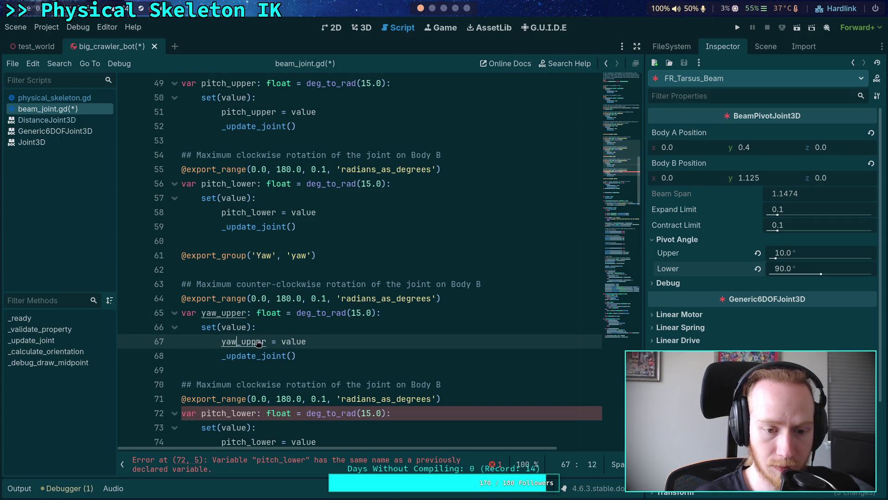
pyautogui.scroll(-3, 227, 306)
pyautogui.moveTo(202, 283)
pyautogui.mouseDown()
pyautogui.moveTo(225, 285)
pyautogui.moveTo(240, 310)
pyautogui.mouseUp()
pyautogui.write('yaw')
pyautogui.write('yaw')
pyautogui.click(314, 328)
pyautogui.press('Return')
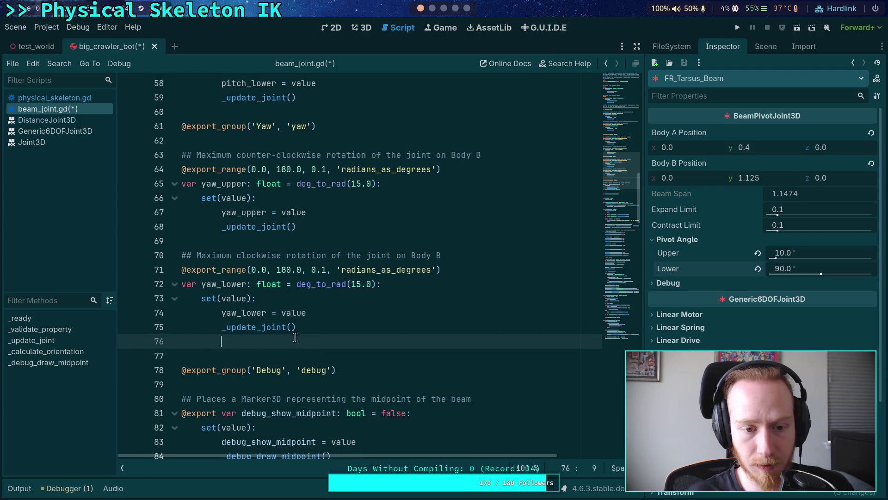
pyautogui.scroll(3, 303, 327)
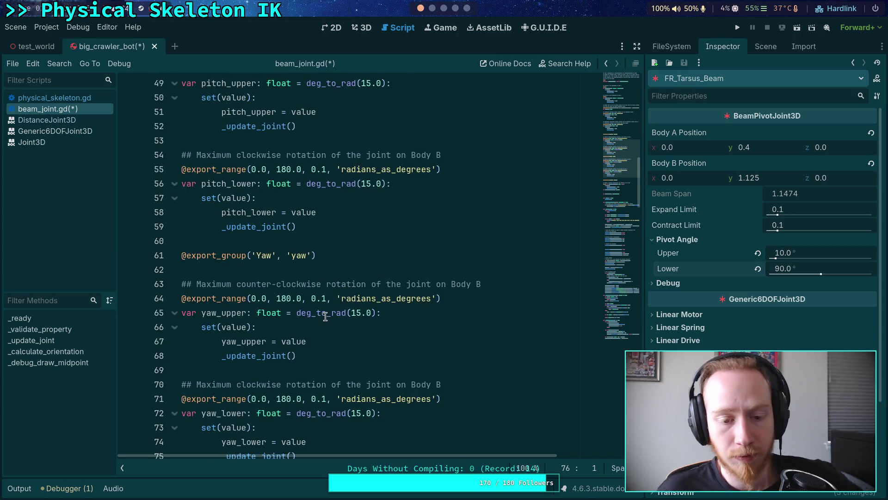
# Step: Add 'pitch' to the pitch_upper comment and append 'Should be wide enough to allow the bodies to rotate through the beam.'
pyautogui.scroll(2, 289, 277)
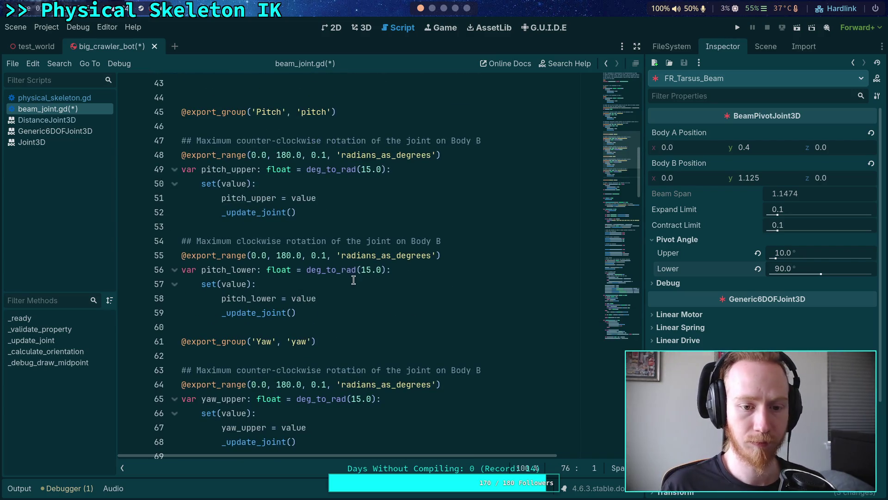
pyautogui.click(329, 141)
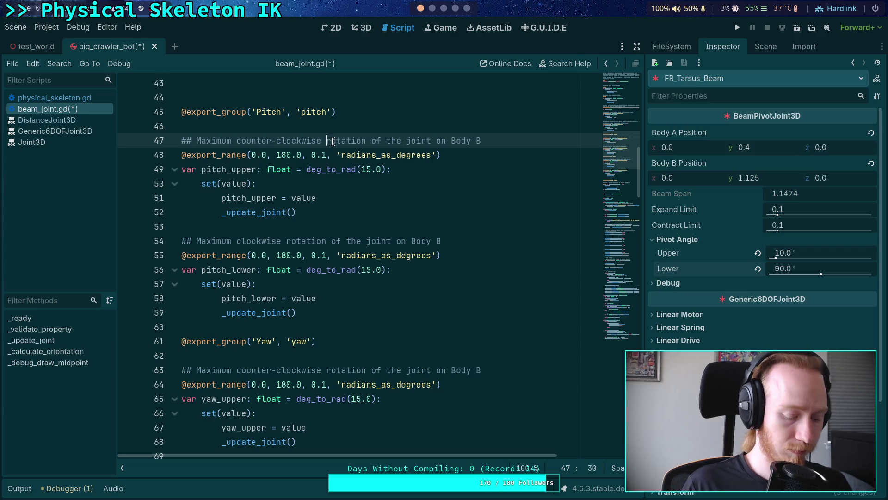
pyautogui.write('pitch')
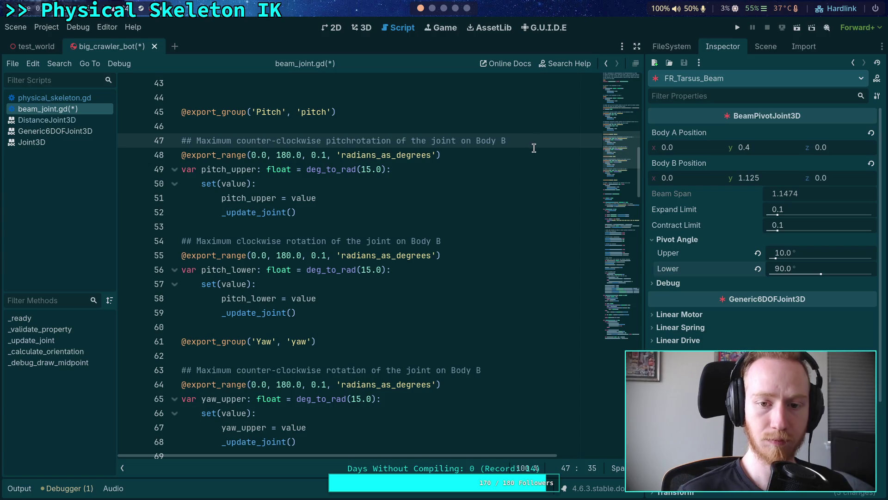
pyautogui.click(554, 141)
pyautogui.write('. Represents')
pyautogui.press('BackSpace')
pyautogui.press('BackSpace')
pyautogui.press('BackSpace')
pyautogui.write('Should')
pyautogui.press('Return')
pyautogui.write('## wide enough to ')
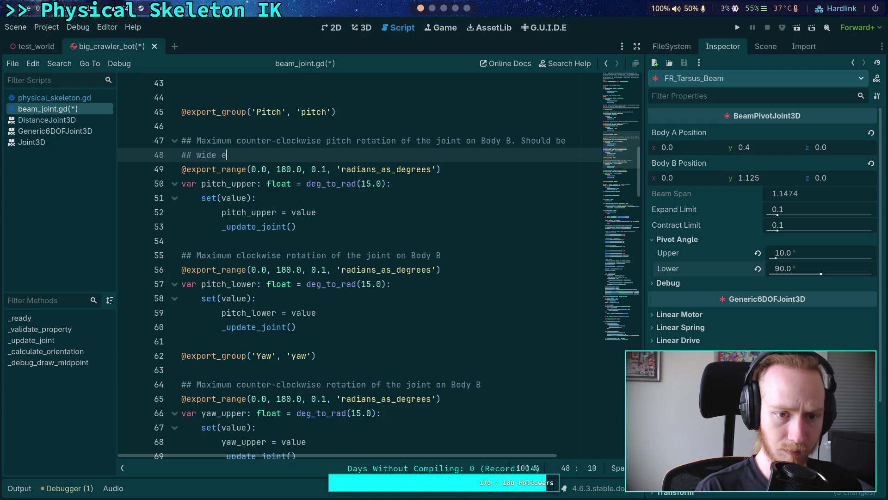
pyautogui.write('allow the bodies ')
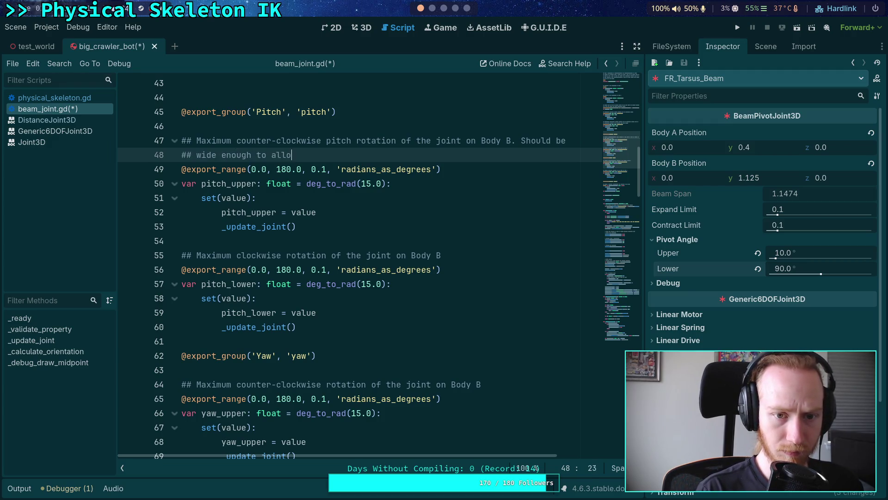
pyautogui.write('to')
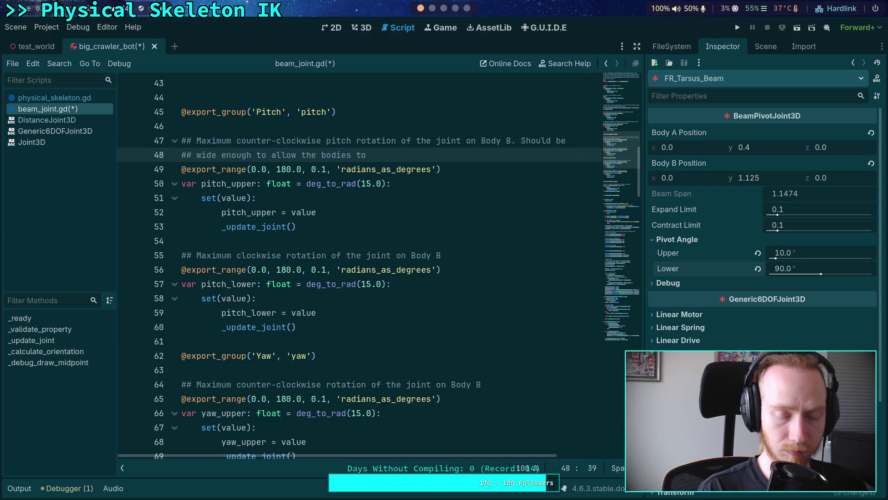
pyautogui.write('rotate')
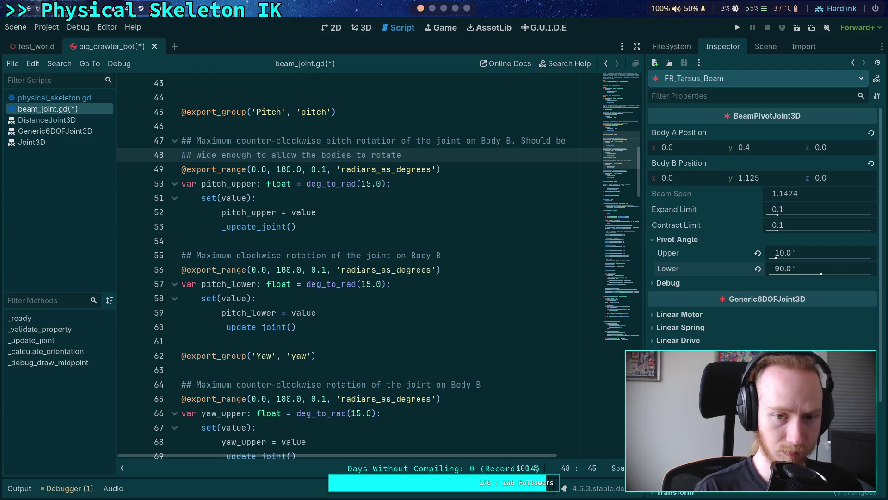
pyautogui.write(' through ')
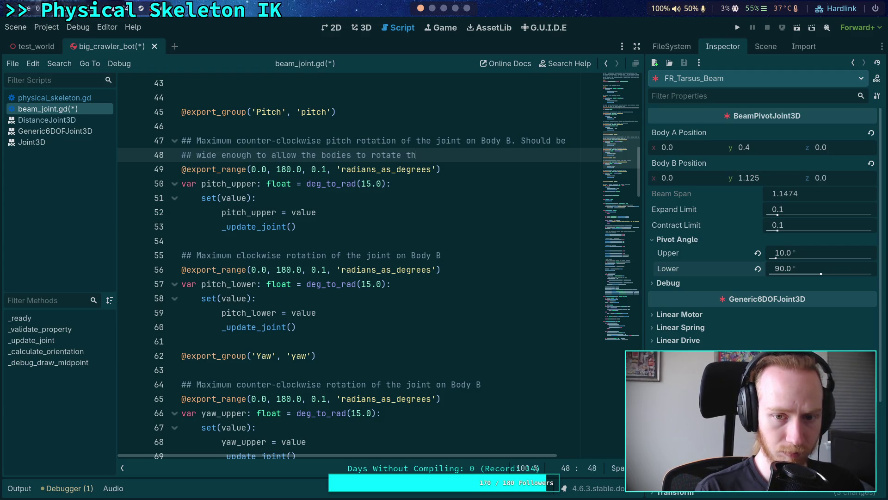
pyautogui.write('the beam')
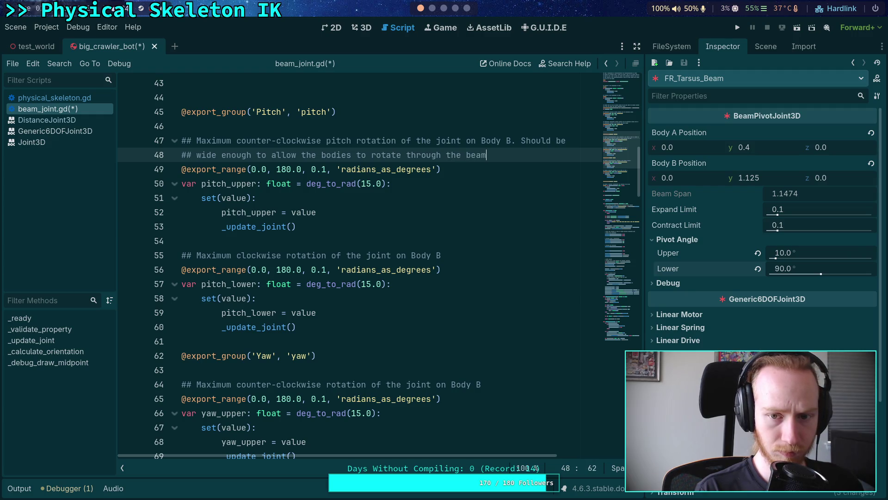
# Step: Copy the 'Should be wide enough…' sentence onto the end of the pitch_lower comment
pyautogui.moveTo(491, 157); pyautogui.dragTo(517, 140)
pyautogui.rightClick(516, 141)
pyautogui.click(541, 191)
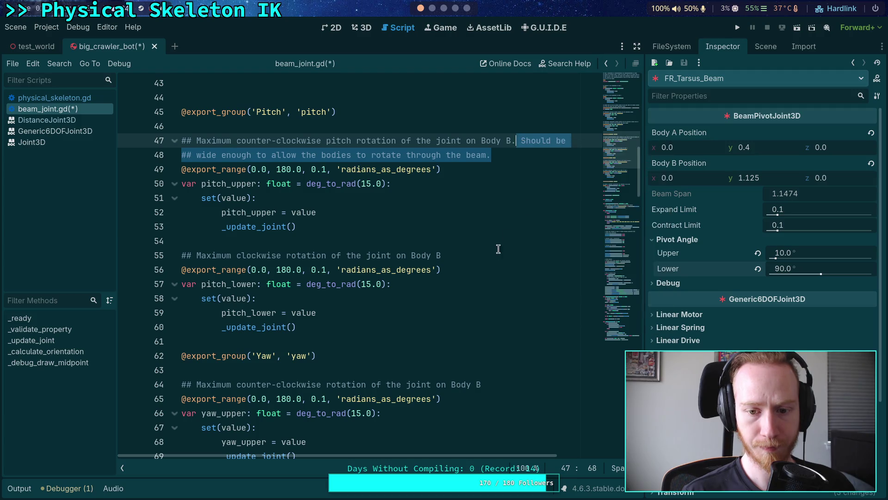
pyautogui.click(479, 255)
pyautogui.write('.')
pyautogui.hotkey('ctrl', 'v')
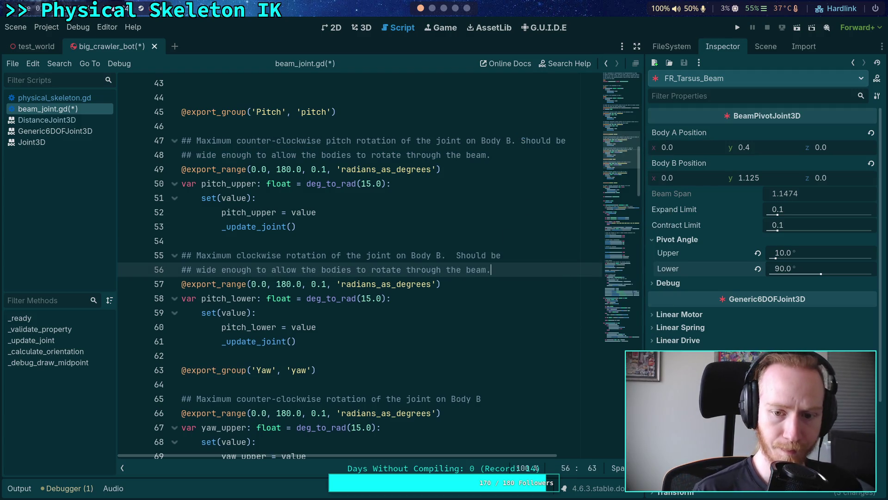
pyautogui.click(452, 255)
pyautogui.press('BackSpace')
# Step: Rewrap the pitch_lower comment before 'allow' and add a blank line above the Yaw group
pyautogui.moveTo(196, 269); pyautogui.dragTo(544, 264)
pyautogui.press('Left')
pyautogui.press('BackSpace')
pyautogui.press('BackSpace')
pyautogui.press('BackSpace')
pyautogui.click(574, 255)
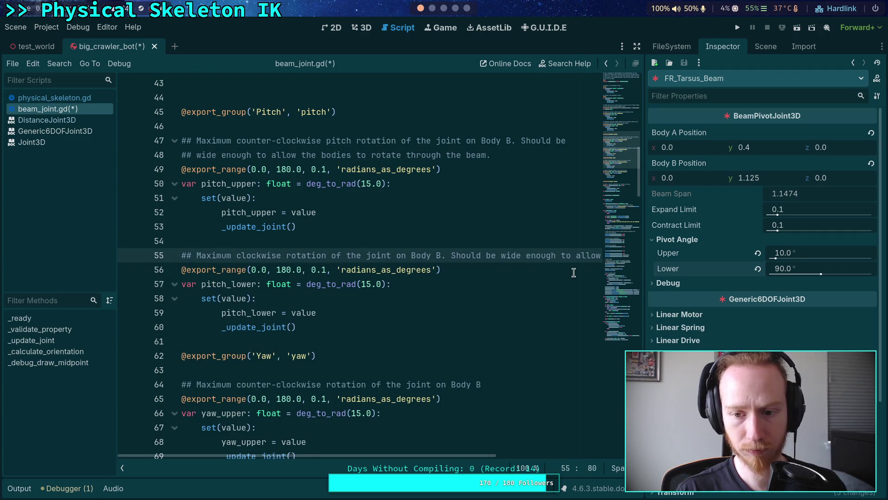
pyautogui.press('Return')
pyautogui.write('##')
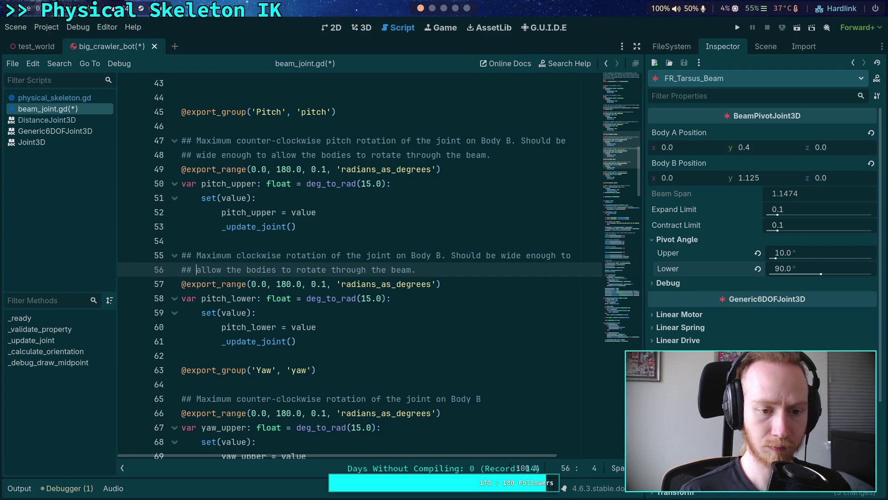
pyautogui.scroll(-3, 360, 299)
pyautogui.click(311, 228)
pyautogui.press('Return')
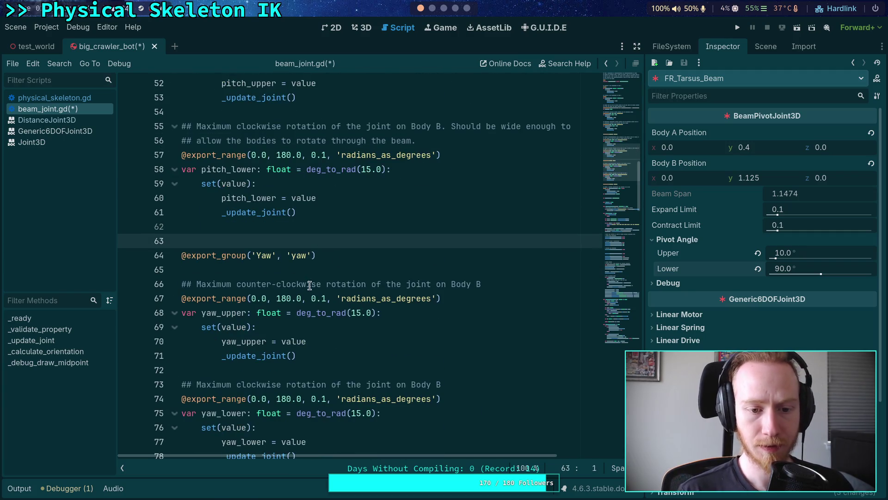
# Step: Append 'You may consider opening this if one of the bodies is meant to swing along the other' to yaw_upper's comment
pyautogui.click(511, 285)
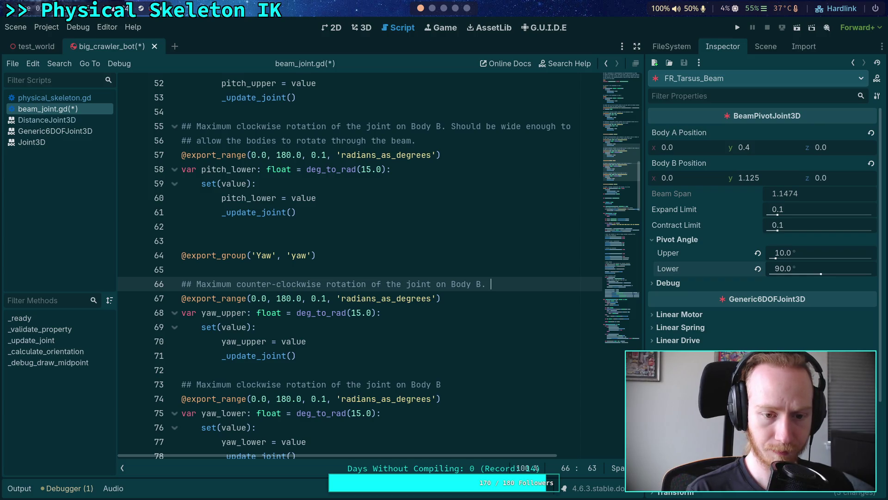
pyautogui.write('You ma')
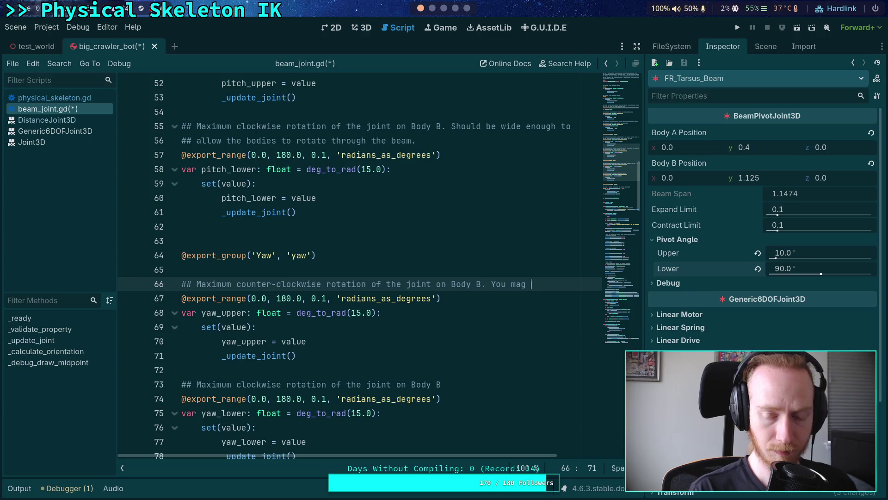
pyautogui.write('y consider')
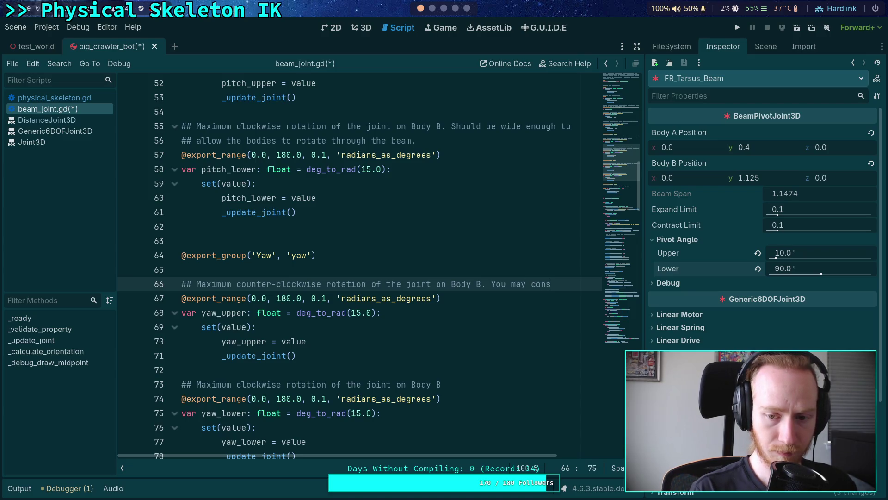
pyautogui.press('Return')
pyautogui.write('## opening this if ')
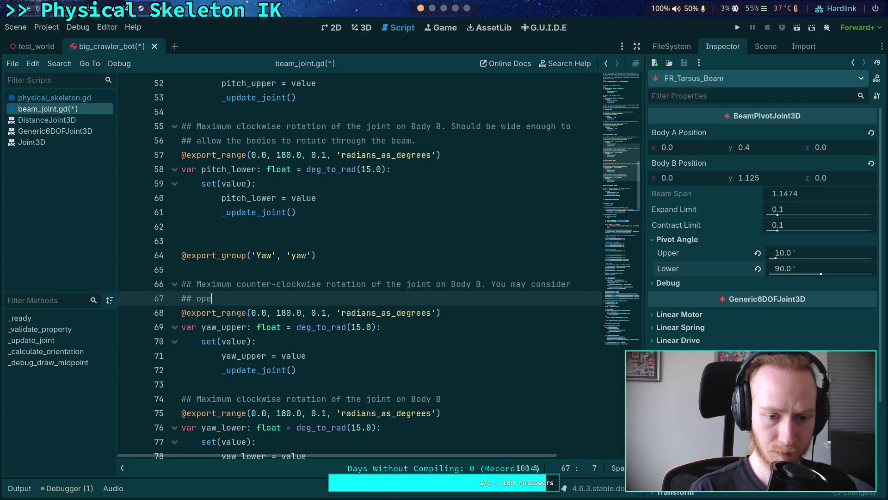
pyautogui.write('the')
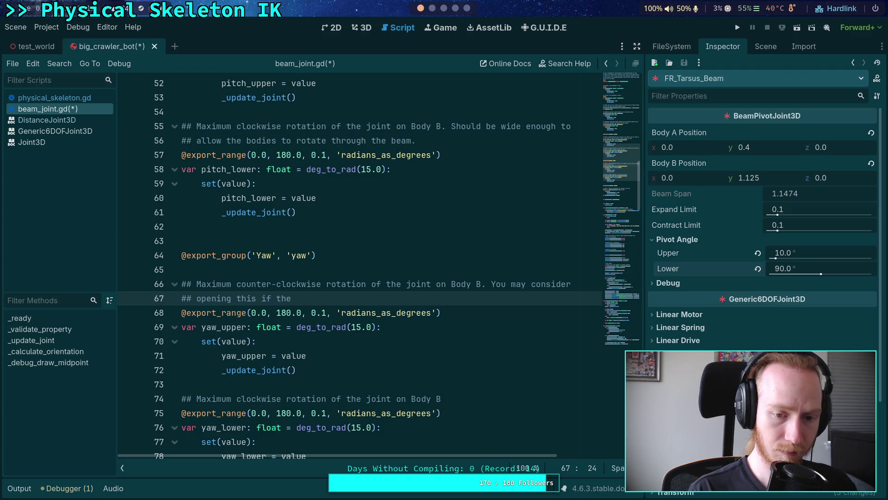
pyautogui.write('bad')
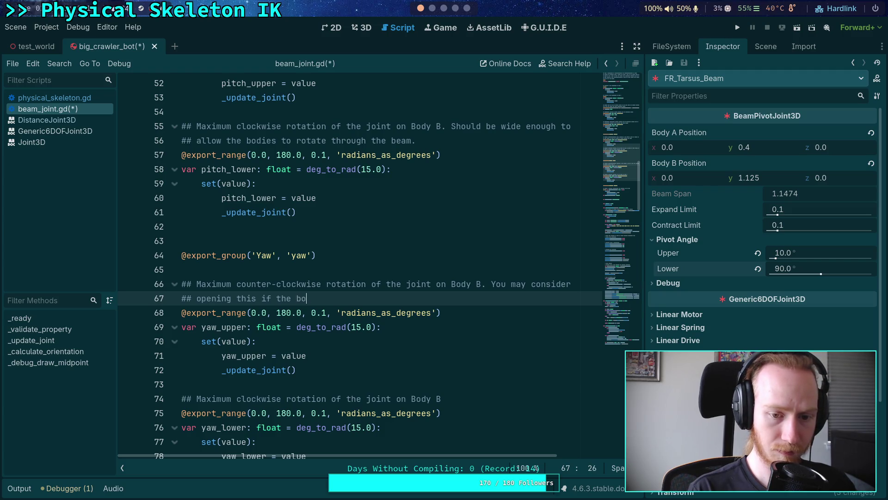
pyautogui.write('es nee')
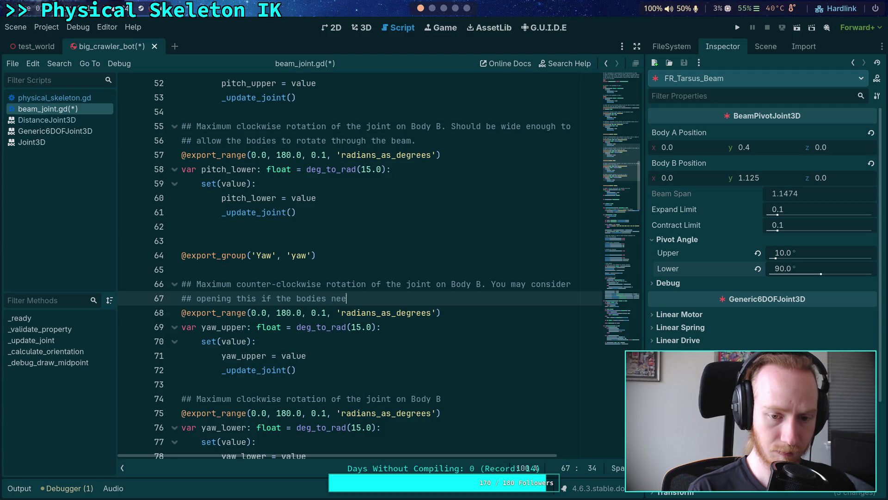
pyautogui.write('sw')
pyautogui.press('BackSpace')
pyautogui.press('BackSpace')
pyautogui.press('BackSpace')
pyautogui.press('BackSpace')
pyautogui.press('BackSpace')
pyautogui.press('BackSpace')
pyautogui.write('one of the b')
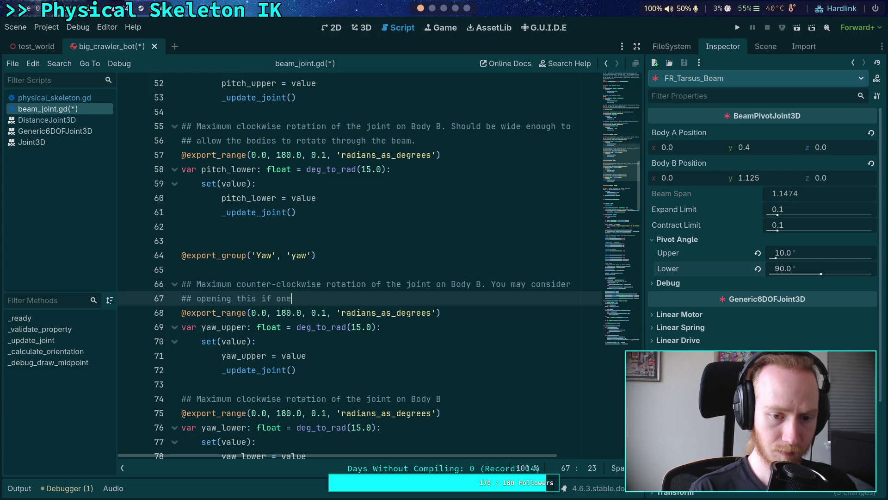
pyautogui.write('odies is me')
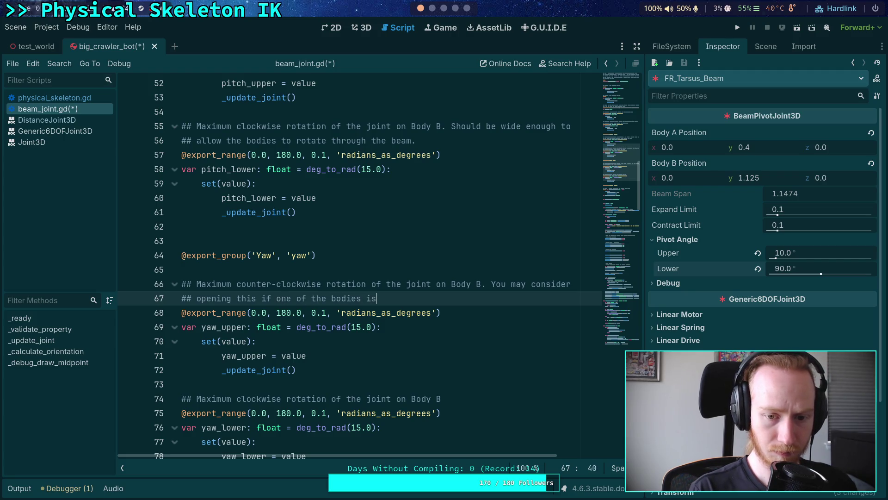
pyautogui.write('ant to swing a')
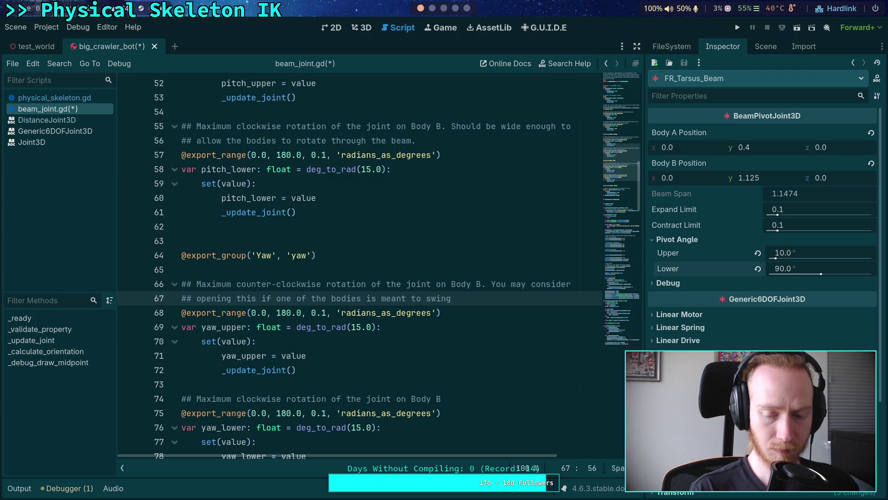
pyautogui.write('long the ot')
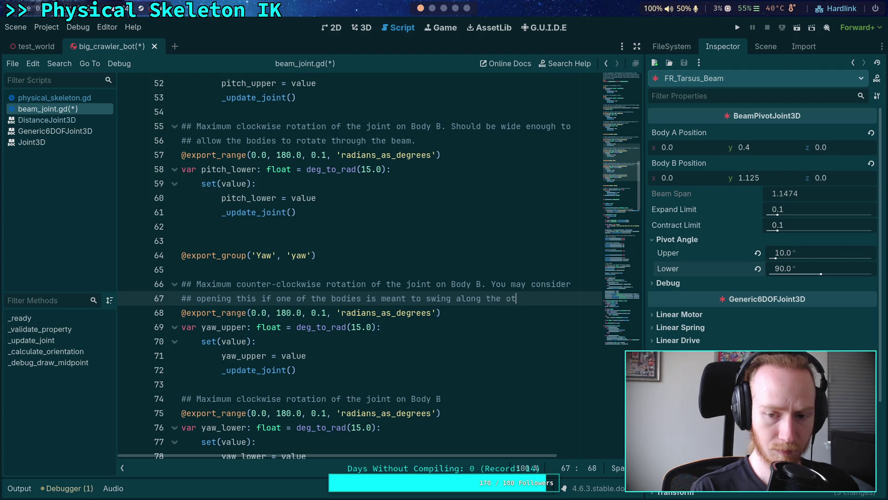
pyautogui.write('he')
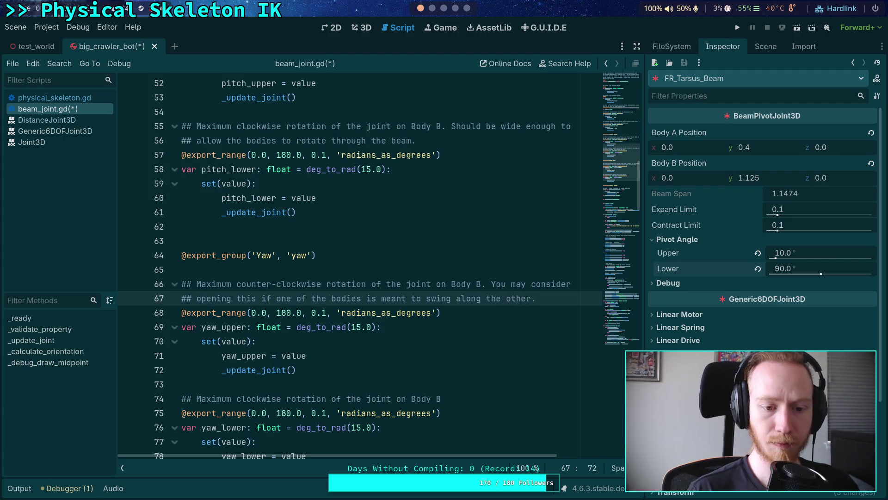
# Step: Copy that sentence onto the yaw_lower comment and rewrap it before 'this'
pyautogui.scroll(-2, 474, 281)
pyautogui.moveTo(539, 213); pyautogui.dragTo(486, 199)
pyautogui.rightClick(504, 200)
pyautogui.click(532, 251)
pyautogui.click(472, 313)
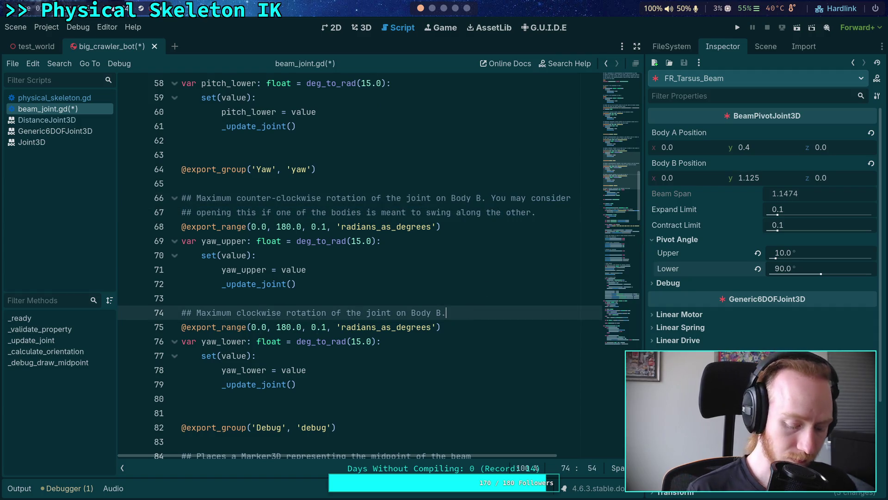
pyautogui.hotkey('ctrl', 'v')
pyautogui.click(197, 327)
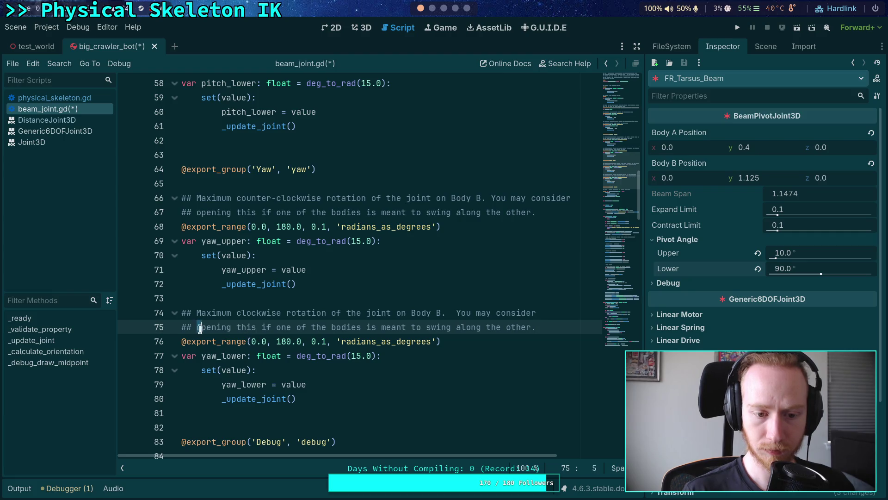
pyautogui.press('BackSpace')
pyautogui.press('BackSpace')
pyautogui.press('BackSpace')
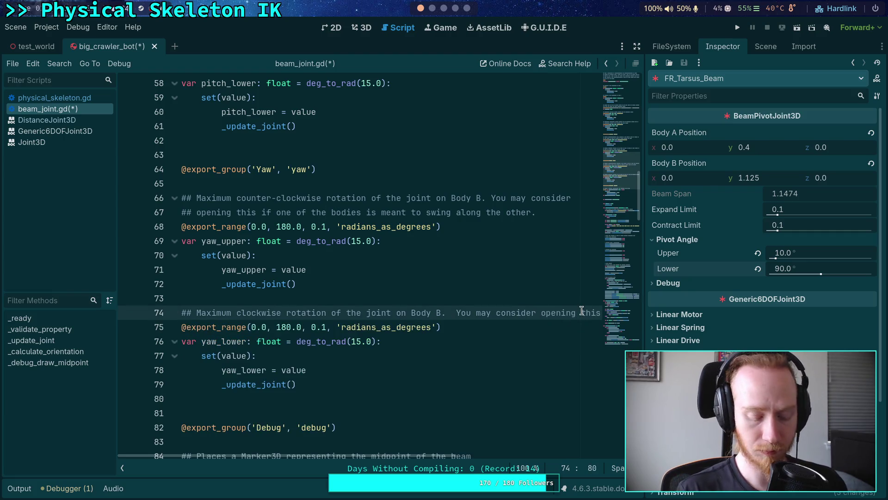
pyautogui.click(581, 313)
pyautogui.press('Return')
pyautogui.write('##')
# Step: Select the yaw properties block
pyautogui.scroll(-4, 504, 306)
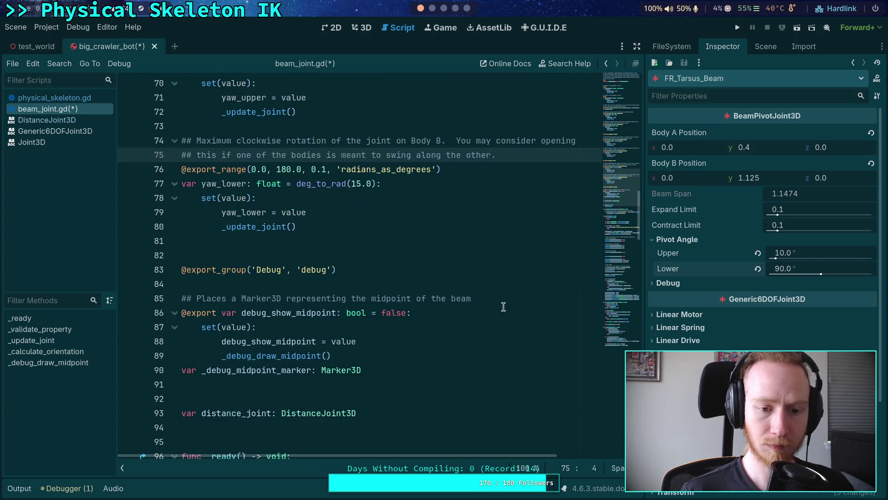
pyautogui.moveTo(329, 229)
pyautogui.mouseDown()
pyautogui.moveTo(337, 217)
pyautogui.moveTo(193, 189)
pyautogui.moveTo(173, 159)
pyautogui.mouseUp()
pyautogui.scroll(4, 324, 213)
# Step: Paste a copy of the yaw block, then undo the extra paste and the half-typed setter line
pyautogui.hotkey('ctrl', 'c')
pyautogui.click(238, 412)
pyautogui.hotkey('ctrl', 'v')
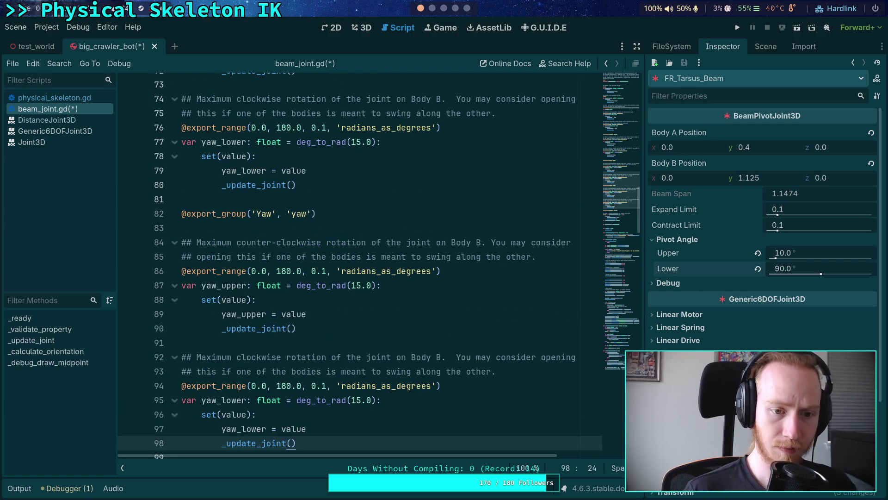
pyautogui.hotkey('ctrl', 'z')
pyautogui.hotkey('ctrl', 'z')
pyautogui.hotkey('ctrl', 'z')
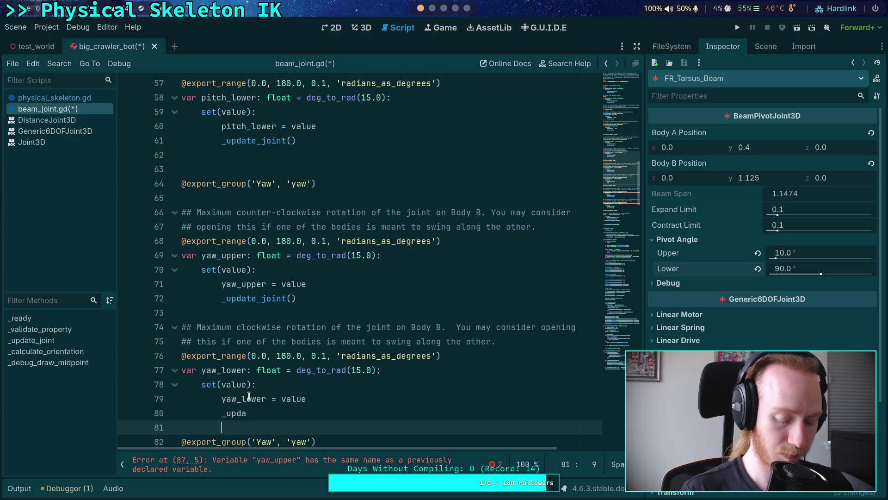
pyautogui.hotkey('ctrl', 'z')
pyautogui.hotkey('ctrl', 'z')
# Step: Rename the duplicated Yaw group and prefix to Roll/roll, and yaw_upper to roll_upper
pyautogui.scroll(4, 255, 243)
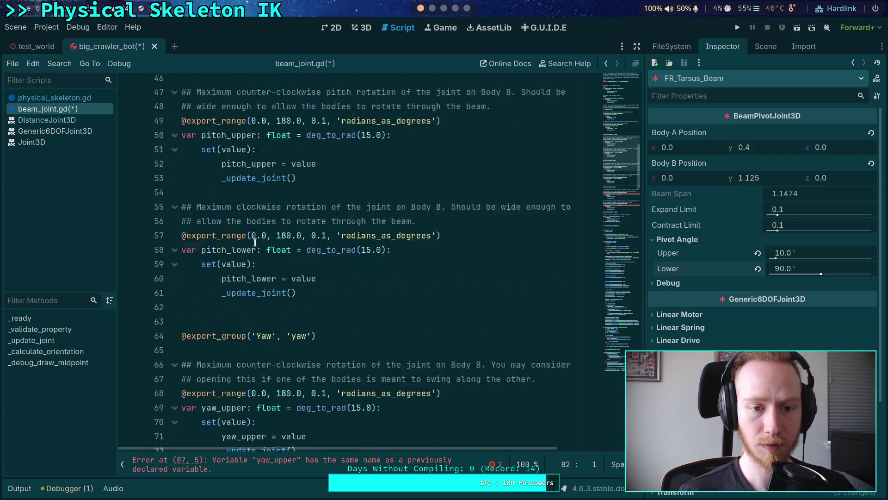
pyautogui.scroll(6, 255, 242)
pyautogui.scroll(4, 278, 273)
pyautogui.scroll(-4, 281, 276)
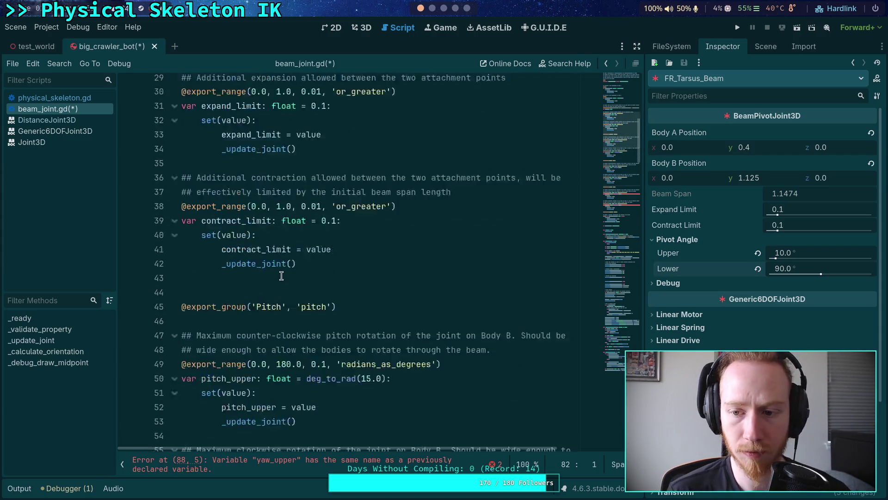
pyautogui.scroll(-8, 281, 276)
pyautogui.scroll(-4, 288, 293)
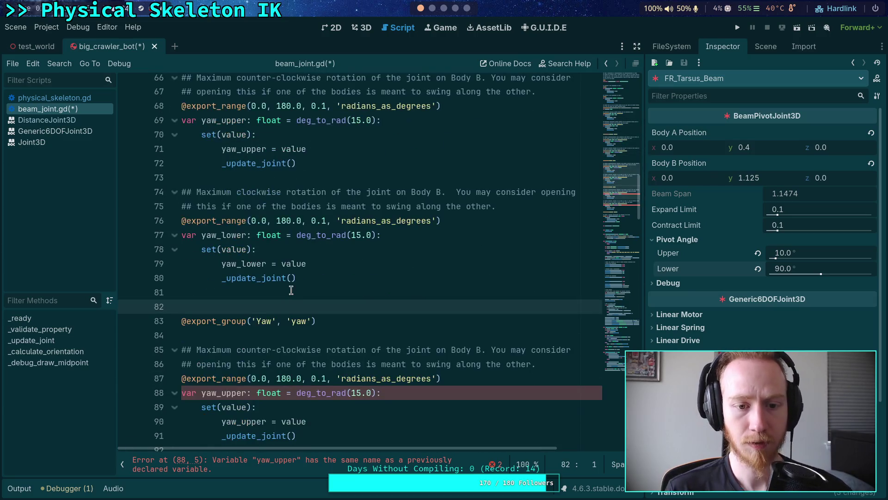
pyautogui.doubleClick(264, 321)
pyautogui.write('Roll')
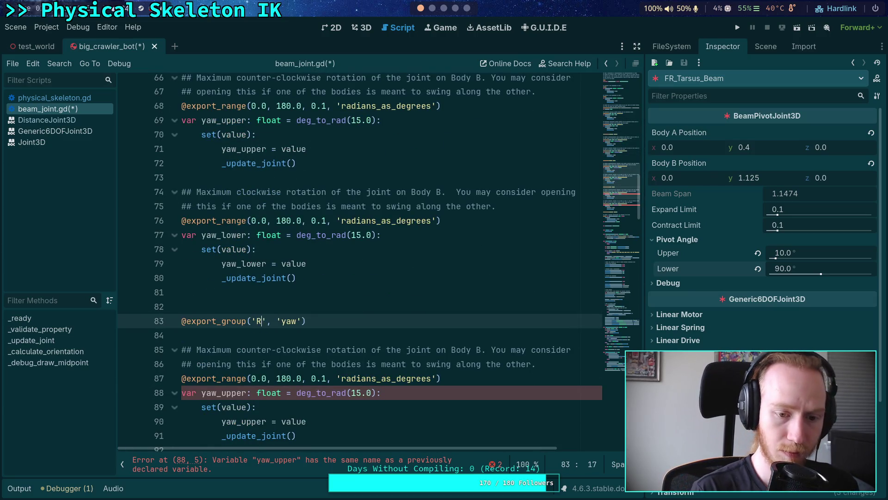
pyautogui.doubleClick(311, 321)
pyautogui.write('roll')
pyautogui.scroll(-3, 327, 257)
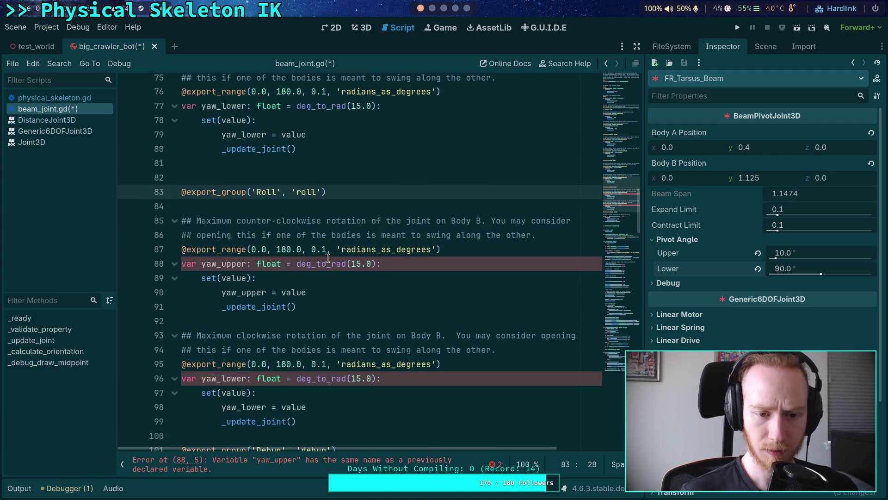
pyautogui.doubleClick(204, 263)
pyautogui.write('roll')
# Step: Select the word 'pitch' in the pitch_upper comment
pyautogui.scroll(5, 292, 232)
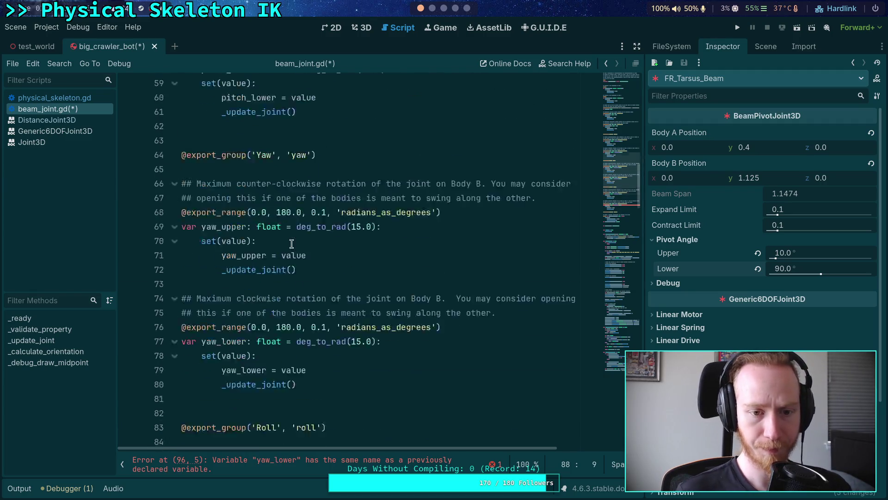
pyautogui.scroll(6, 292, 244)
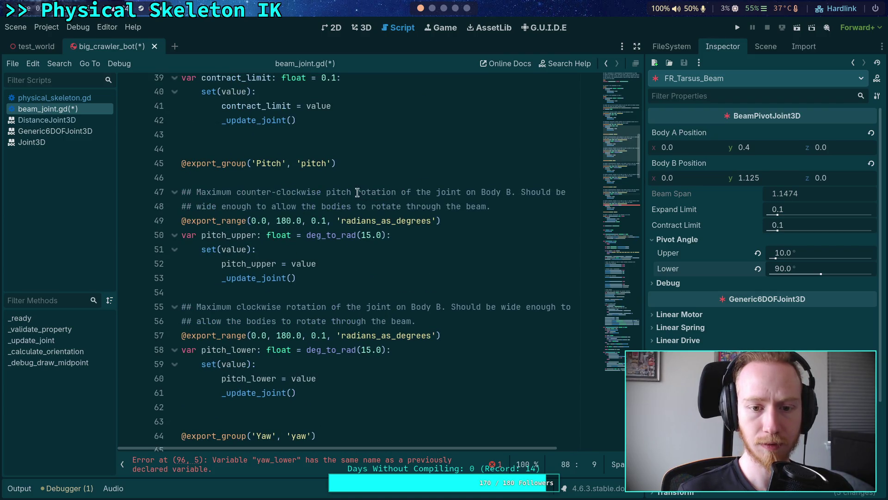
pyautogui.doubleClick(338, 191)
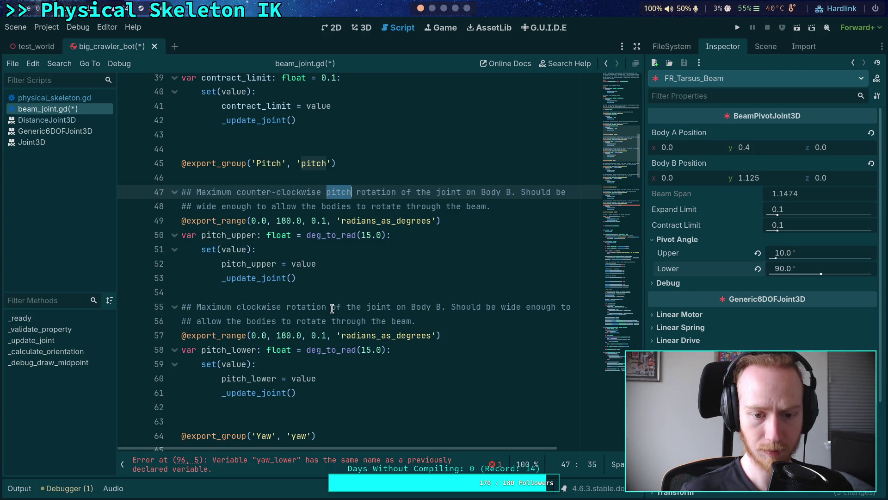
# Step: Insert 'pitch' into the line 55 pitch_lower comment and rewrap it after 'wide'
pyautogui.click(283, 308)
pyautogui.write('pitch')
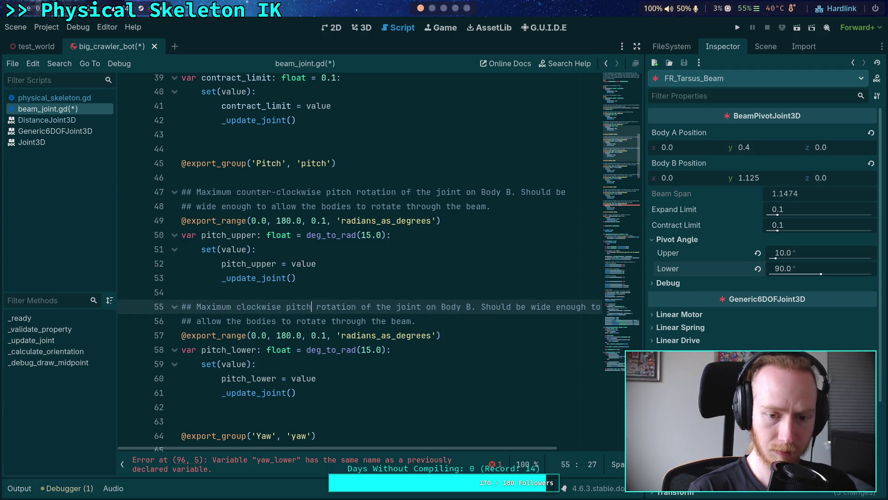
pyautogui.click(555, 306)
pyautogui.press('Return')
pyautogui.write('##')
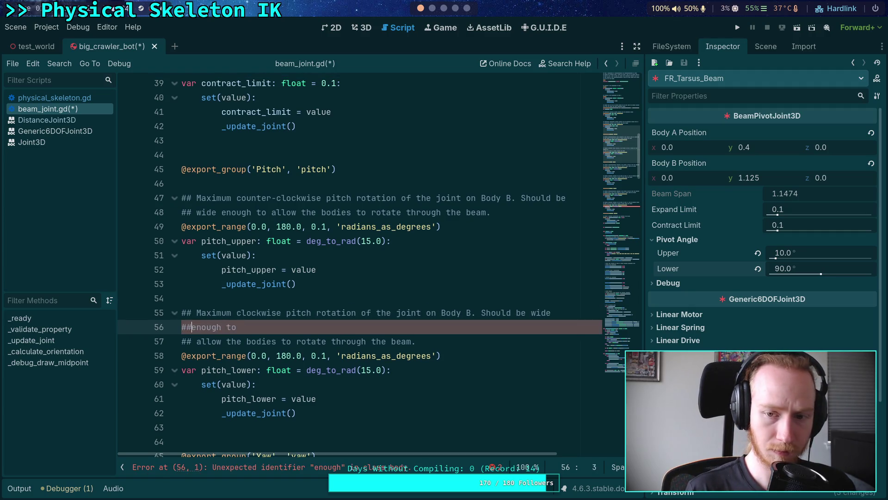
pyautogui.press('Down')
pyautogui.press('BackSpace')
pyautogui.press('BackSpace')
pyautogui.press('BackSpace')
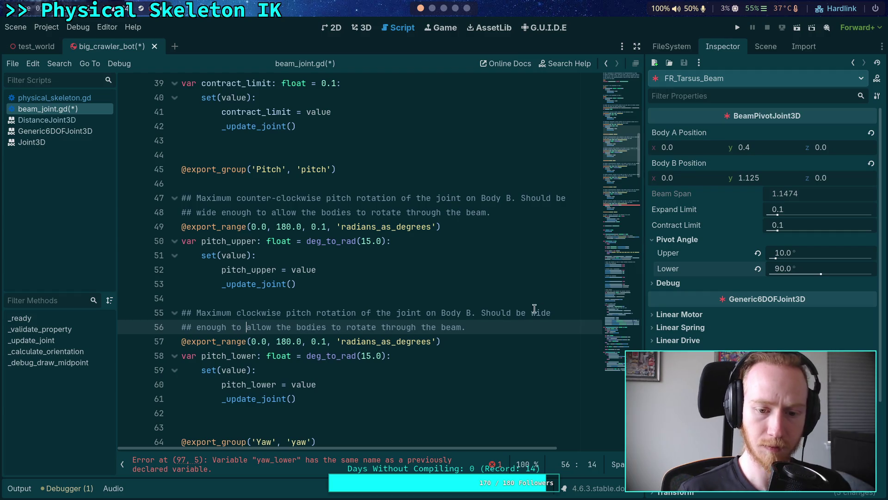
# Step: Insert 'yaw' before 'rotation' in the yaw_upper comment and rewrap it before 'consider'
pyautogui.scroll(-5, 385, 274)
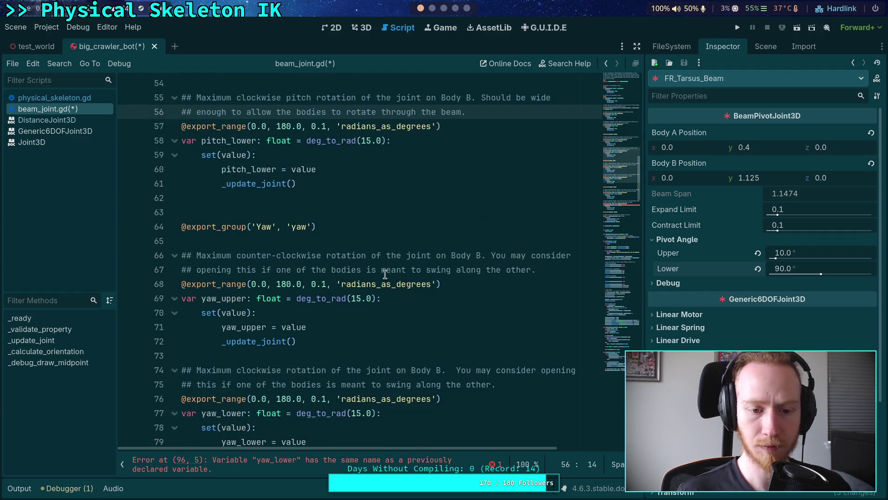
pyautogui.click(327, 255)
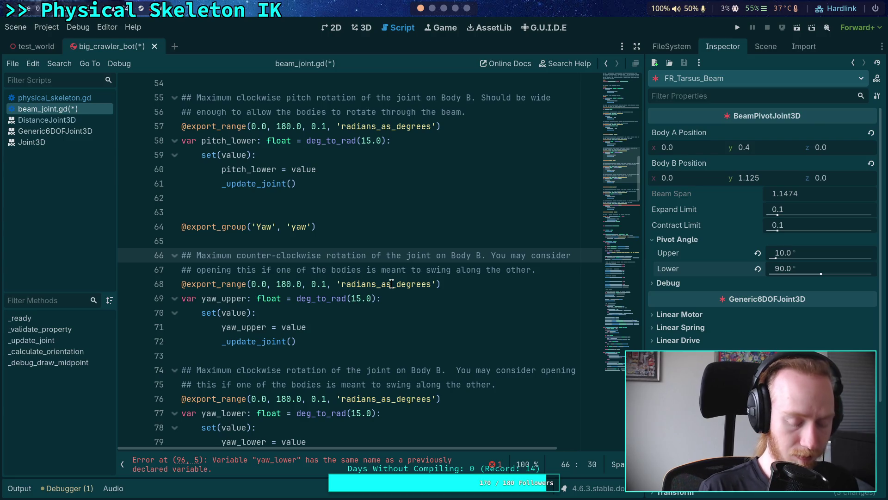
pyautogui.write('yaw')
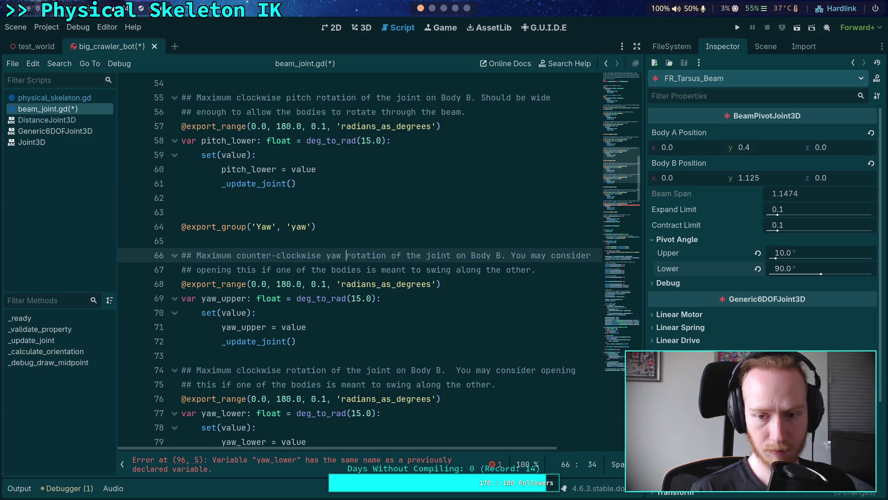
pyautogui.click(547, 255)
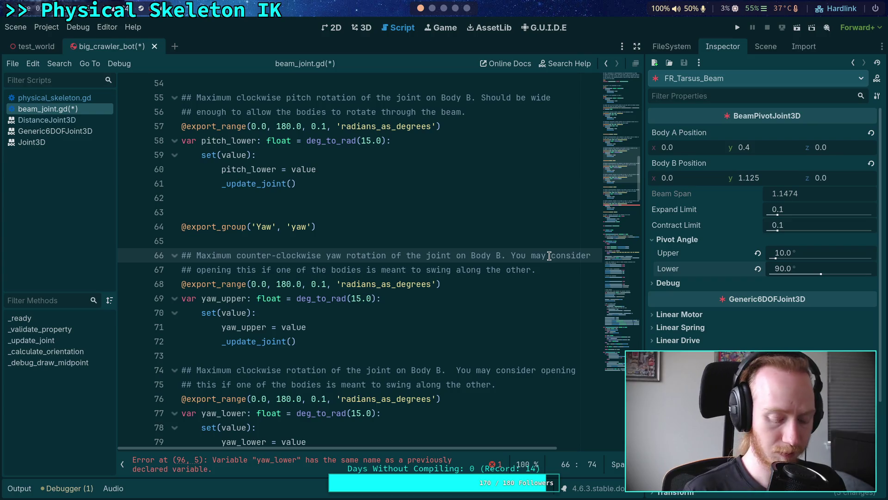
pyautogui.press('Return')
pyautogui.write('##')
pyautogui.press('Down')
pyautogui.press('BackSpace')
pyautogui.press('BackSpace')
pyautogui.press('BackSpace')
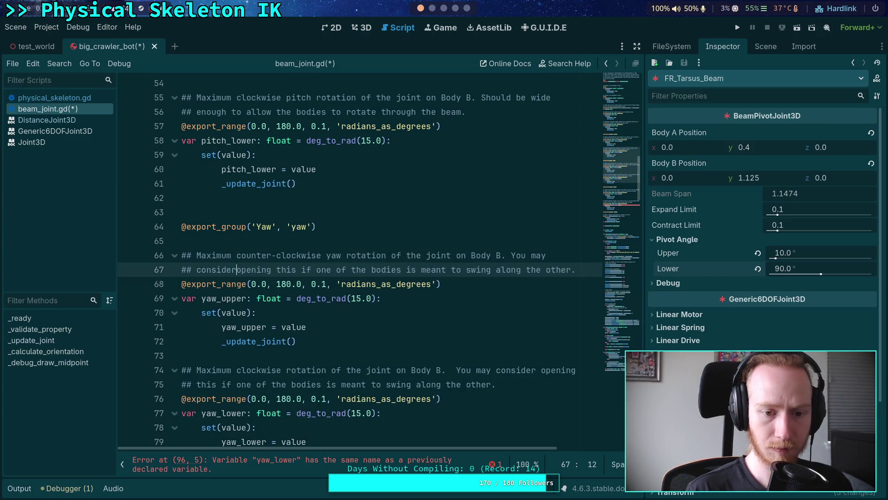
pyautogui.click(532, 284)
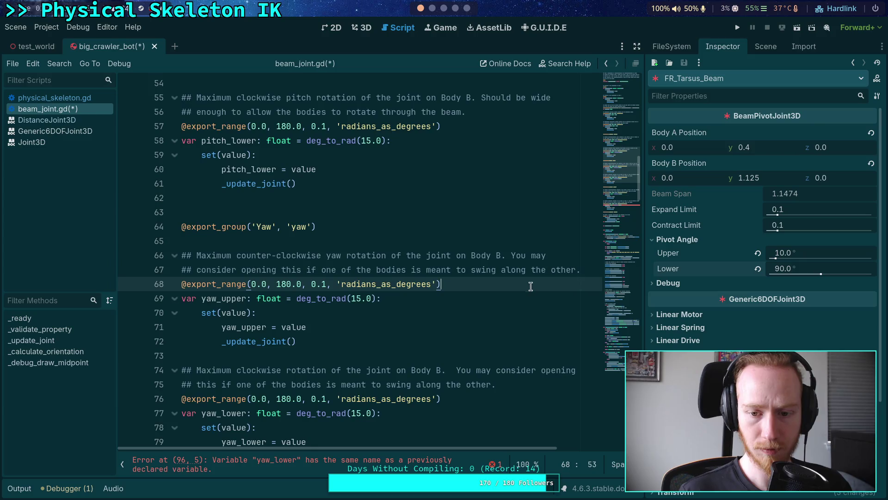
pyautogui.scroll(-2, 499, 284)
pyautogui.scroll(1, 468, 284)
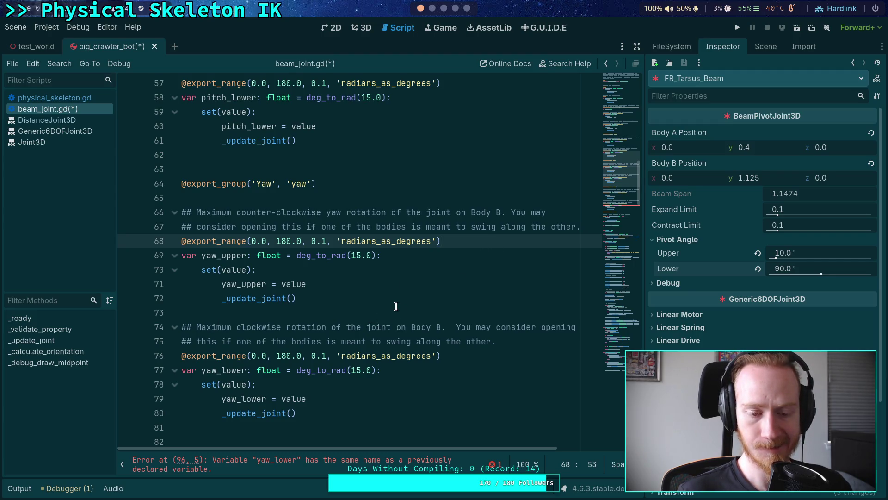
# Step: Make the yaw_lower comment read 'Maximum clockwise yaw rotation', rewrapped before 'opening'
pyautogui.click(291, 330)
pyautogui.write('yaw')
pyautogui.click(561, 328)
pyautogui.press('Return')
pyautogui.write('$$')
pyautogui.press('BackSpace')
pyautogui.press('BackSpace')
pyautogui.press('BackSpace')
pyautogui.write('##')
pyautogui.press('Down')
pyautogui.press('BackSpace')
pyautogui.press('BackSpace')
pyautogui.press('BackSpace')
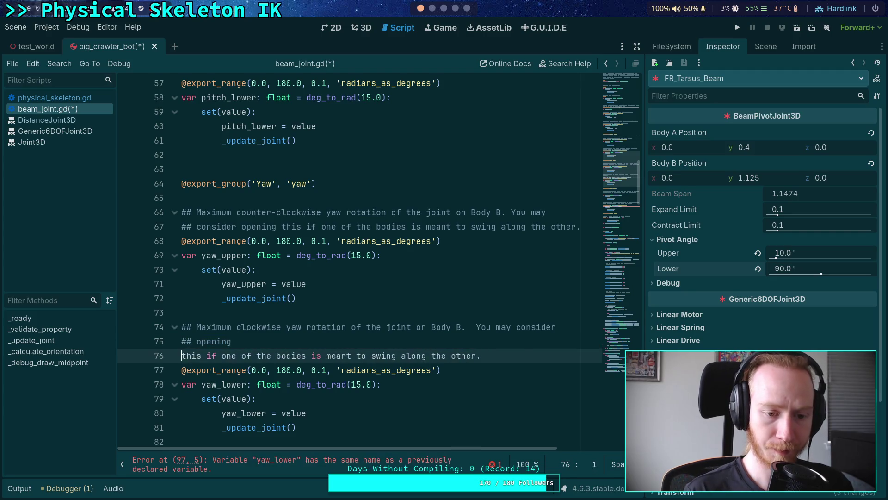
pyautogui.press('BackSpace')
pyautogui.scroll(-4, 361, 311)
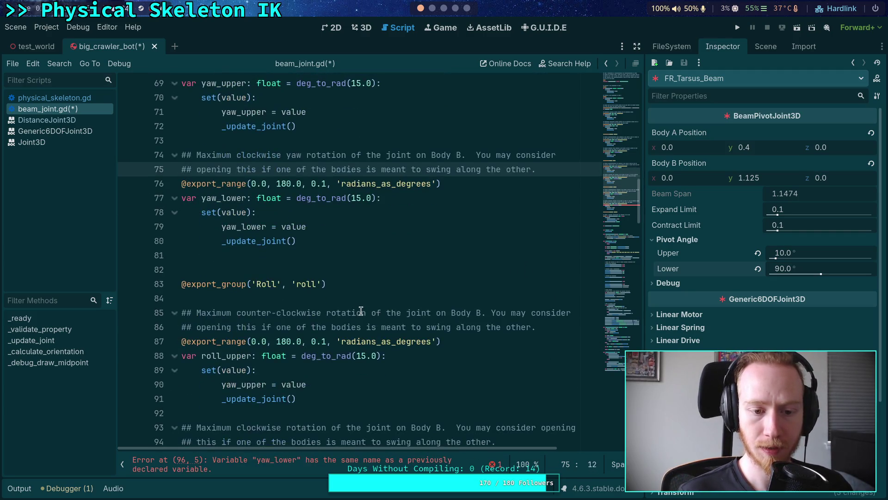
# Step: Insert 'roll' into the roll comment and end it with 'You probably want this to be open'
pyautogui.click(330, 312)
pyautogui.write('roll')
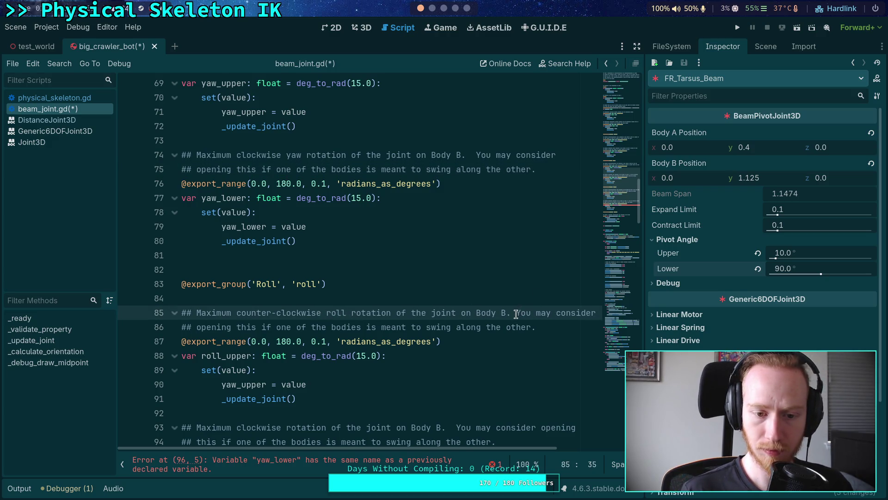
pyautogui.moveTo(516, 315); pyautogui.dragTo(541, 328)
pyautogui.write('You probably')
pyautogui.press('Return')
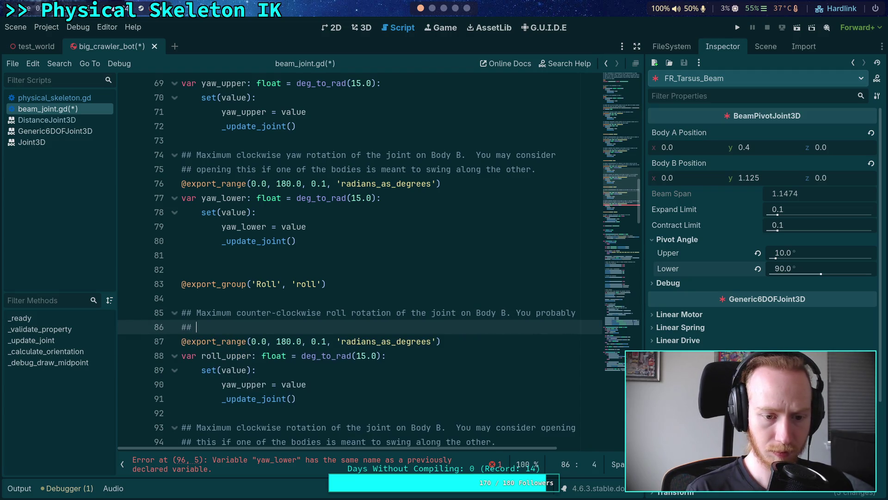
pyautogui.write('want this to b')
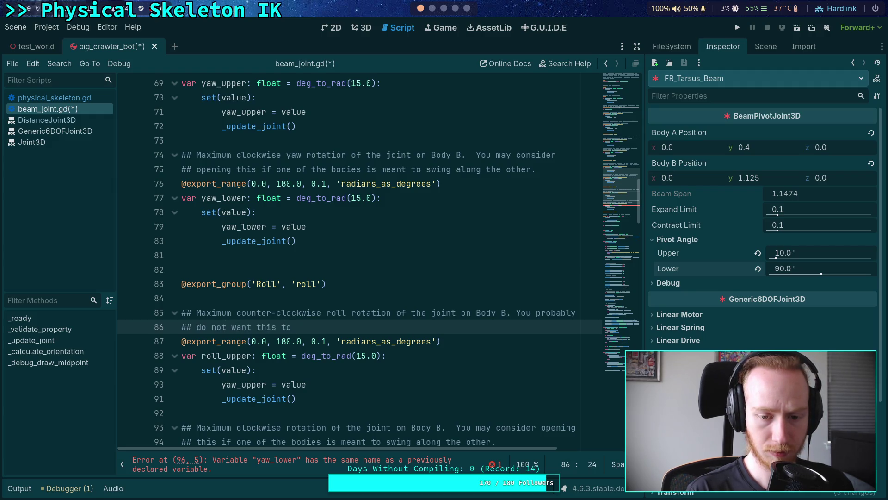
pyautogui.write('e open at all.')
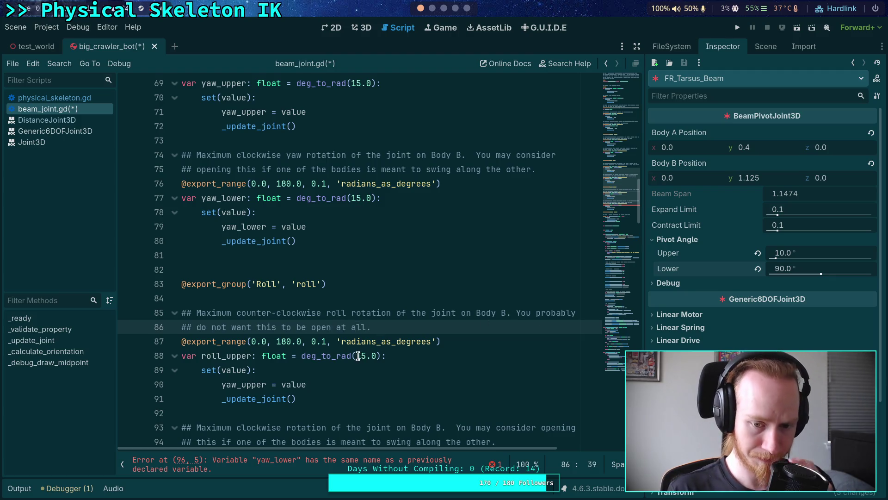
# Step: Replace the deg_to_rad(15.0) defaults with 0.0 for roll_upper, the yaw limits and line 96
pyautogui.doubleClick(364, 356)
pyautogui.moveTo(302, 356); pyautogui.dragTo(380, 356)
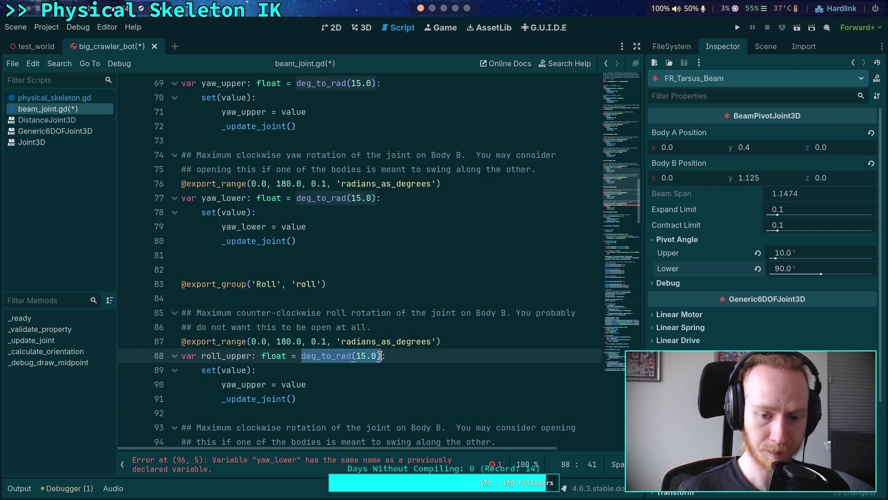
pyautogui.write('0.0')
pyautogui.moveTo(298, 198); pyautogui.dragTo(379, 208)
pyautogui.press('BackSpace')
pyautogui.press('BackSpace')
pyautogui.press('BackSpace')
pyautogui.write('0.0')
pyautogui.scroll(3, 329, 213)
pyautogui.moveTo(297, 213); pyautogui.dragTo(376, 212)
pyautogui.write('0.0')
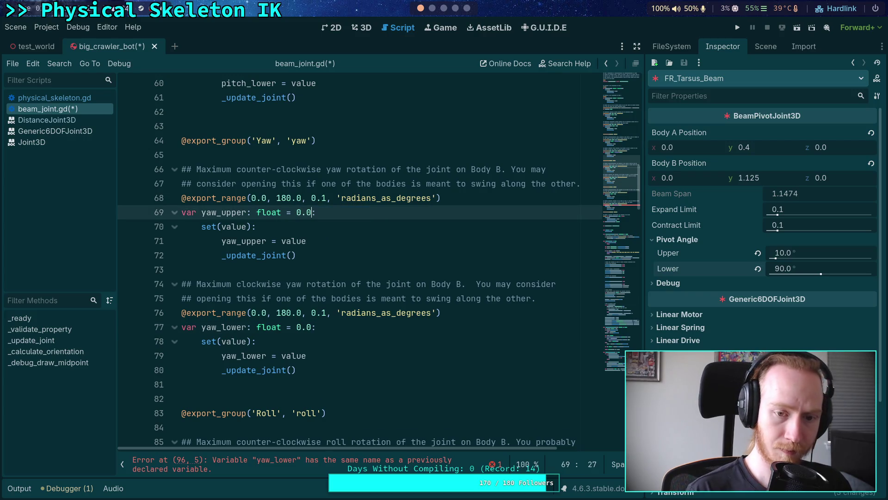
pyautogui.scroll(-6, 375, 259)
pyautogui.moveTo(296, 342); pyautogui.dragTo(376, 341)
pyautogui.write('0.0:')
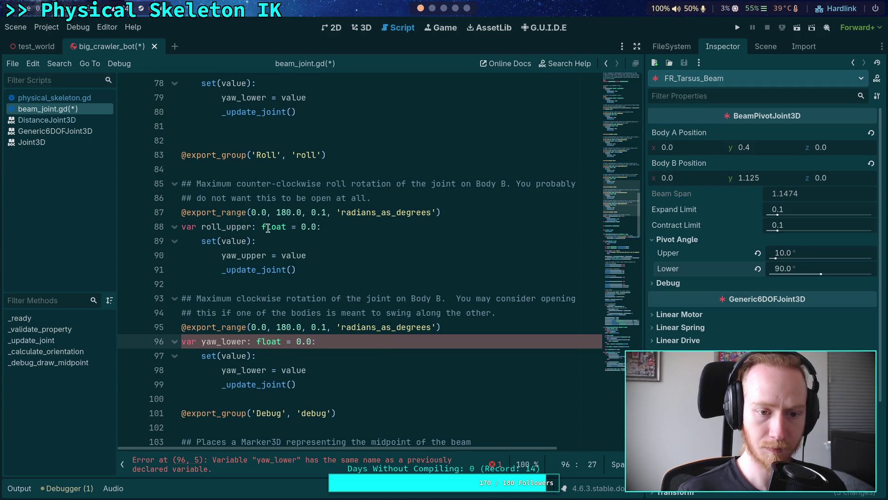
# Step: Change yaw_upper to roll_upper in the roll_upper setter
pyautogui.doubleClick(230, 227)
pyautogui.scroll(4, 338, 261)
pyautogui.scroll(5, 337, 261)
pyautogui.scroll(-7, 336, 260)
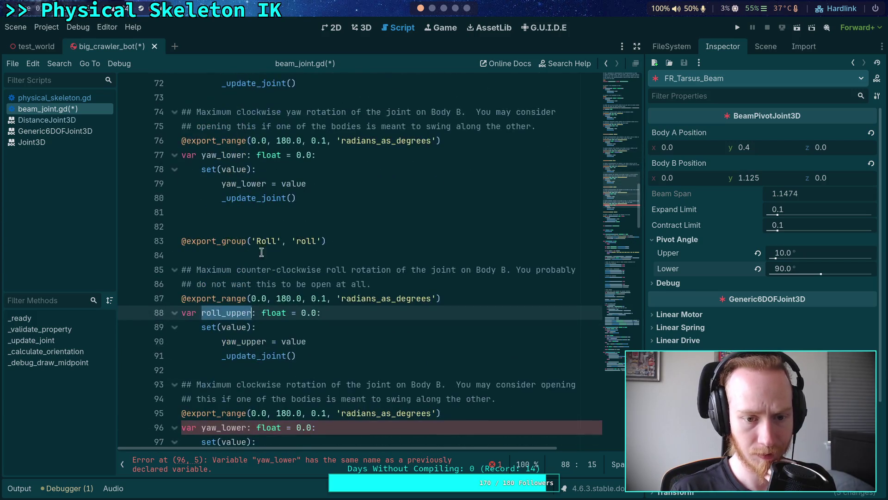
pyautogui.doubleClick(236, 341)
pyautogui.write('roll_upper')
# Step: Rename yaw_lower to roll_lower on line 96 and in its setter, add a blank line, and save
pyautogui.scroll(-3, 221, 289)
pyautogui.click(220, 297)
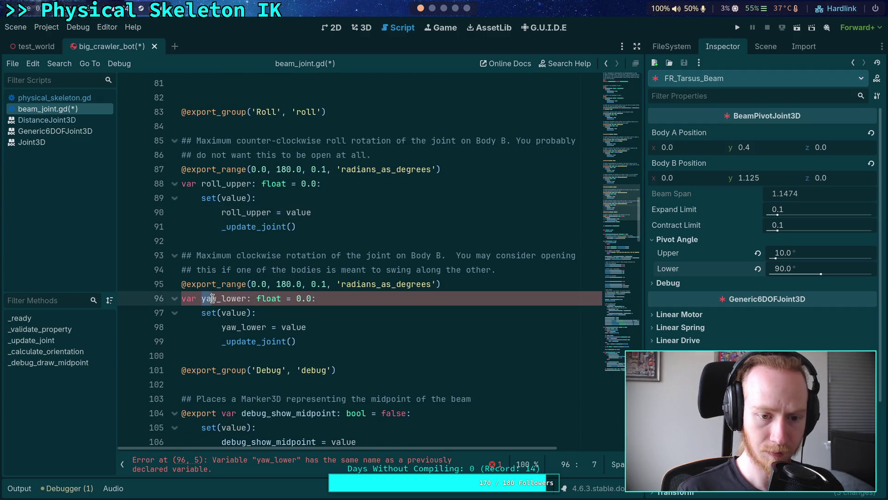
pyautogui.press('BackSpace')
pyautogui.press('BackSpace')
pyautogui.press('BackSpace')
pyautogui.write('roll')
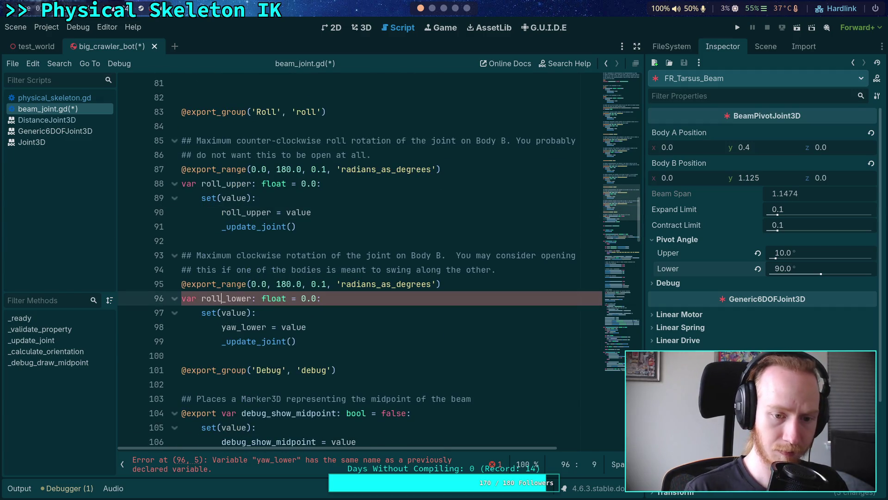
pyautogui.doubleClick(225, 298)
pyautogui.hotkey('ctrl', 'c')
pyautogui.doubleClick(238, 326)
pyautogui.hotkey('ctrl', 'v')
pyautogui.click(373, 341)
pyautogui.press('Return')
pyautogui.hotkey('ctrl', 's')
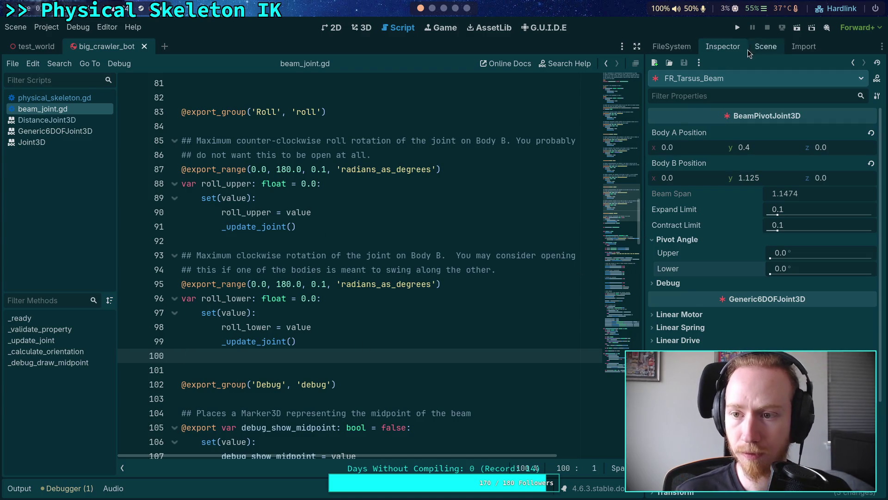
# Step: Select FR_Tarsus_Beam and expand its Pitch limits in the Inspector
pyautogui.click(766, 46)
pyautogui.click(723, 47)
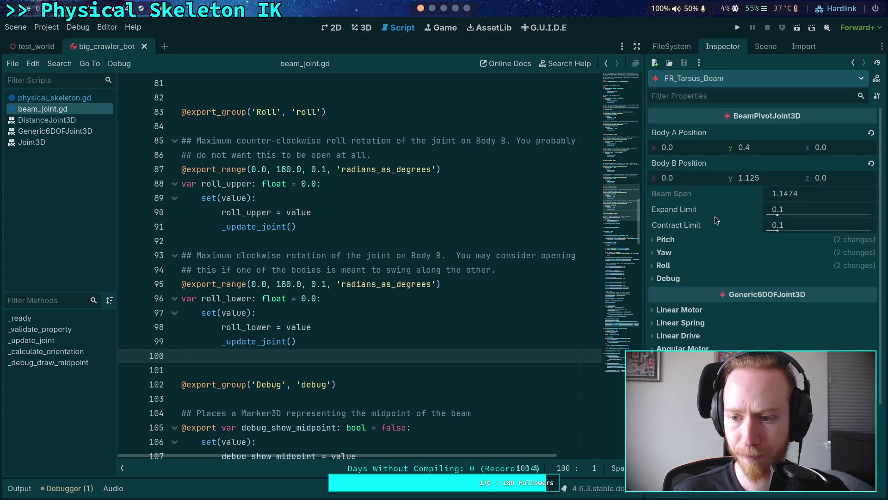
pyautogui.click(666, 262)
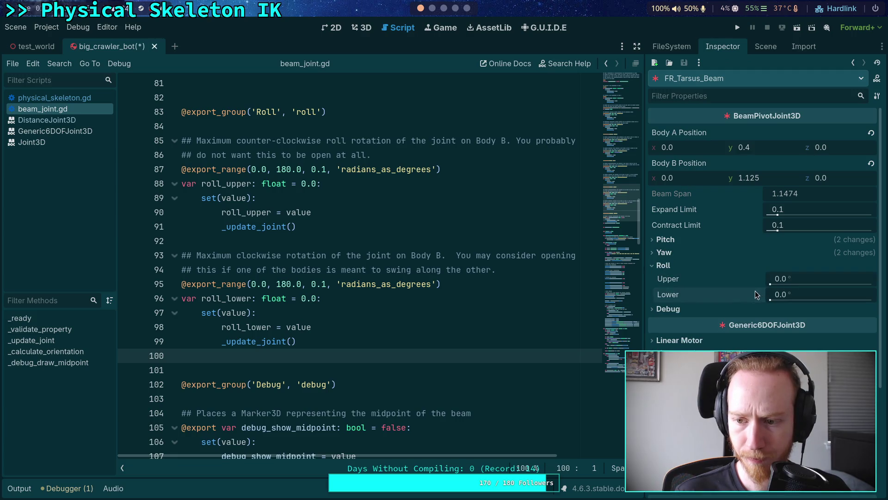
pyautogui.click(666, 253)
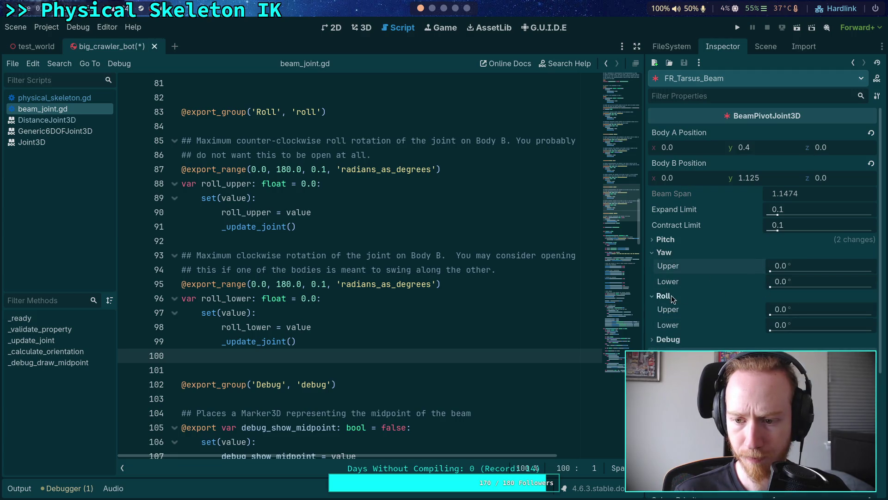
pyautogui.click(666, 295)
pyautogui.click(666, 253)
pyautogui.click(666, 239)
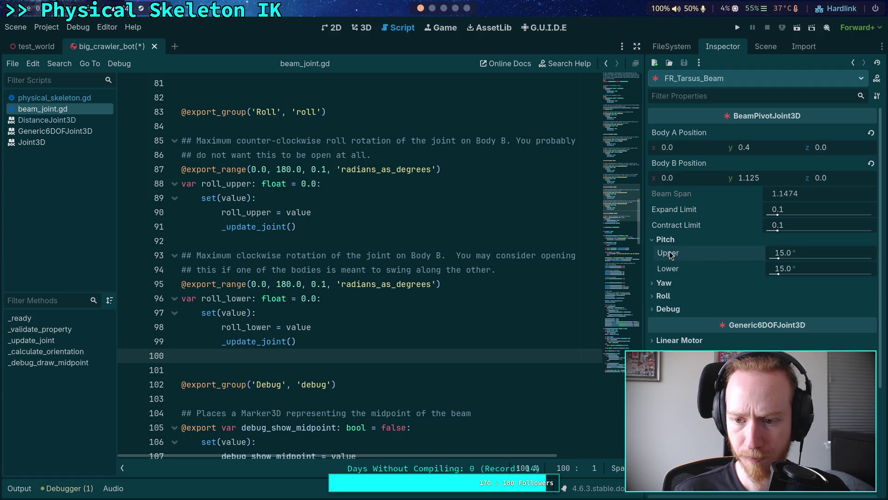
# Step: Set the Pitch upper limit to 10° and the lower limit to 90°
pyautogui.click(786, 253)
pyautogui.write('10')
pyautogui.press('Return')
pyautogui.click(824, 270)
pyautogui.write('90')
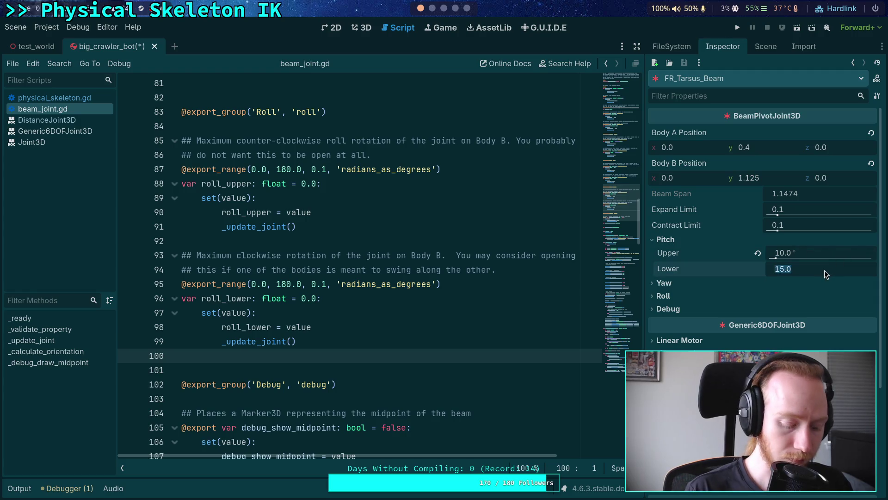
pyautogui.press('Return')
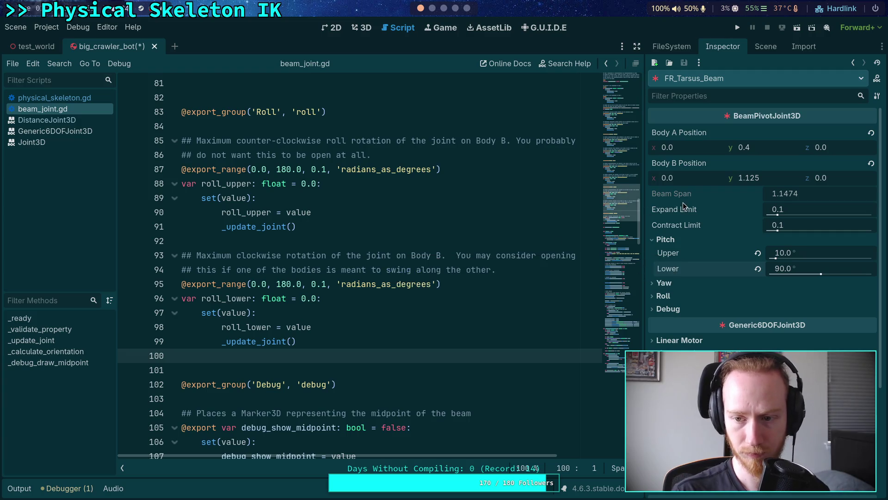
# Step: Bring the crawler's scene tree back into view, then switch over to the Krita leg sketch
pyautogui.moveTo(686, 212)
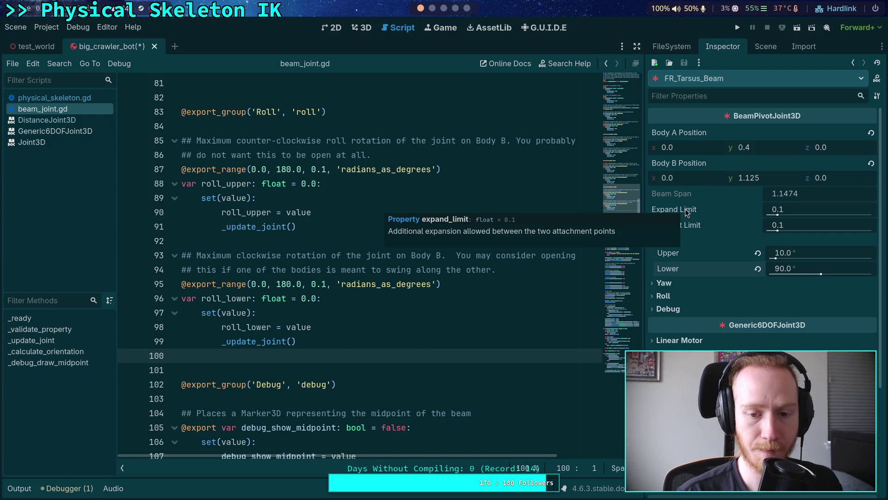
pyautogui.scroll(-3, 433, 308)
pyautogui.scroll(-4, 421, 302)
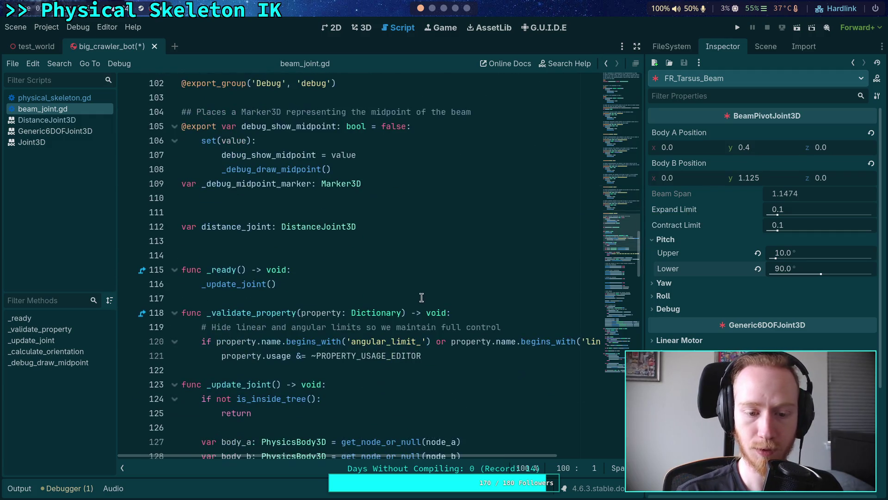
pyautogui.click(761, 50)
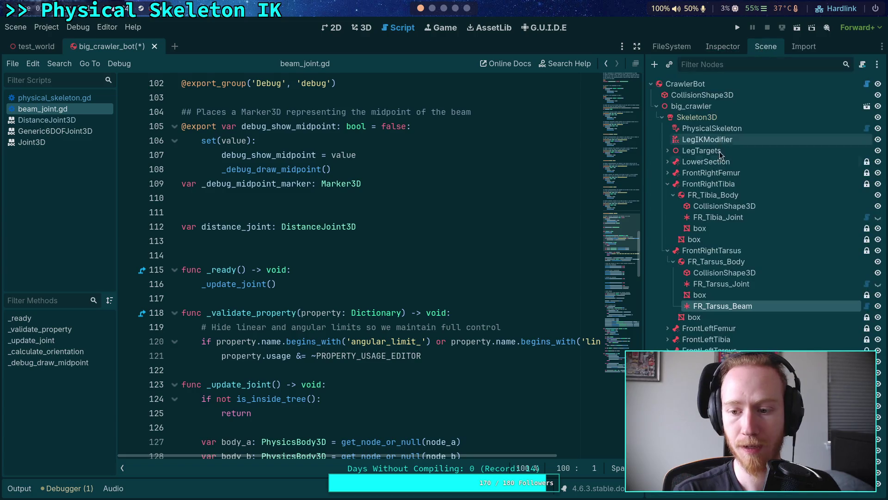
pyautogui.click(467, 8)
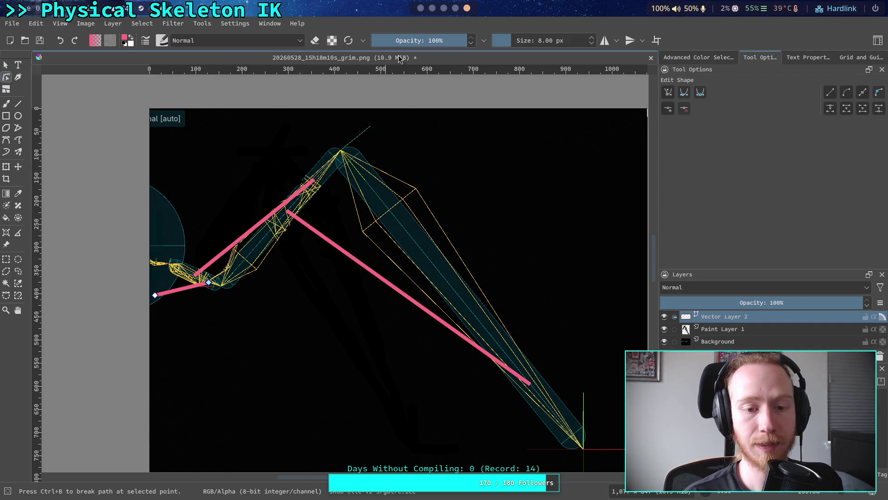
# Step: Drag the upper pink line's lower-left endpoint up and left, nudging it slightly lower, then leave Krita
pyautogui.click(203, 277)
pyautogui.moveTo(200, 275); pyautogui.dragTo(178, 249)
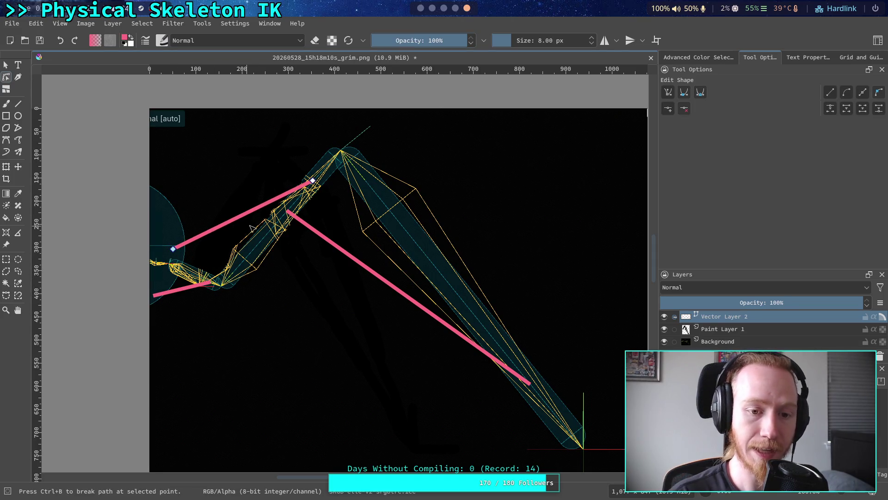
pyautogui.moveTo(173, 248); pyautogui.dragTo(173, 253)
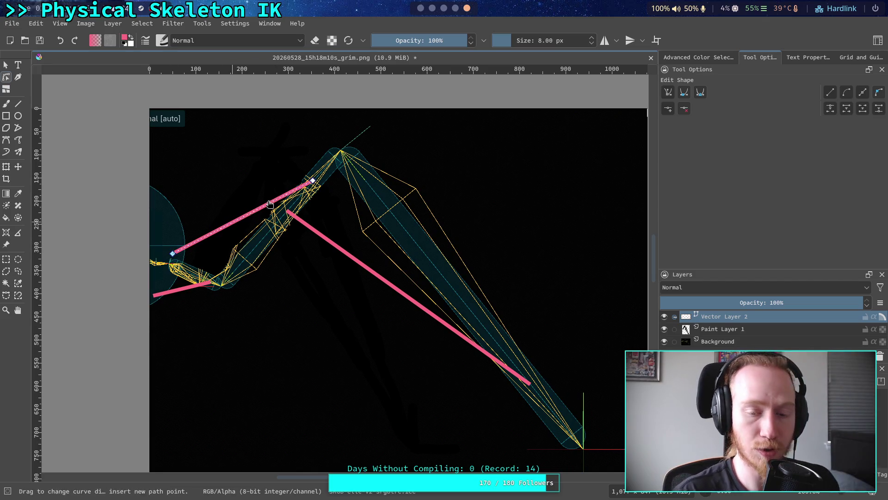
pyautogui.click(432, 8)
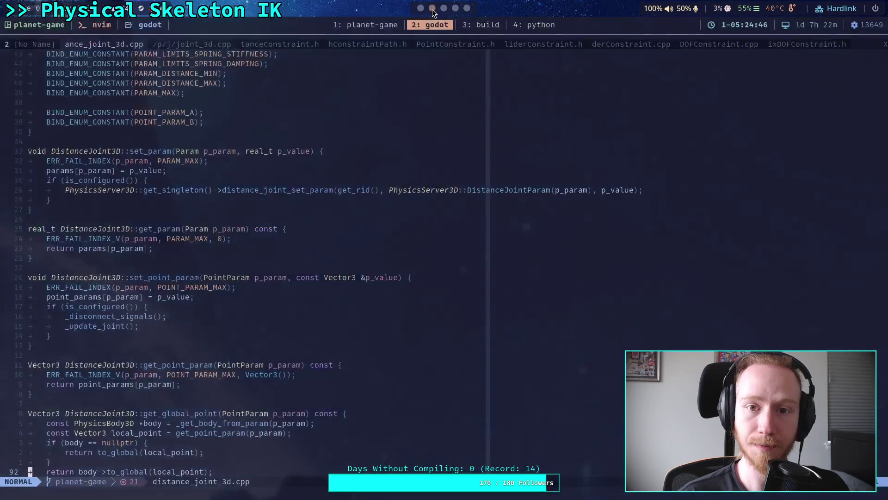
# Step: Orbit the 3D viewport to view the whole crawler, then return to beam_joint.gd
pyautogui.click(421, 8)
pyautogui.click(357, 29)
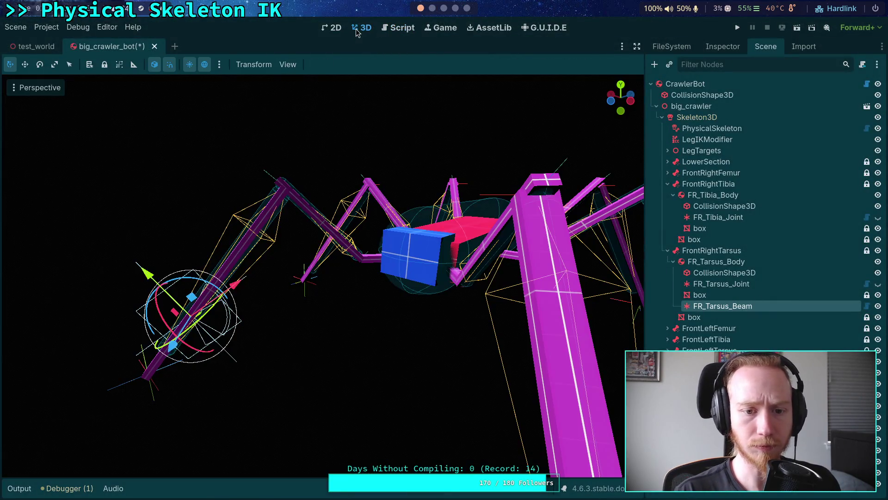
pyautogui.moveTo(324, 231); pyautogui.dragTo(143, 208)
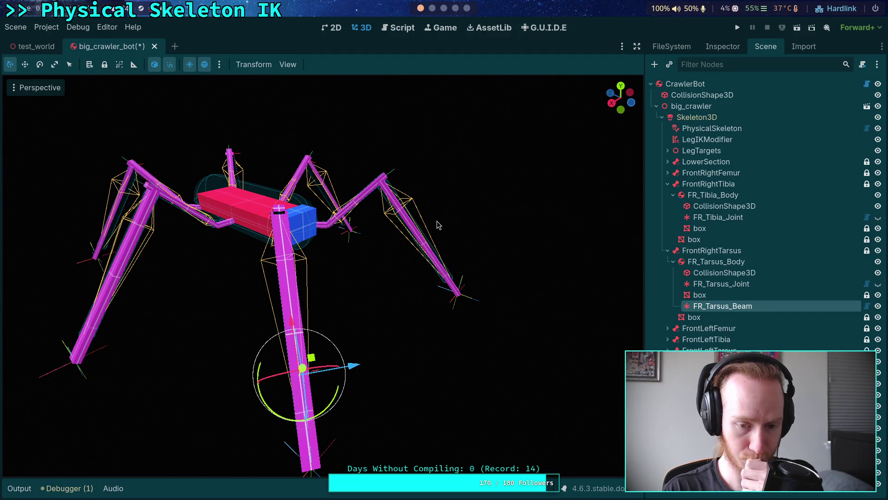
pyautogui.click(403, 29)
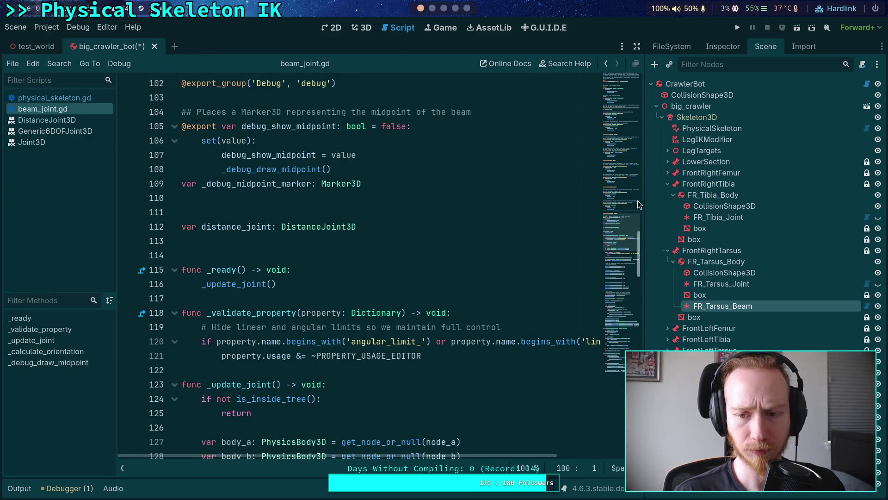
# Step: Rename the debug_show_midpoint flag to debug_show_points in its declaration and setter
pyautogui.scroll(1, 616, 241)
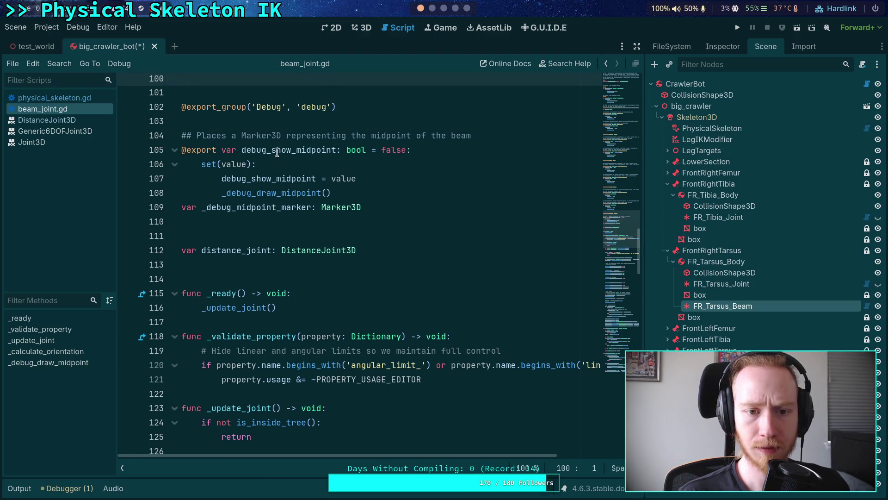
pyautogui.click(296, 151)
pyautogui.press('Delete')
pyautogui.press('Delete')
pyautogui.press('Delete')
pyautogui.press('Right')
pyautogui.write('s')
pyautogui.click(276, 183)
pyautogui.press('Delete')
pyautogui.press('Delete')
pyautogui.press('Delete')
pyautogui.click(301, 184)
pyautogui.write('s')
# Step: Change the draw call on line 108 to _debug_draw_points
pyautogui.click(301, 198)
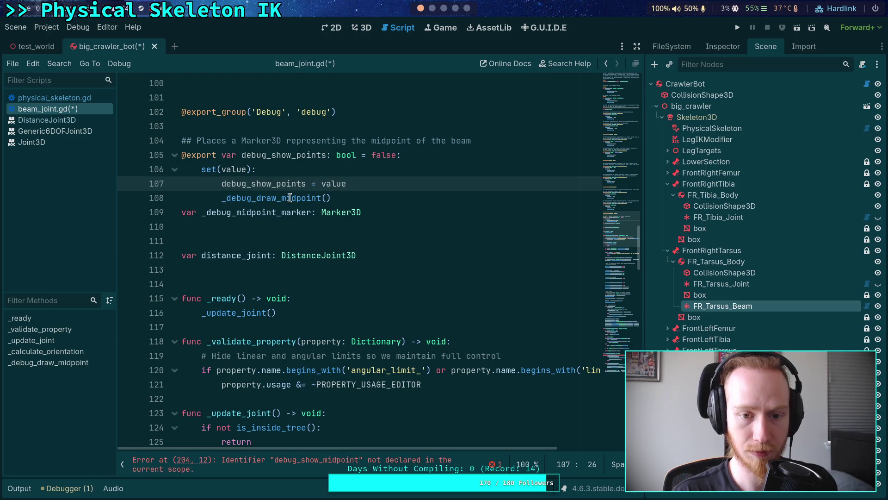
pyautogui.click(282, 198)
pyautogui.press('Delete')
pyautogui.press('Delete')
pyautogui.press('Delete')
pyautogui.click(304, 198)
pyautogui.write('s')
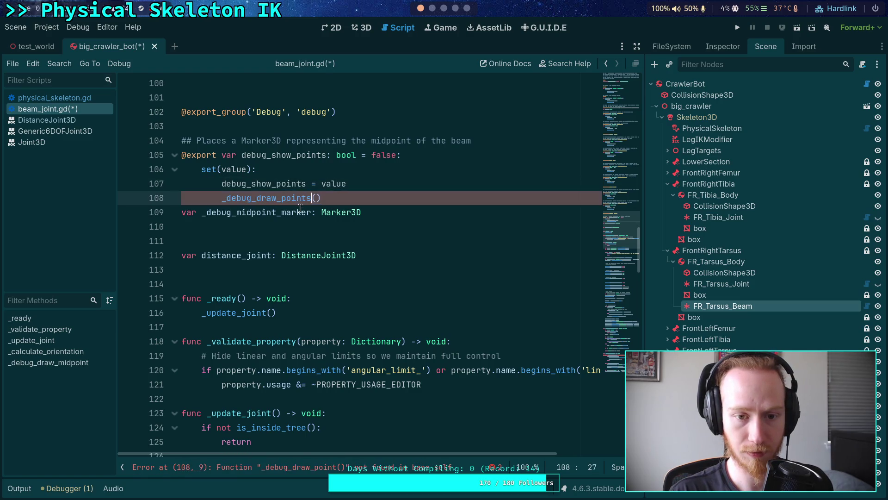
# Step: Declare point_a, midpoint and point_b debug marker variables, then save the script
pyautogui.moveTo(236, 212); pyautogui.dragTo(249, 211)
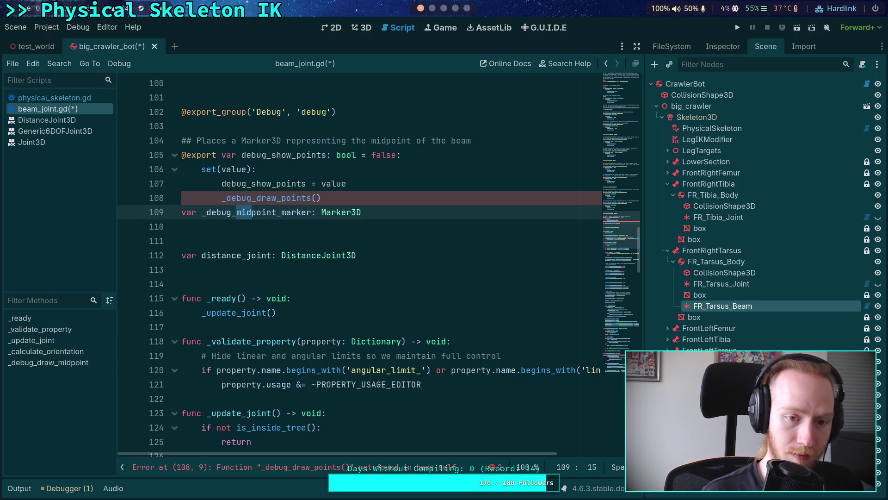
pyautogui.press('BackSpace')
pyautogui.write('_a')
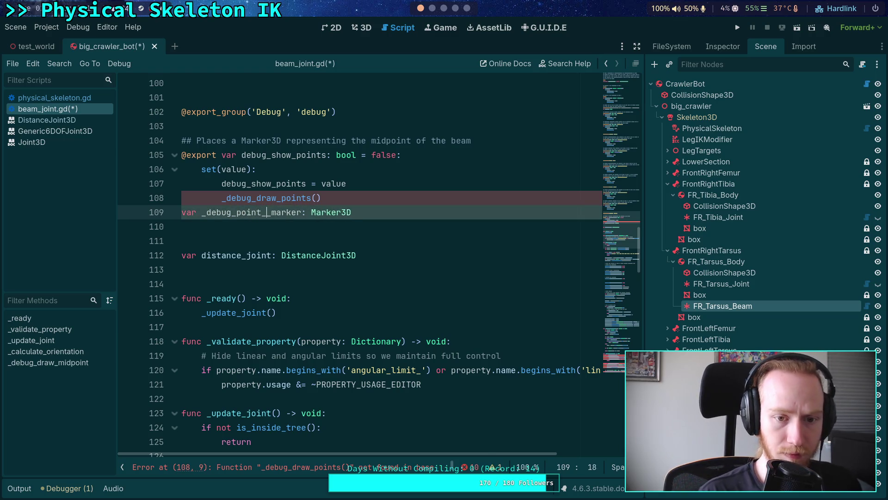
pyautogui.click(406, 215)
pyautogui.hotkey('ctrl', 'shift', 'd')
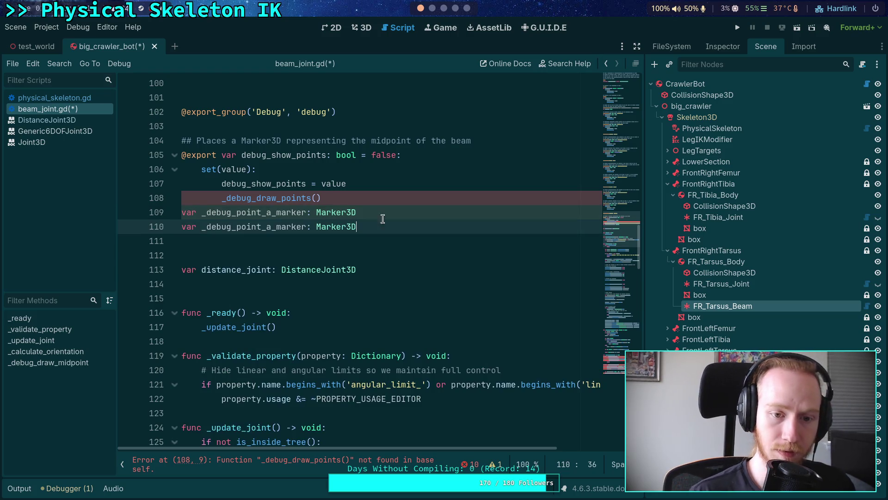
pyautogui.moveTo(237, 226); pyautogui.dragTo(272, 223)
pyautogui.write('midpoint')
pyautogui.click(378, 226)
pyautogui.hotkey('ctrl', 'shift', 'd')
pyautogui.moveTo(237, 240); pyautogui.dragTo(272, 240)
pyautogui.write('point_b')
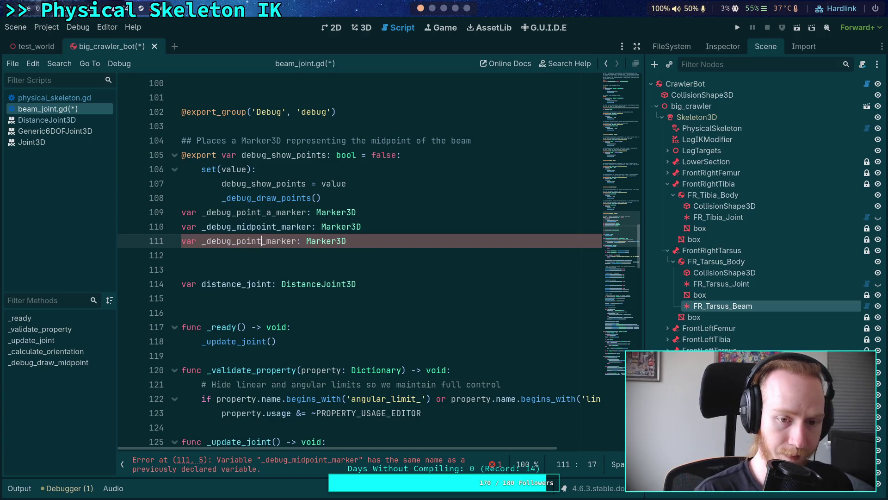
pyautogui.hotkey('ctrl', 's')
pyautogui.scroll(-20, 420, 329)
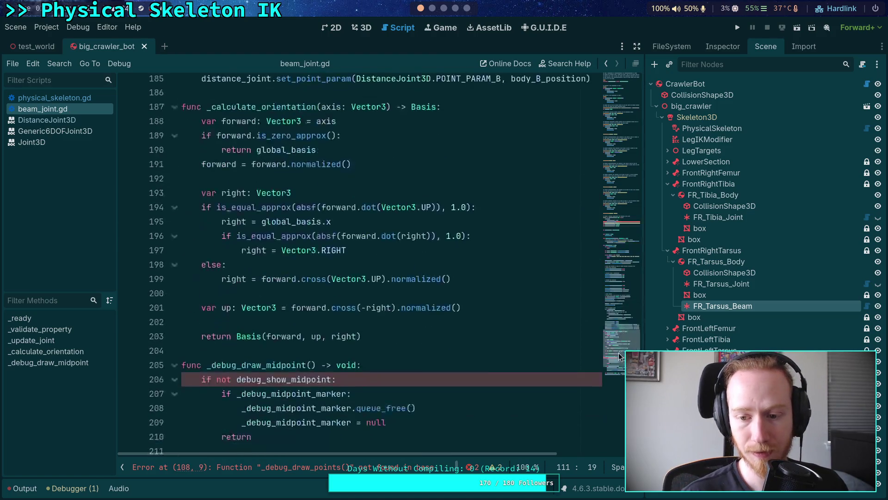
pyautogui.moveTo(266, 365); pyautogui.dragTo(317, 365)
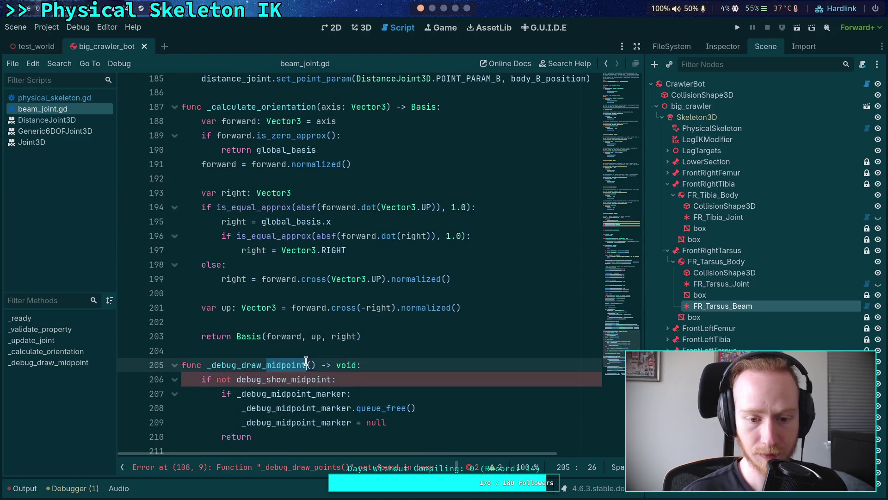
pyautogui.write('points')
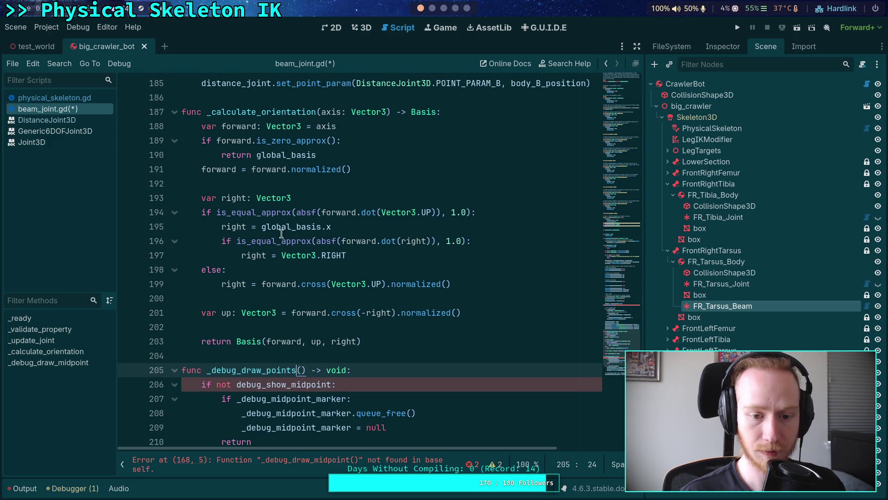
pyautogui.scroll(8, 281, 233)
pyautogui.moveTo(261, 184); pyautogui.dragTo(297, 184)
pyautogui.write('poitns')
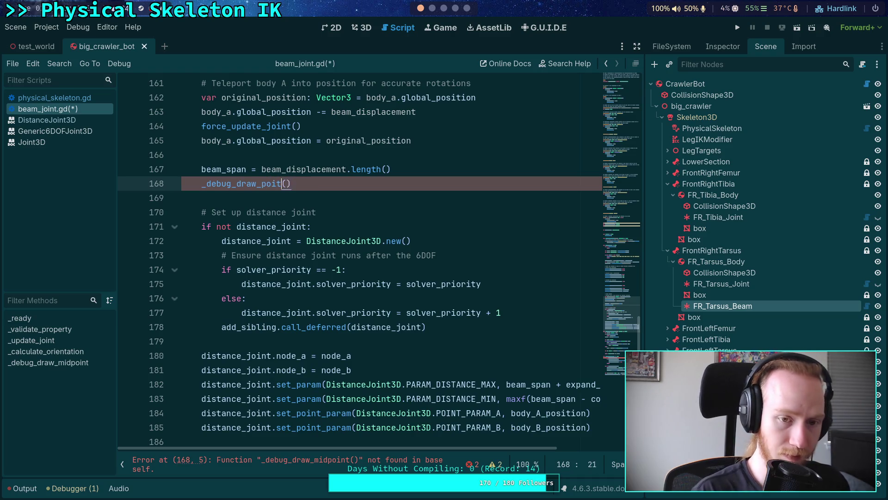
pyautogui.press('BackSpace')
pyautogui.press('BackSpace')
pyautogui.press('BackSpace')
pyautogui.write('nts')
pyautogui.hotkey('ctrl', 's')
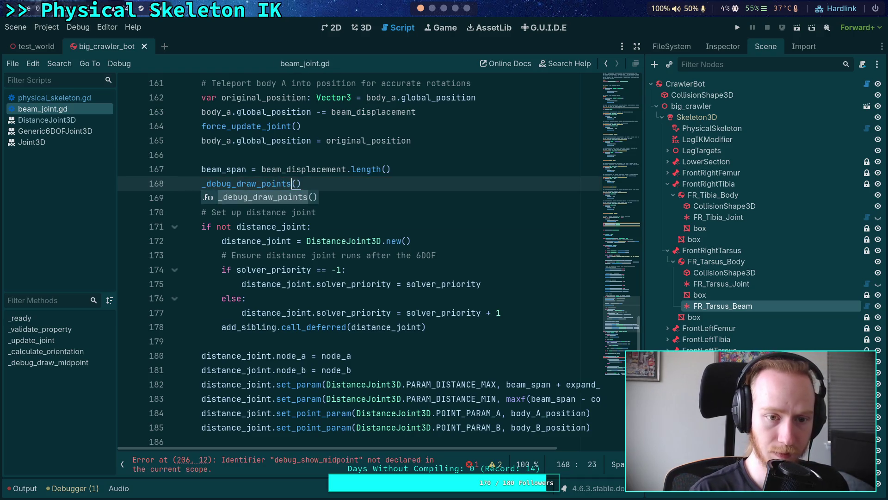
pyautogui.click(398, 176)
pyautogui.scroll(-9, 397, 212)
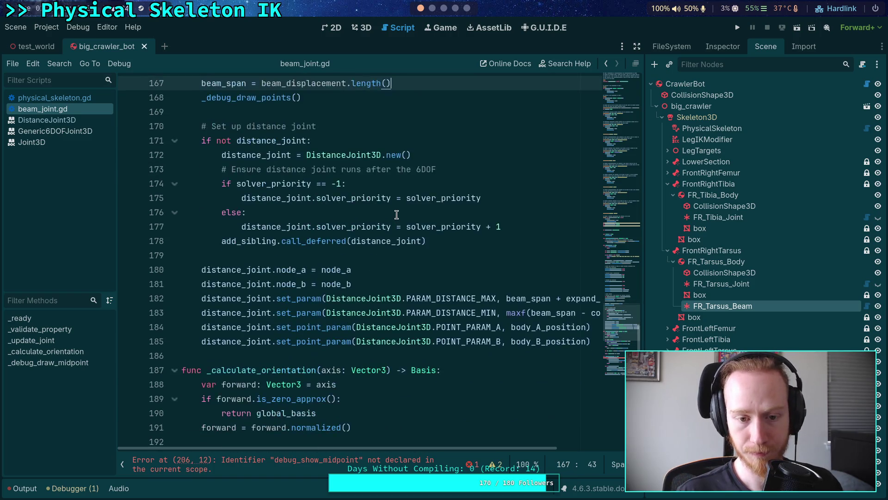
pyautogui.scroll(13, 297, 241)
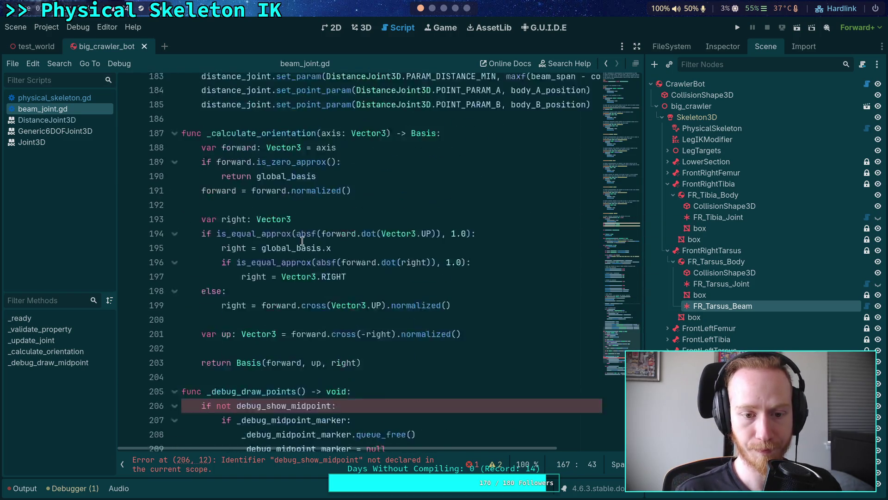
pyautogui.doubleClick(216, 255)
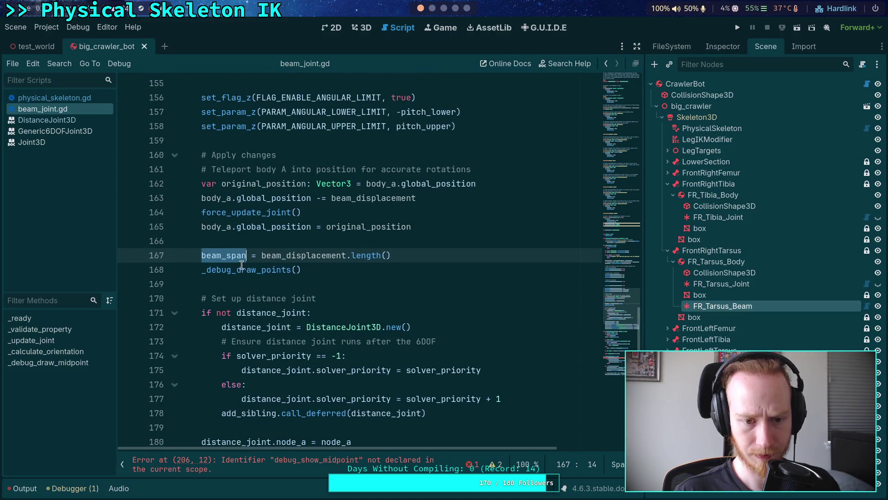
pyautogui.scroll(-14, 241, 264)
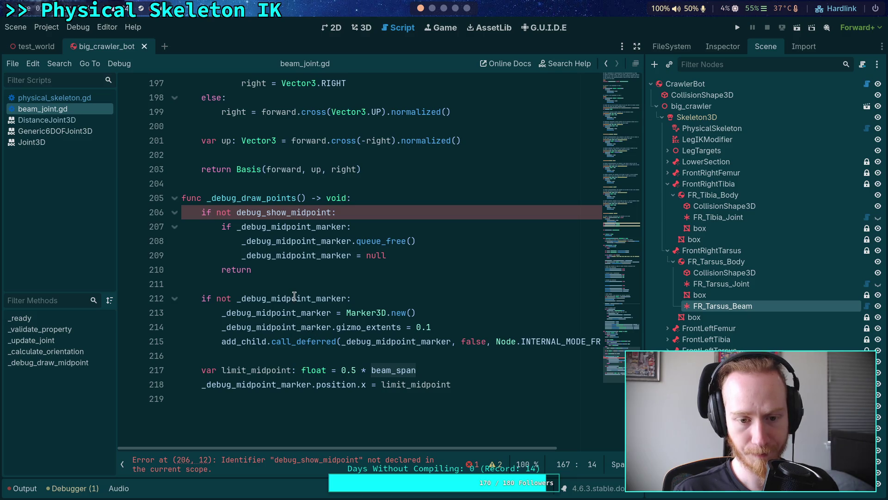
pyautogui.scroll(9, 294, 299)
pyautogui.scroll(6, 294, 298)
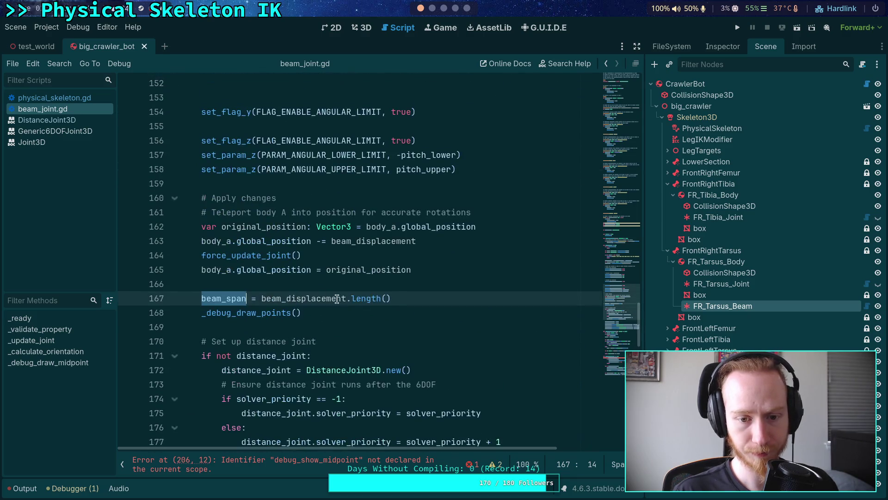
pyautogui.click(336, 312)
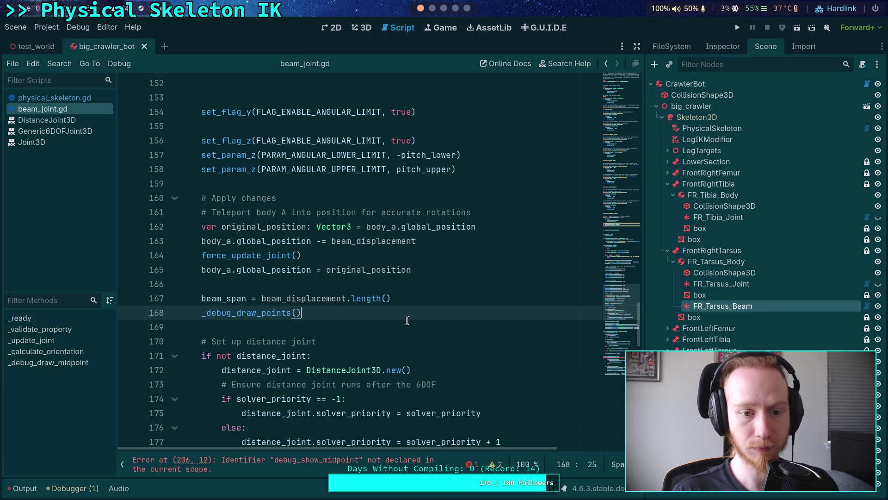
pyautogui.scroll(5, 407, 320)
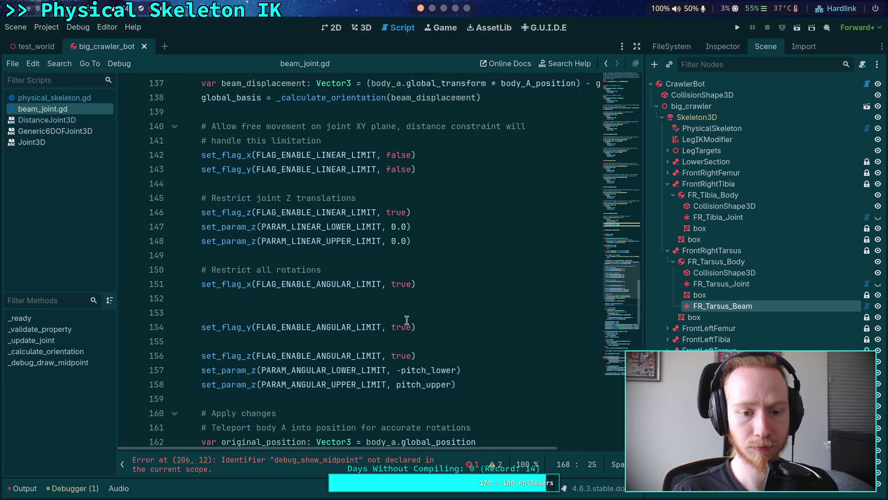
pyautogui.click(301, 303)
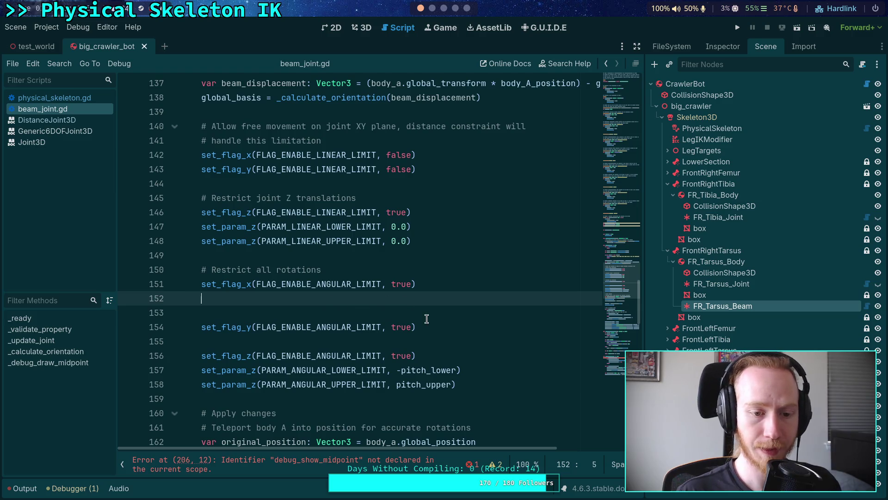
# Step: Add set_param_x(PARAM_ANGULAR_LOWER_LIMIT, -roll_lower) below the x flag
pyautogui.write('set_param_k')
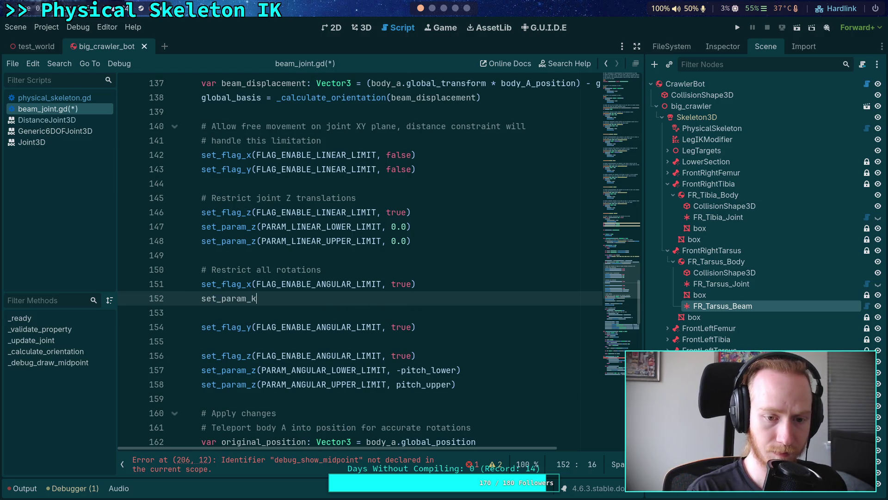
pyautogui.press('BackSpace')
pyautogui.write('x(')
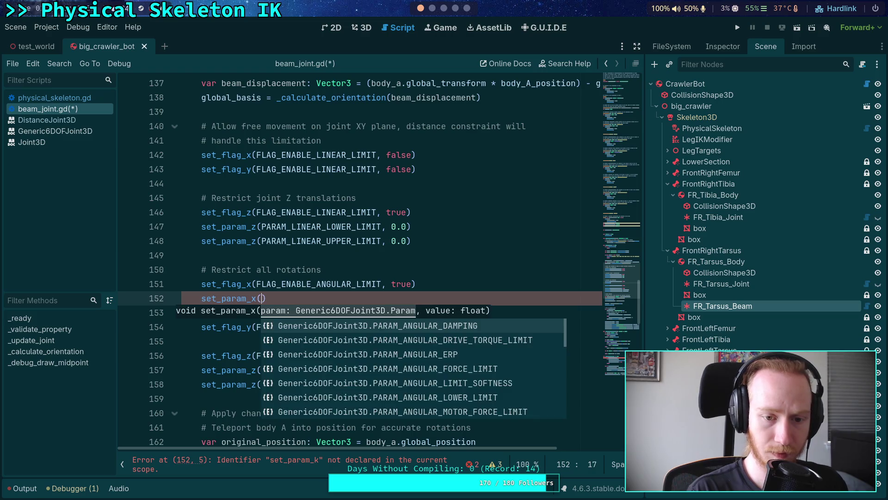
pyautogui.write('ANG')
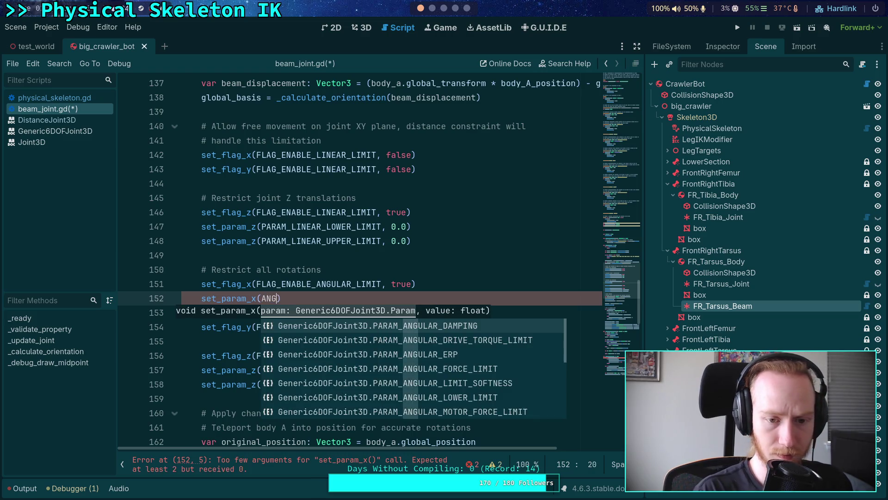
pyautogui.press('Down')
pyautogui.press('Down')
pyautogui.press('Down')
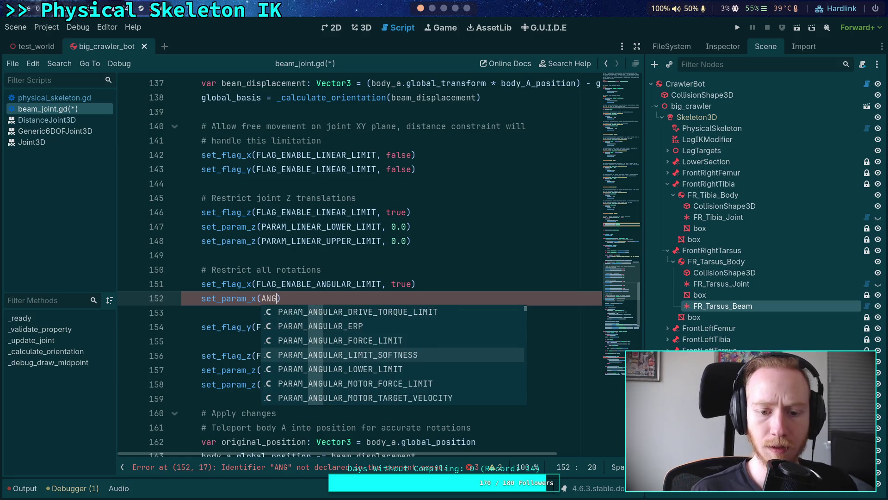
pyautogui.press('Down')
pyautogui.press('Return')
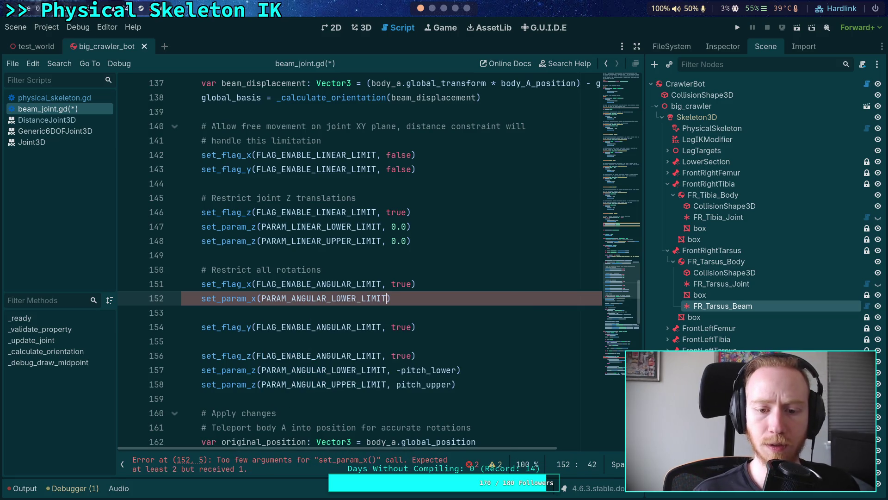
pyautogui.write(',')
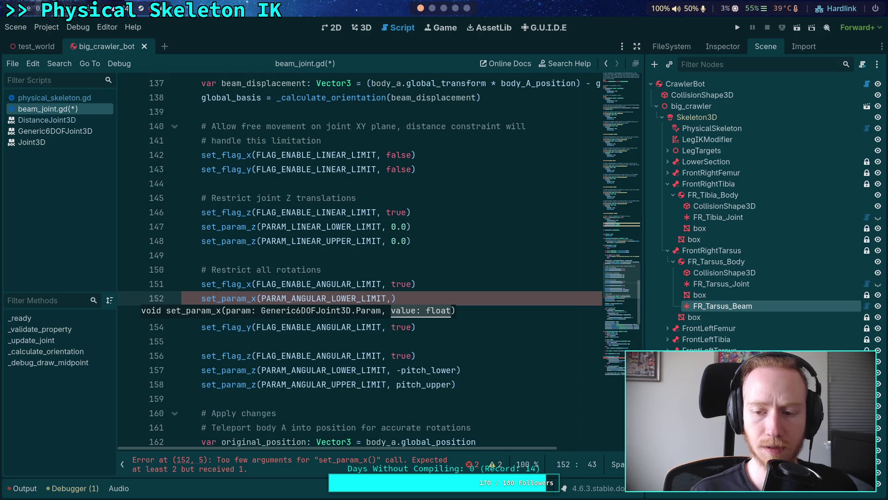
pyautogui.write(' -')
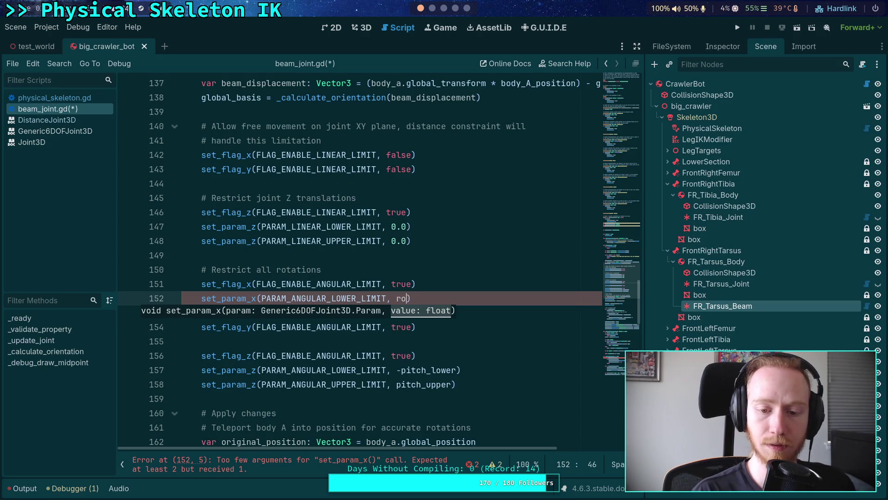
pyautogui.press('Escape')
pyautogui.write('roll')
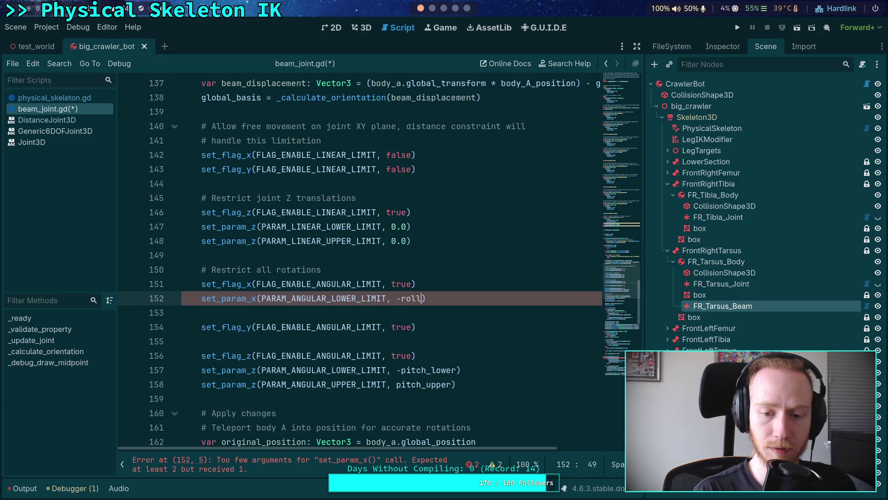
pyautogui.press('Return')
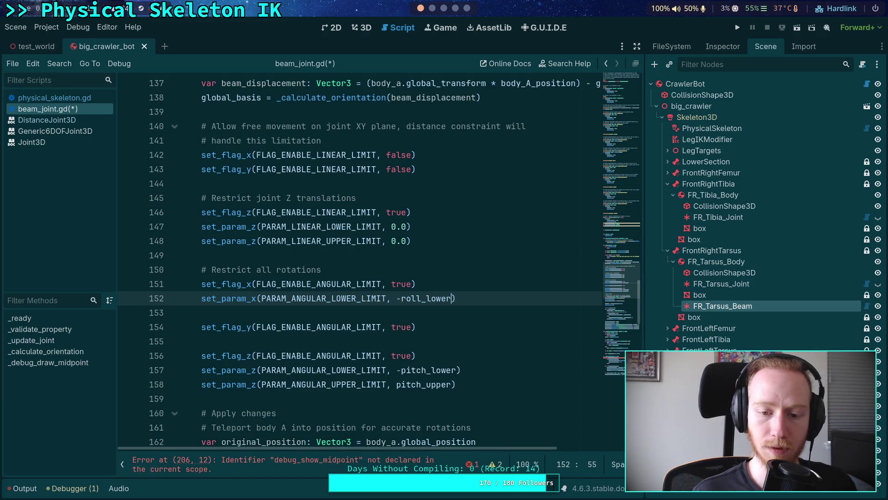
# Step: Duplicate it as set_param_x(PARAM_ANGULAR_UPPER_LIMIT, roll_upper)
pyautogui.hotkey('ctrl', 'shift', 'd')
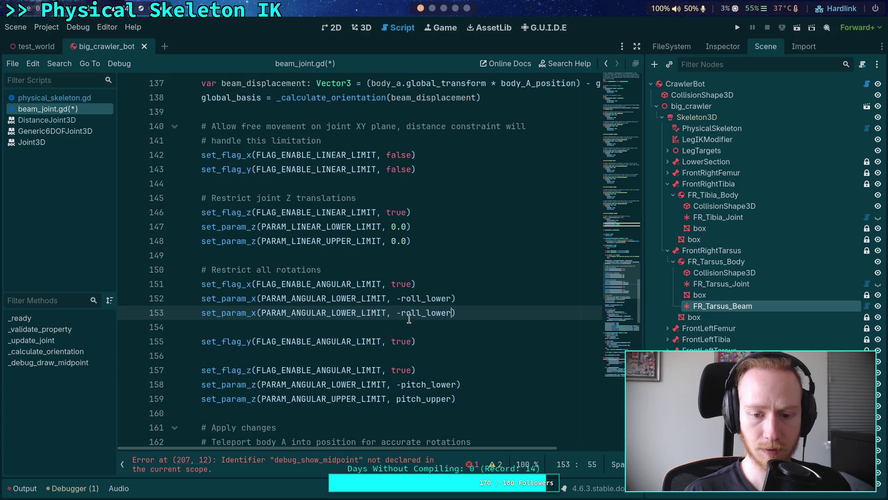
pyautogui.moveTo(332, 313); pyautogui.dragTo(436, 314)
pyautogui.write('UPP')
pyautogui.press('BackSpace')
pyautogui.write('upp')
pyautogui.click(501, 313)
# Step: Copy both roll limit lines and paste them below the yaw flag line
pyautogui.moveTo(488, 314); pyautogui.dragTo(202, 302)
pyautogui.rightClick(222, 300)
pyautogui.click(241, 345)
pyautogui.click(446, 355)
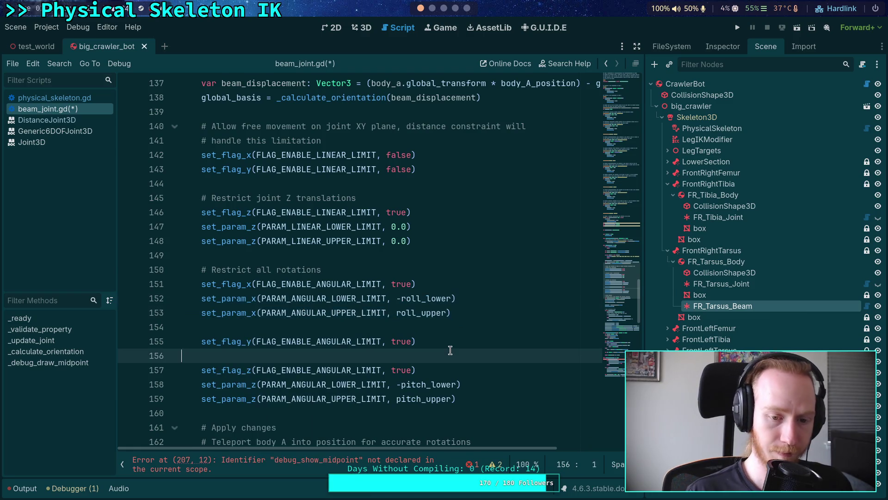
pyautogui.press('Return')
pyautogui.hotkey('ctrl', 'v')
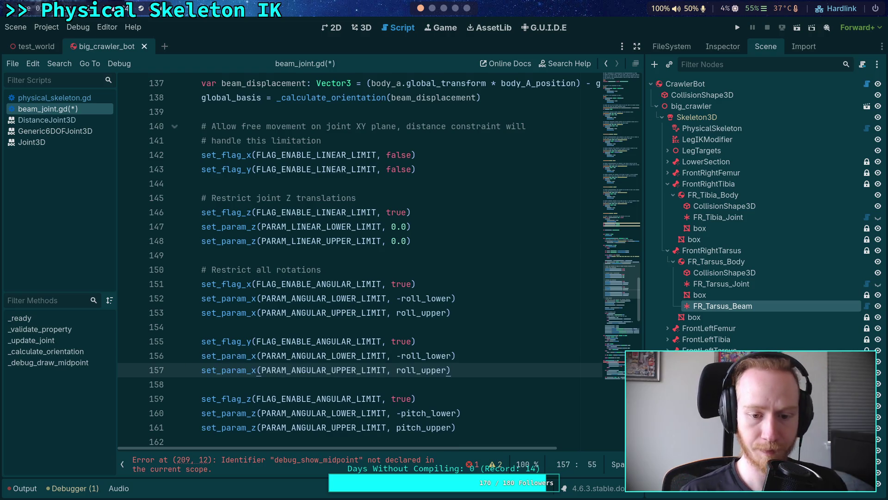
# Step: Change the pasted lines' axis from set_param_x to set_param_y
pyautogui.click(254, 356)
pyautogui.press('BackSpace')
pyautogui.write('f')
pyautogui.press('BackSpace')
pyautogui.write('y')
pyautogui.click(258, 370)
pyautogui.press('BackSpace')
pyautogui.write('y')
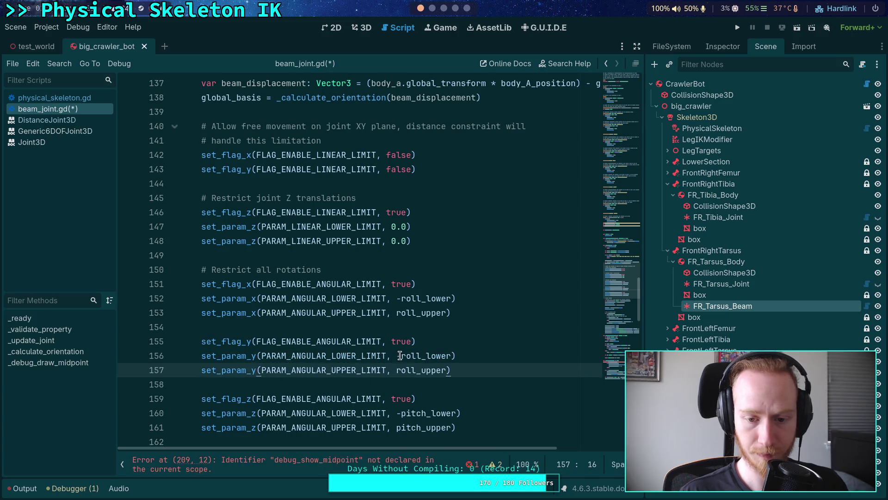
# Step: Replace roll with yaw in the values (-yaw_lower, yaw_upper) and save the script
pyautogui.moveTo(401, 356); pyautogui.dragTo(420, 355)
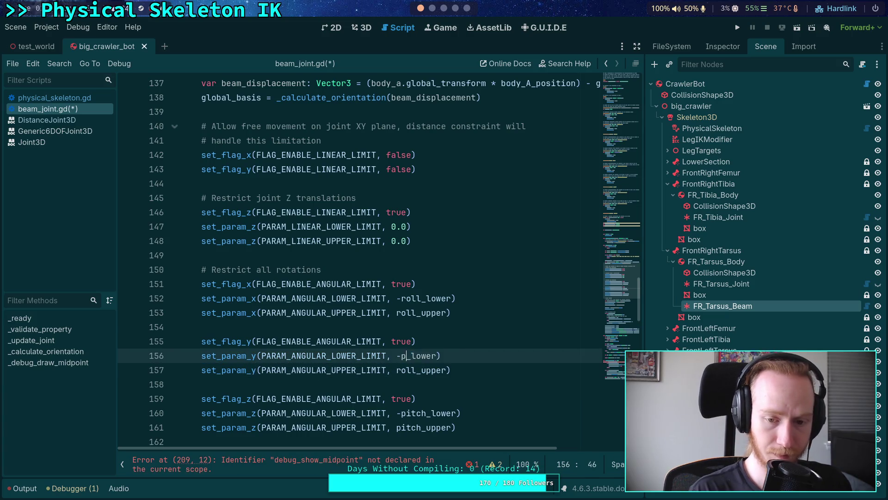
pyautogui.write('yaw')
pyautogui.press('Escape')
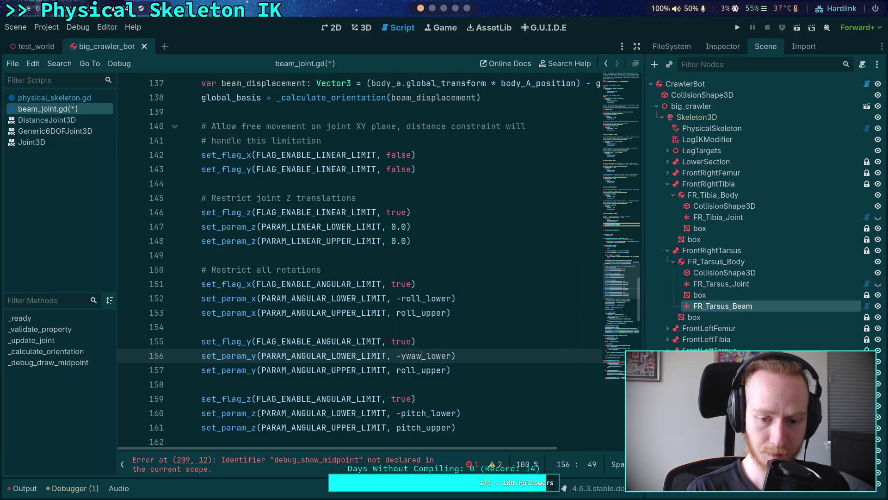
pyautogui.hotkey('ctrl', 'space')
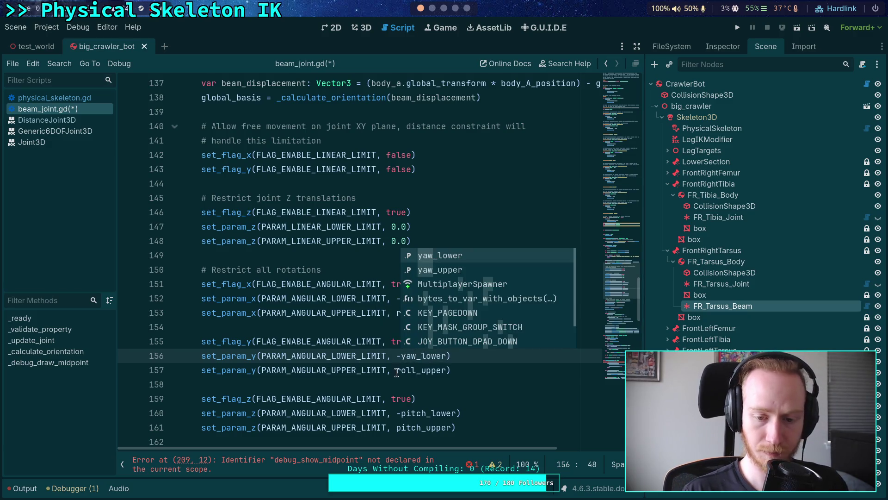
pyautogui.moveTo(397, 372); pyautogui.dragTo(416, 372)
pyautogui.write('yaw')
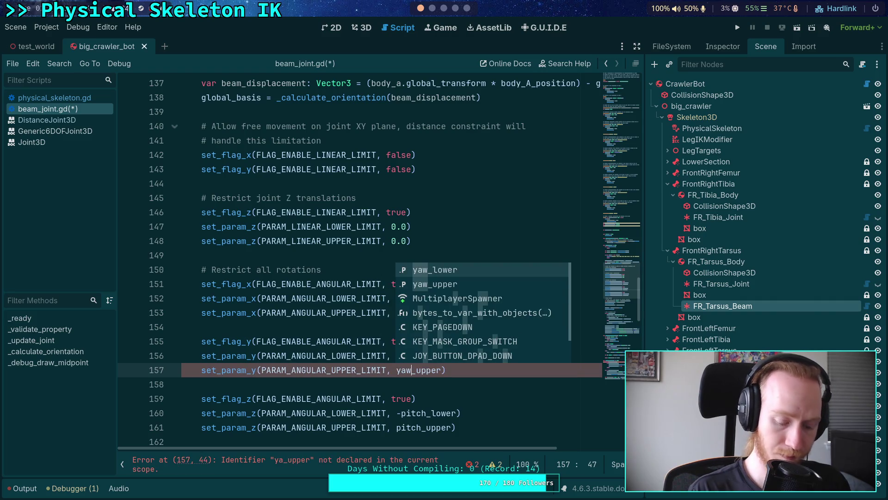
pyautogui.hotkey('ctrl', 's')
pyautogui.click(304, 388)
pyautogui.scroll(1, 326, 333)
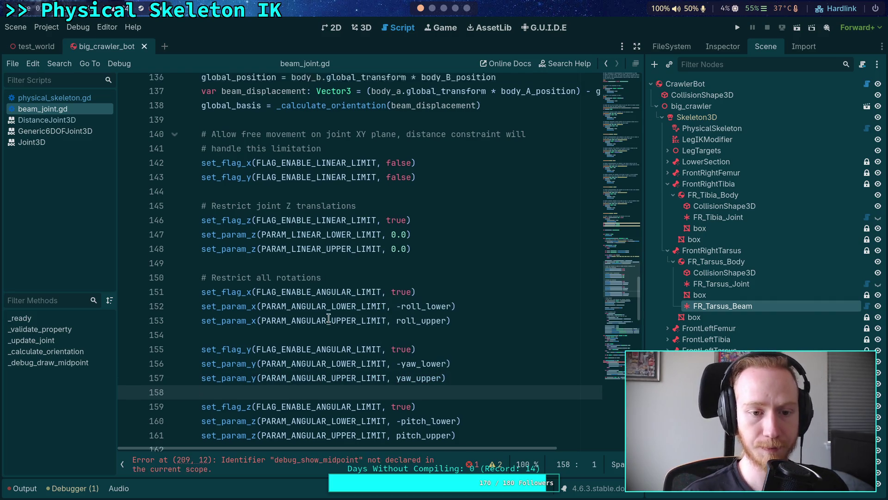
pyautogui.scroll(2, 328, 318)
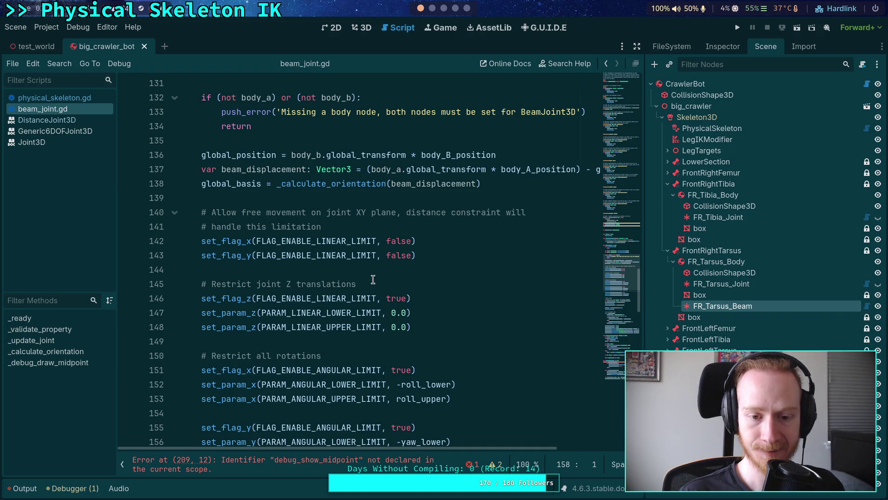
pyautogui.click(391, 284)
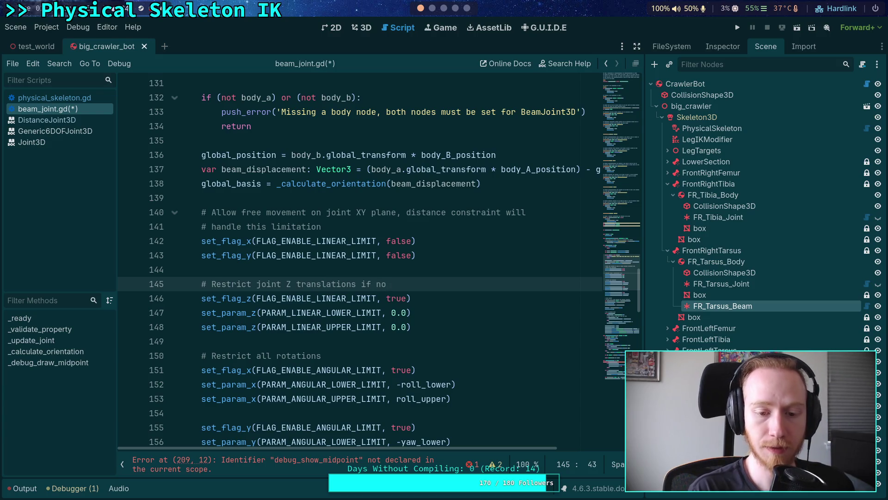
pyautogui.write('yaw is ')
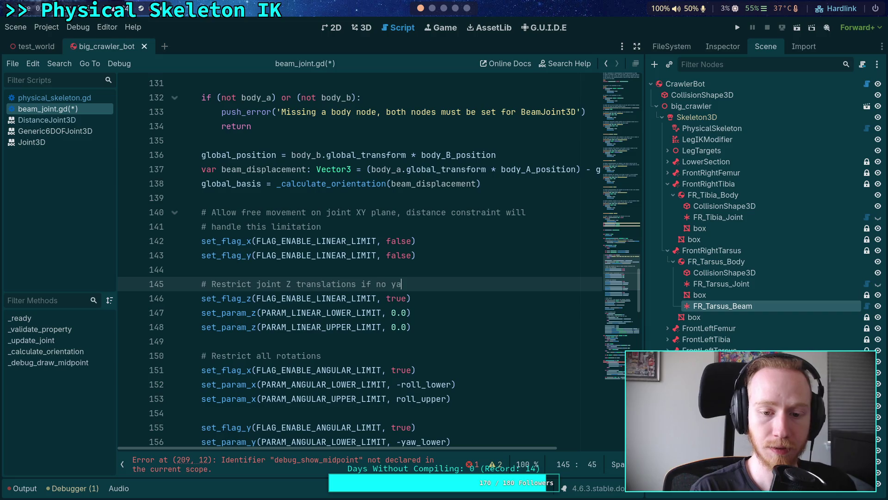
pyautogui.write('enabled')
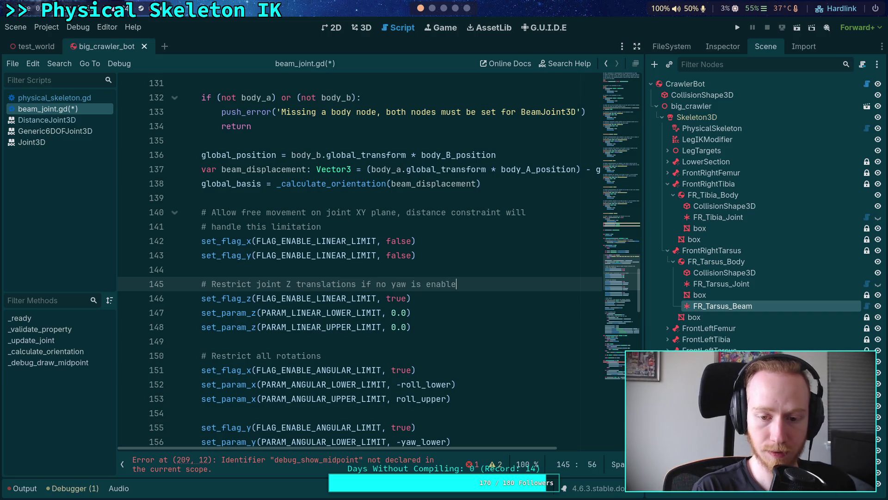
pyautogui.press('Return')
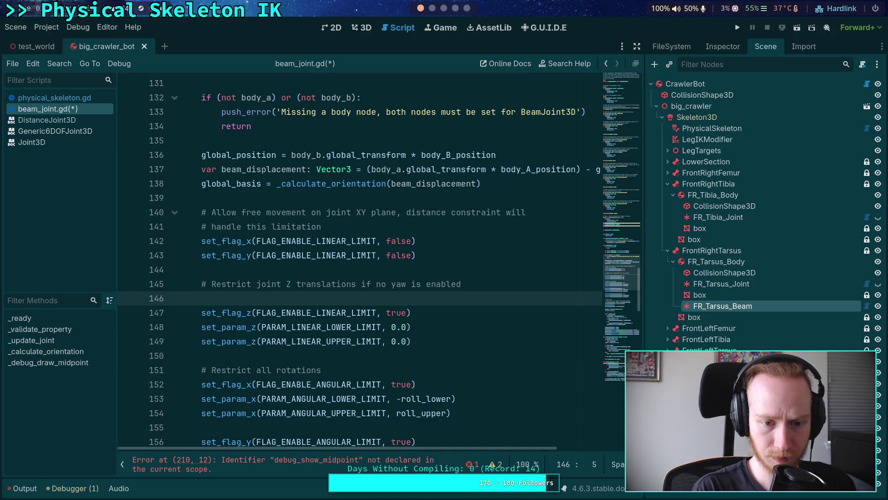
pyautogui.click(460, 240)
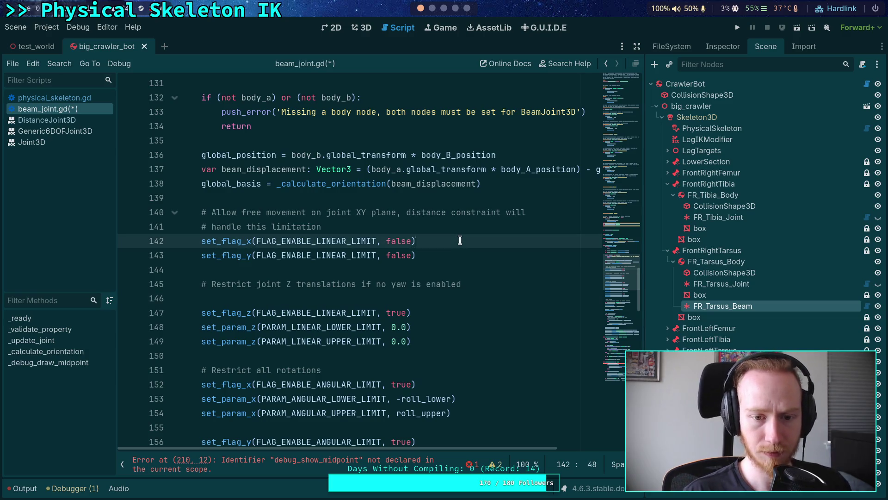
pyautogui.hotkey('ctrl', 'l')
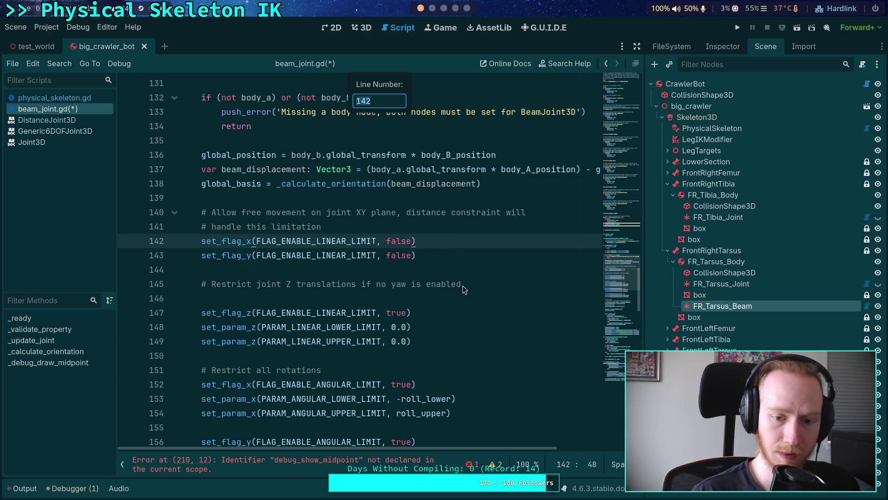
pyautogui.press('Escape')
pyautogui.moveTo(411, 341); pyautogui.dragTo(423, 318)
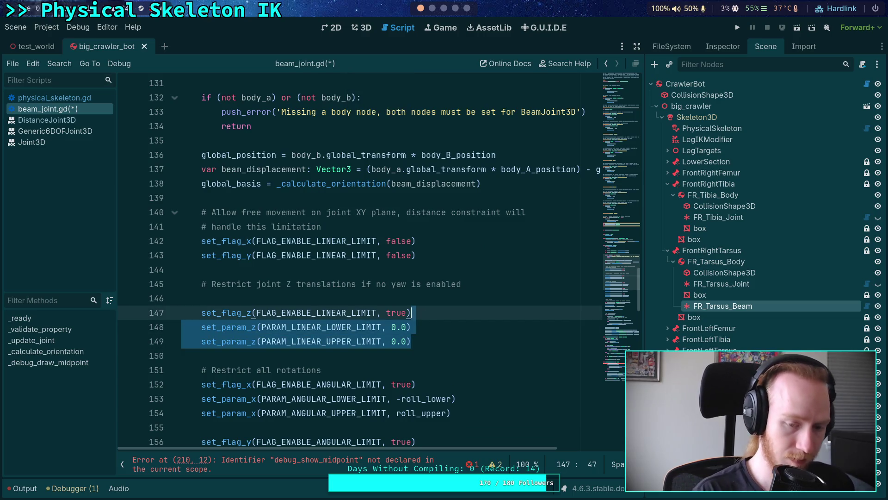
pyautogui.click(436, 241)
pyautogui.hotkey('ctrl', 'v')
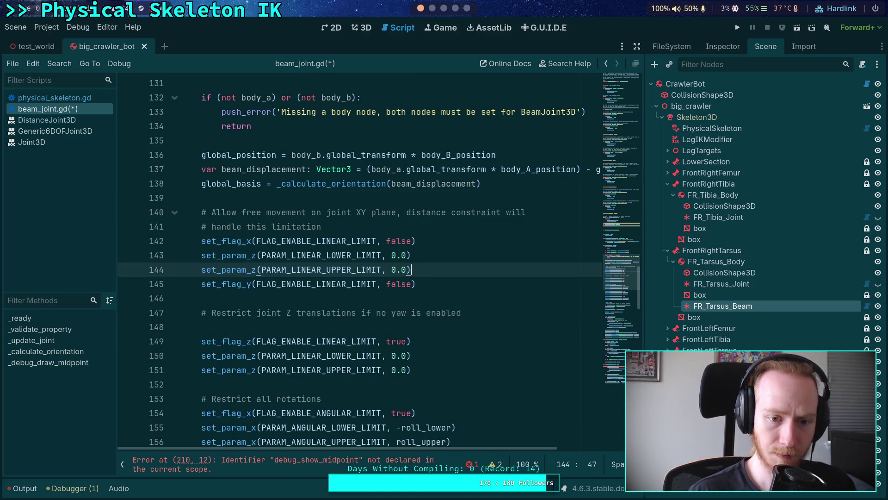
pyautogui.moveTo(412, 270); pyautogui.dragTo(418, 241)
pyautogui.press('BackSpace')
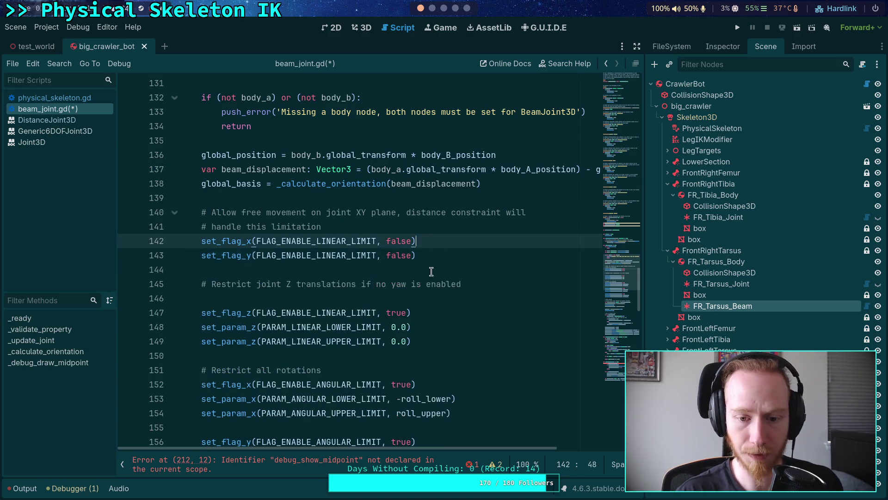
pyautogui.click(462, 296)
# Step: Write the condition 'if yaw_lower == 0.0 and yaw_upper == 0.0:' on line 146
pyautogui.write('if')
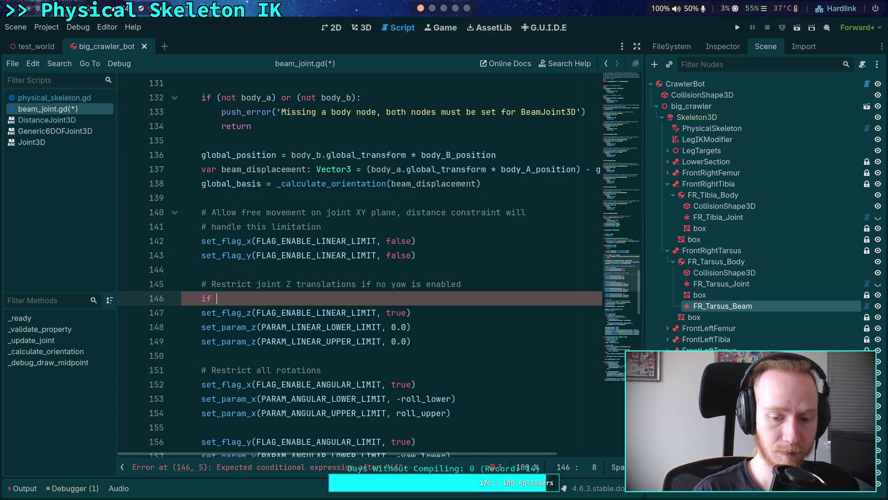
pyautogui.write('yaw_lower > 0')
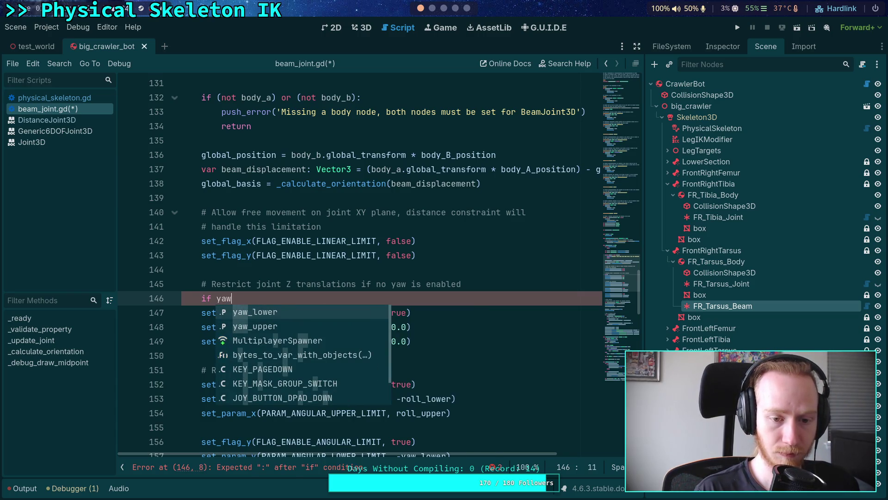
pyautogui.write('.0 or yaw_upper > 0.0:')
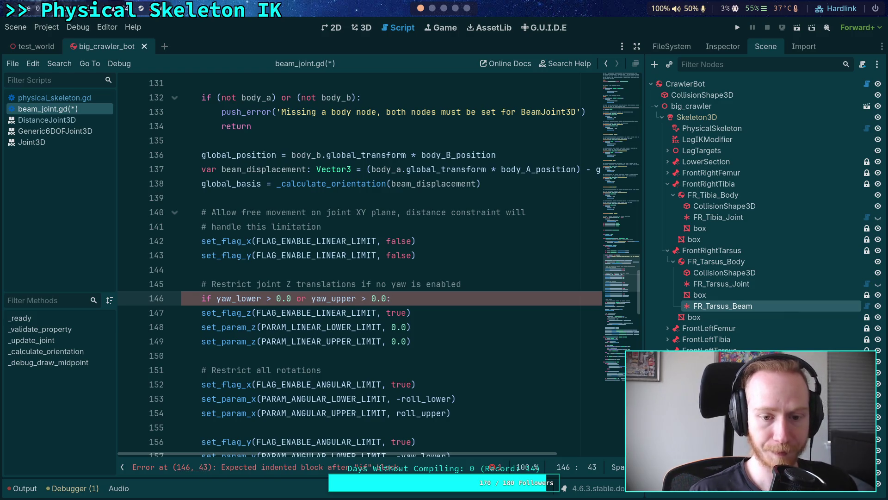
pyautogui.moveTo(264, 304)
pyautogui.mouseDown()
pyautogui.moveTo(293, 304)
pyautogui.moveTo(272, 303)
pyautogui.mouseUp()
pyautogui.write('==')
pyautogui.doubleClick(309, 303)
pyautogui.write('and')
pyautogui.press('Escape')
pyautogui.doubleClick(372, 298)
pyautogui.write('==')
# Step: Indent the three Z limit lines under the new if
pyautogui.click(259, 313)
pyautogui.moveTo(259, 313); pyautogui.dragTo(416, 342)
pyautogui.press('Tab')
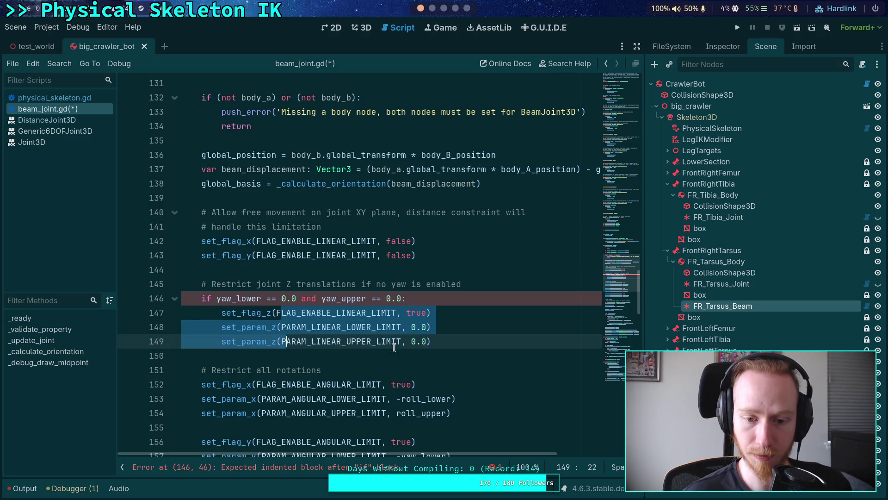
pyautogui.click(528, 339)
pyautogui.moveTo(472, 341); pyautogui.dragTo(194, 299)
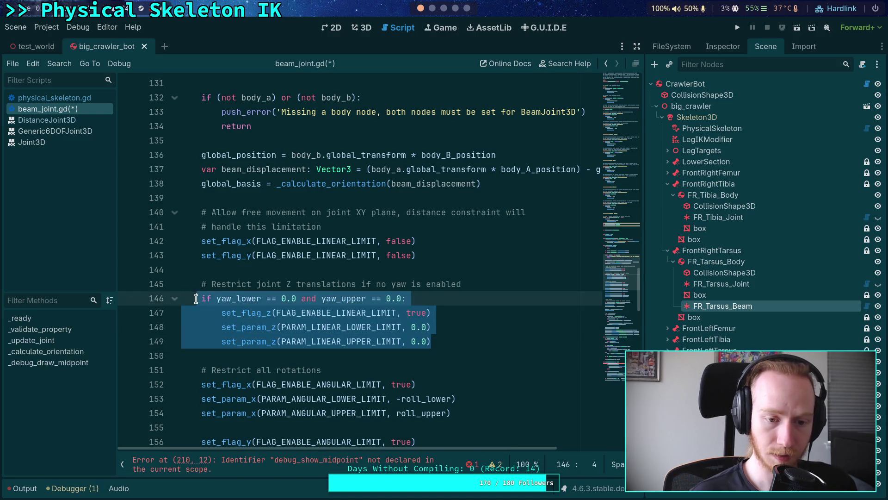
# Step: Add an else: branch containing a copy of the set_flag_z line
pyautogui.click(488, 336)
pyautogui.press('Return')
pyautogui.press('BackSpace')
pyautogui.write('else:')
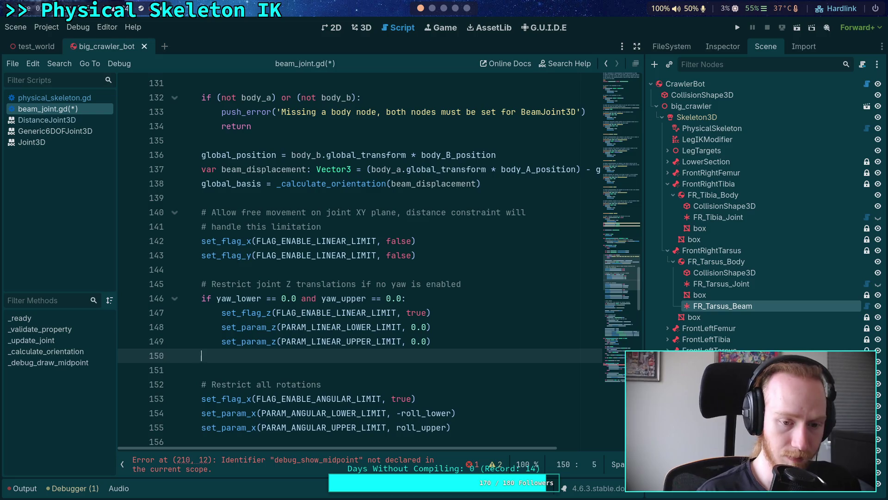
pyautogui.press('Return')
pyautogui.click(432, 313)
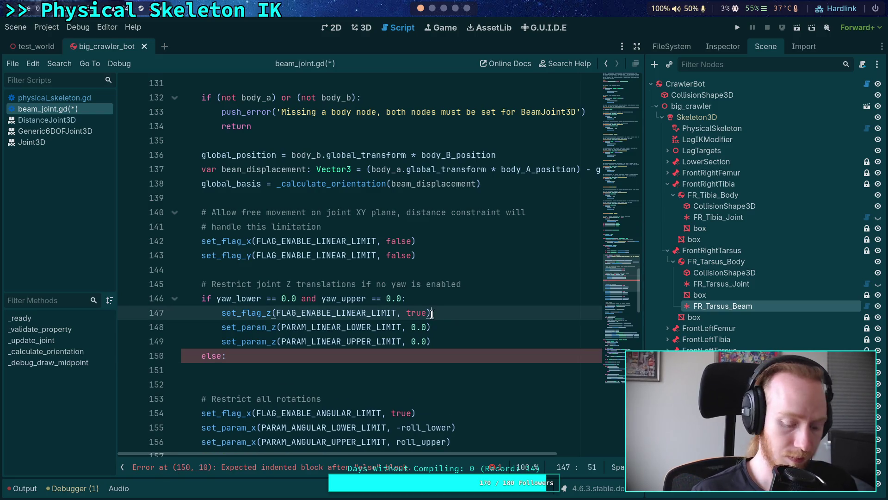
pyautogui.hotkey('ctrl', 'c')
pyautogui.press('Down')
pyautogui.press('Down')
pyautogui.press('Down')
pyautogui.hotkey('ctrl', 'v')
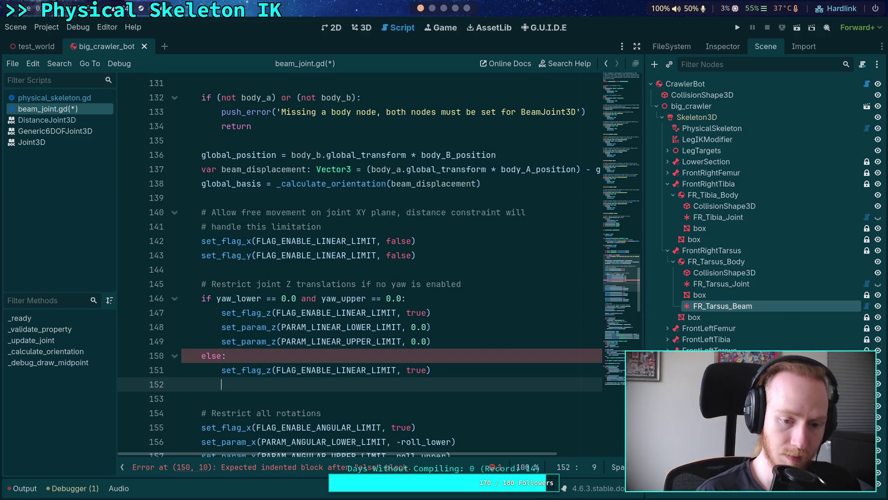
pyautogui.press('BackSpace')
# Step: Change the else branch's set_flag_z value from true to false and save beam_joint.gd
pyautogui.doubleClick(417, 369)
pyautogui.write('false')
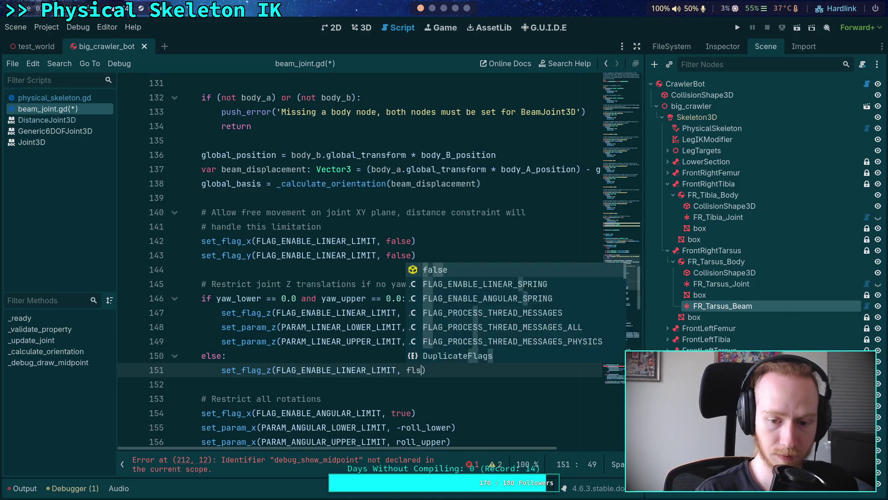
pyautogui.press('Escape')
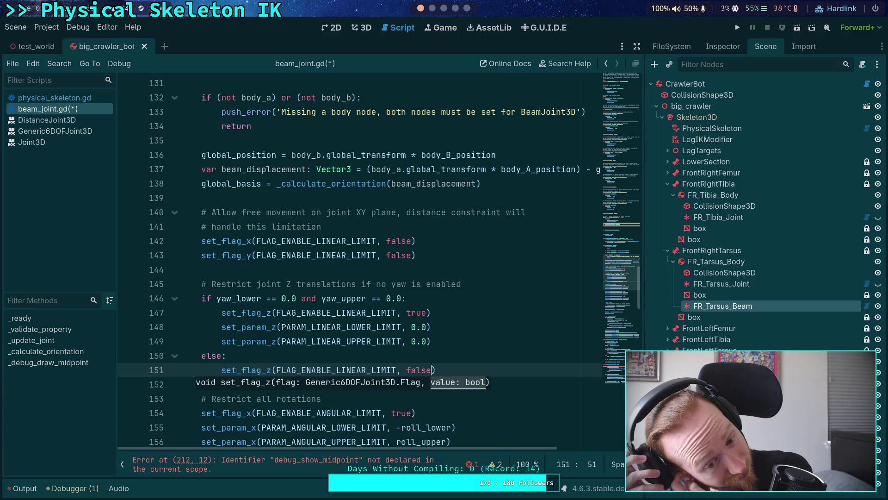
pyautogui.click(425, 355)
pyautogui.hotkey('ctrl', 's')
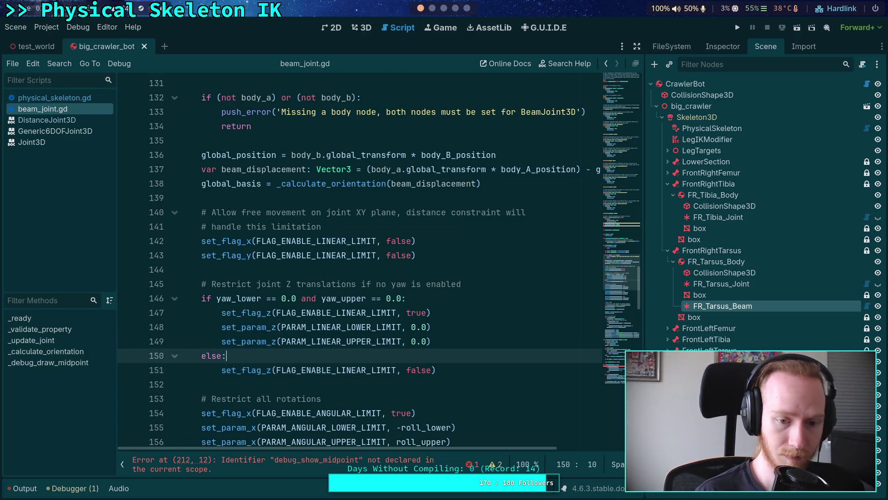
# Step: Swap the branches: set_flag_z false into the if, the Z lock lines under else
pyautogui.click(292, 370)
pyautogui.hotkey('alt', 'Up')
pyautogui.hotkey('alt', 'Up')
pyautogui.hotkey('alt', 'Up')
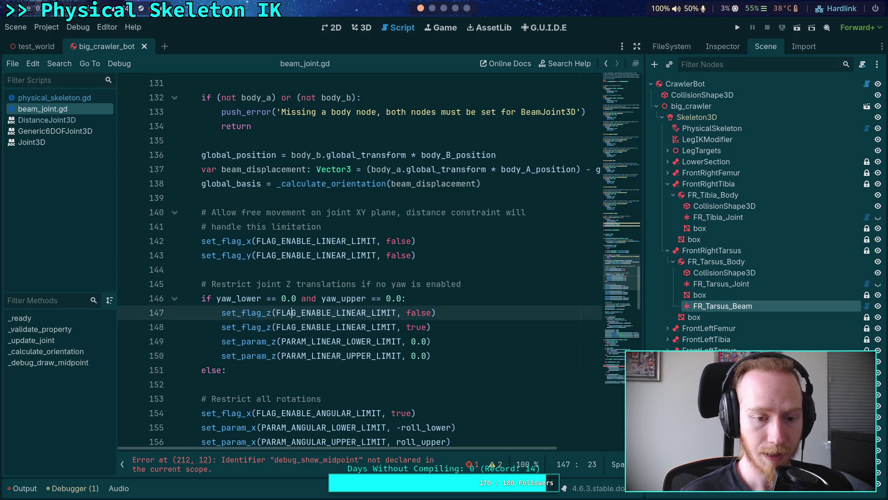
pyautogui.moveTo(302, 327); pyautogui.dragTo(301, 356)
pyautogui.hotkey('alt', 'Down')
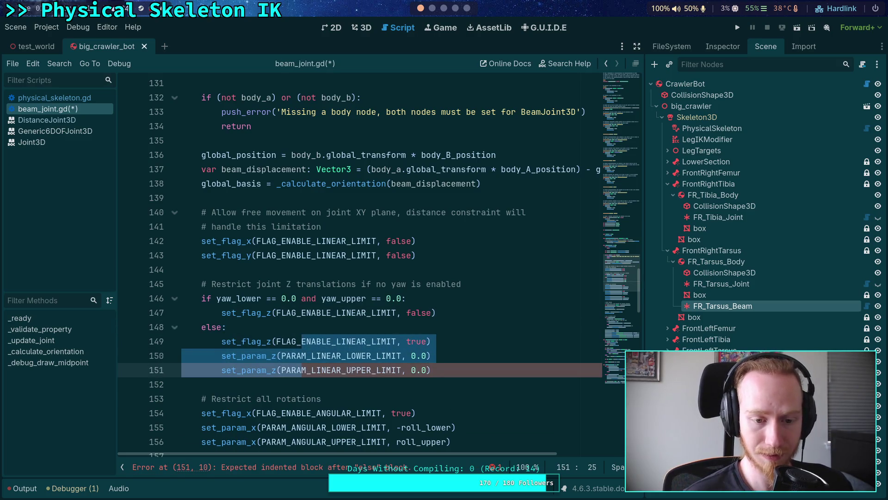
pyautogui.click(319, 324)
# Step: Change the condition to 'yaw_lower > 0.0 or yaw_upper > 0.0' and save
pyautogui.doubleClick(275, 299)
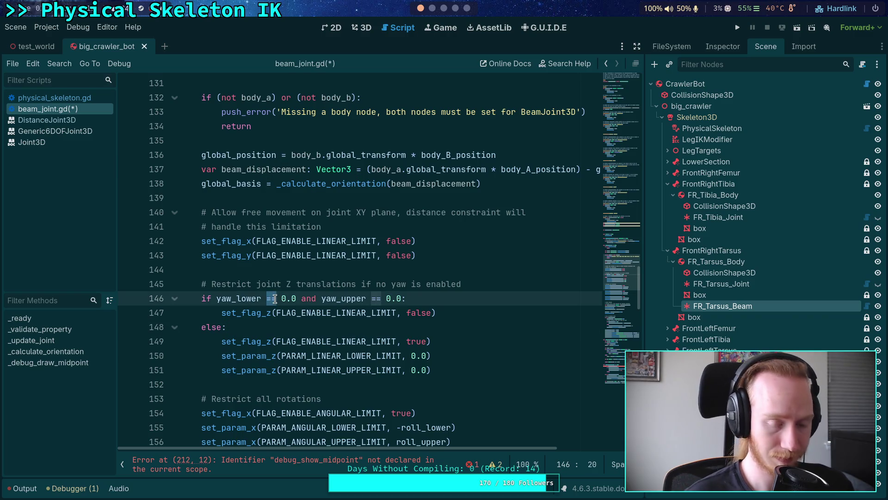
pyautogui.write('>')
pyautogui.hotkey('shift', 'Right')
pyautogui.hotkey('shift', 'Right')
pyautogui.write('>')
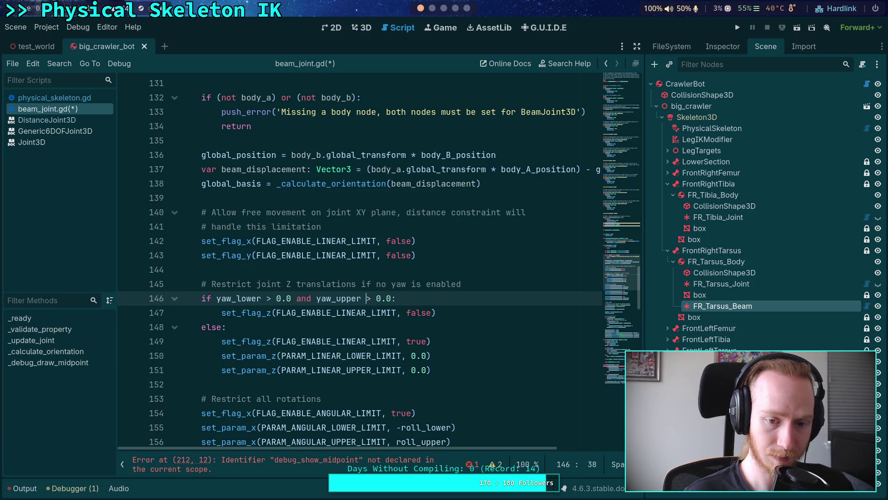
pyautogui.hotkey('ctrl', 'shift', 'Left')
pyautogui.write('or')
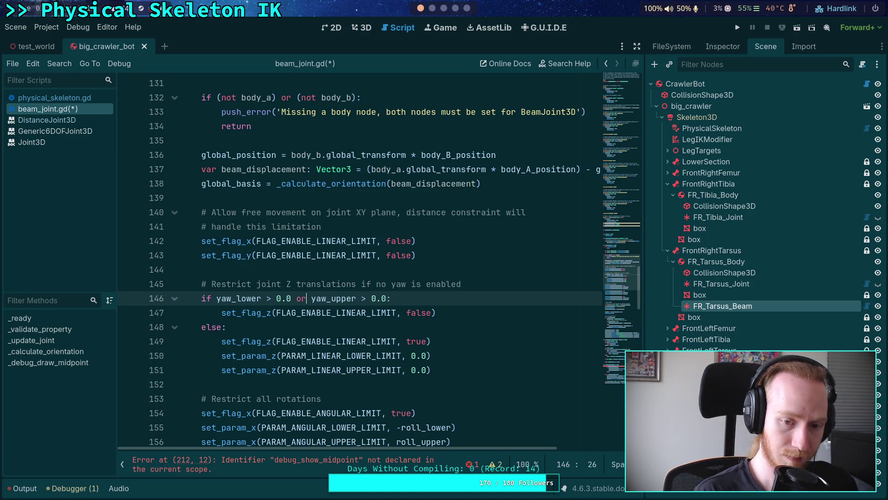
pyautogui.hotkey('ctrl', 's')
pyautogui.click(327, 274)
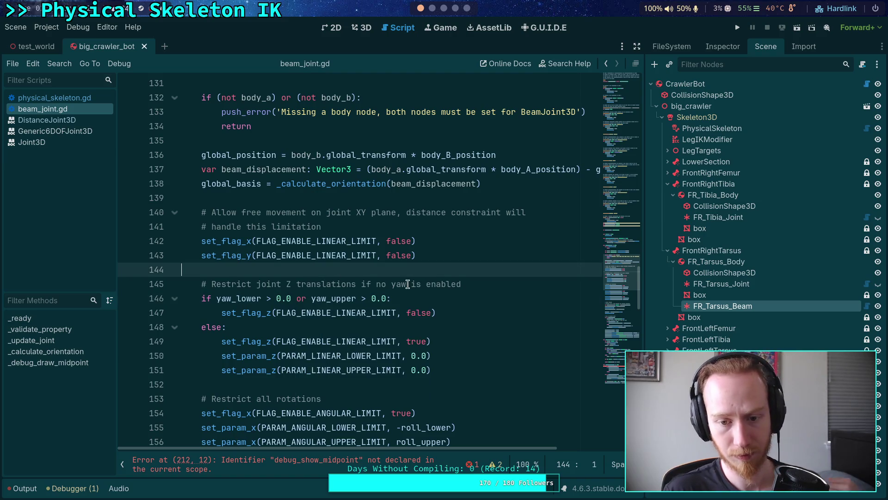
pyautogui.click(478, 337)
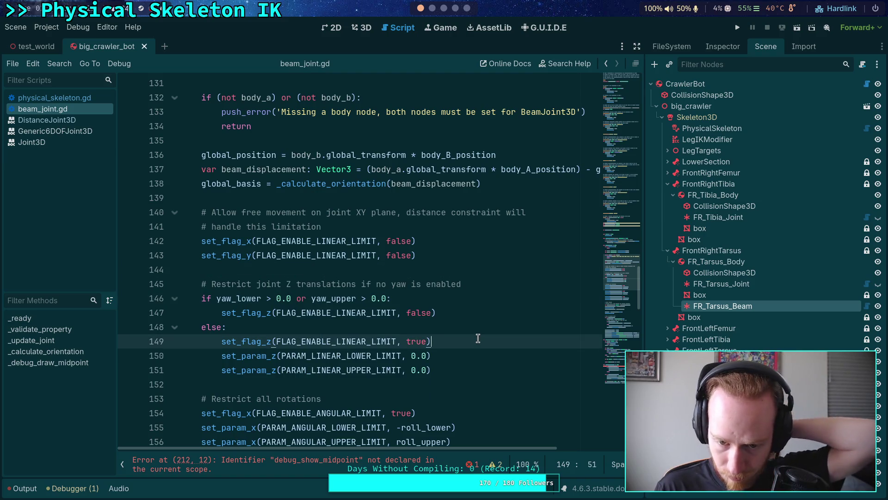
pyautogui.scroll(-3, 478, 339)
pyautogui.click(385, 323)
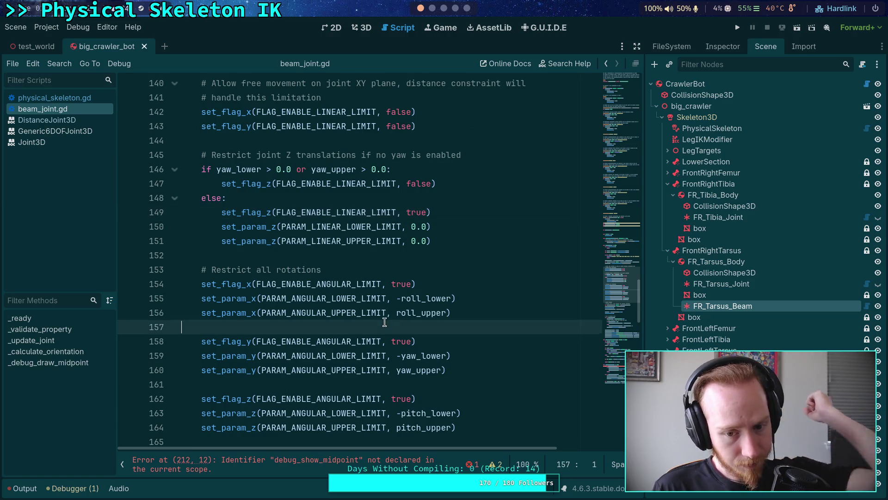
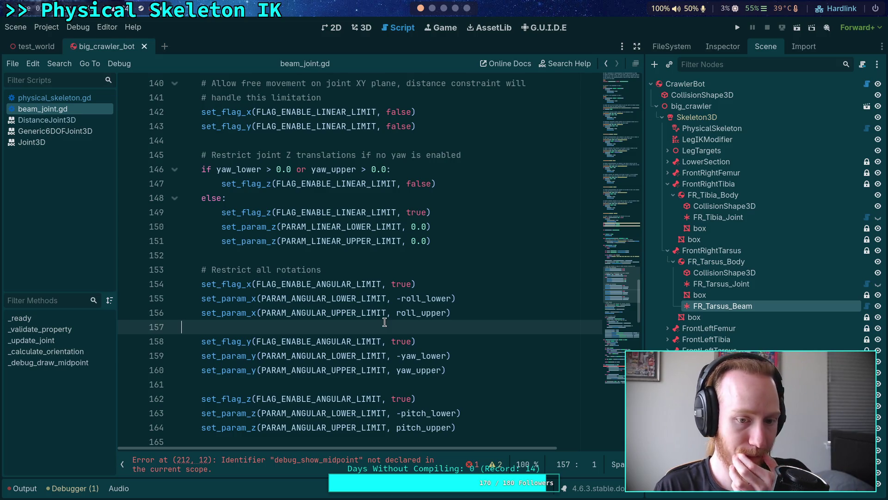
# Step: Glance at the notes workspace and the Krita leg drawing, then return to the Godot script editor
pyautogui.scroll(-4, 384, 322)
pyautogui.click(371, 270)
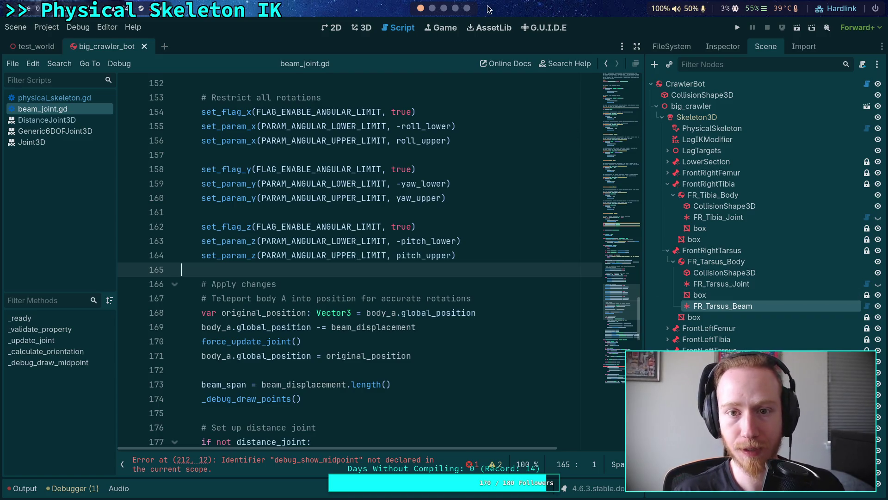
pyautogui.click(443, 9)
pyautogui.click(459, 9)
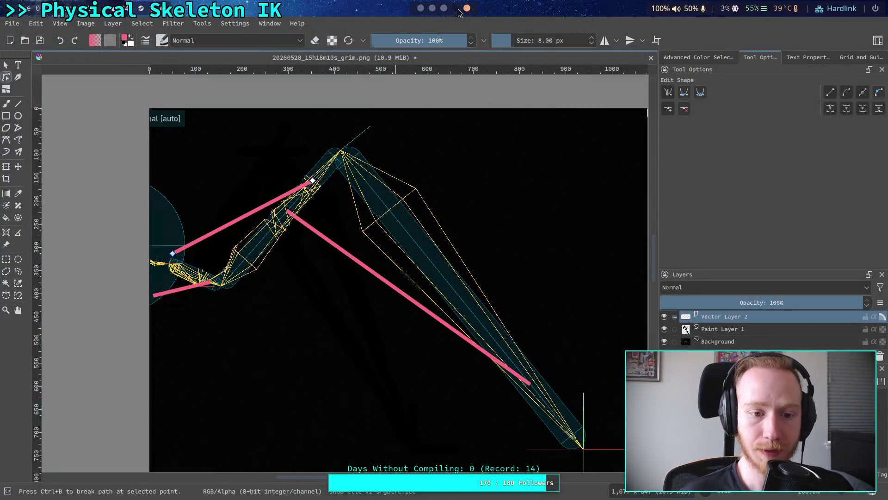
pyautogui.click(421, 8)
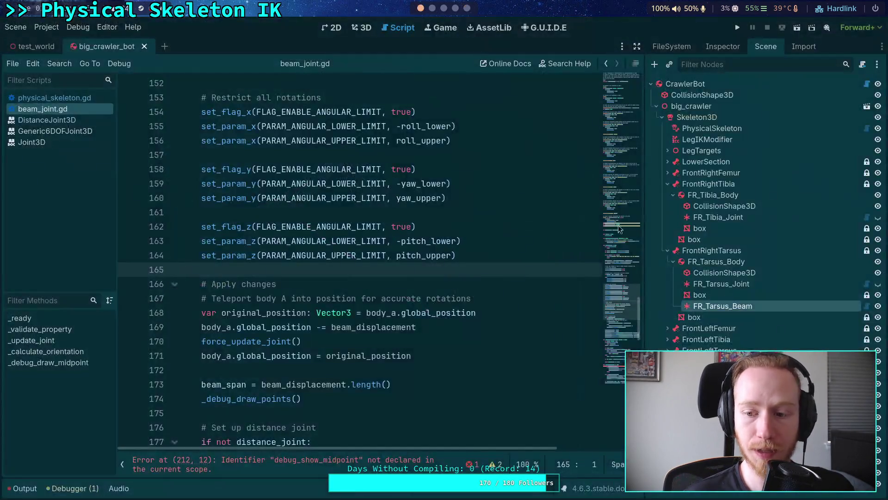
# Step: Fix the line 212 error by renaming debug_show_midpoint to debug_show_points
pyautogui.click(635, 297)
pyautogui.scroll(-4, 526, 385)
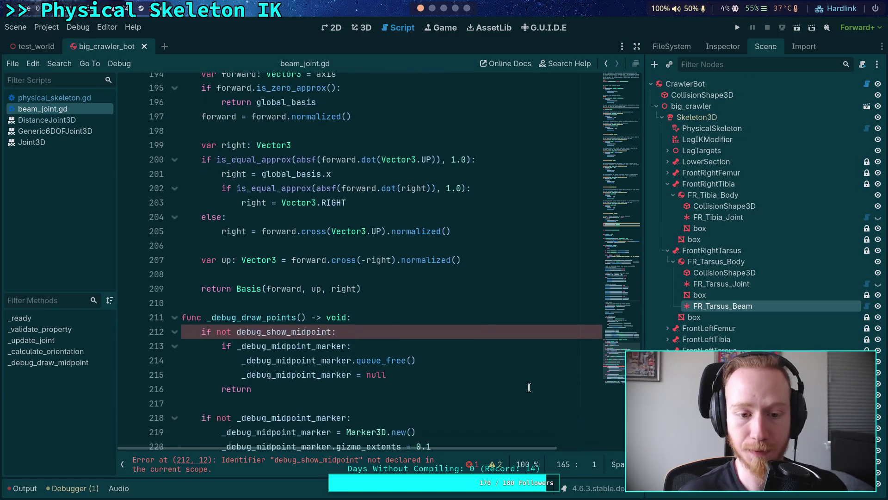
pyautogui.moveTo(293, 202); pyautogui.dragTo(305, 203)
pyautogui.press('BackSpace')
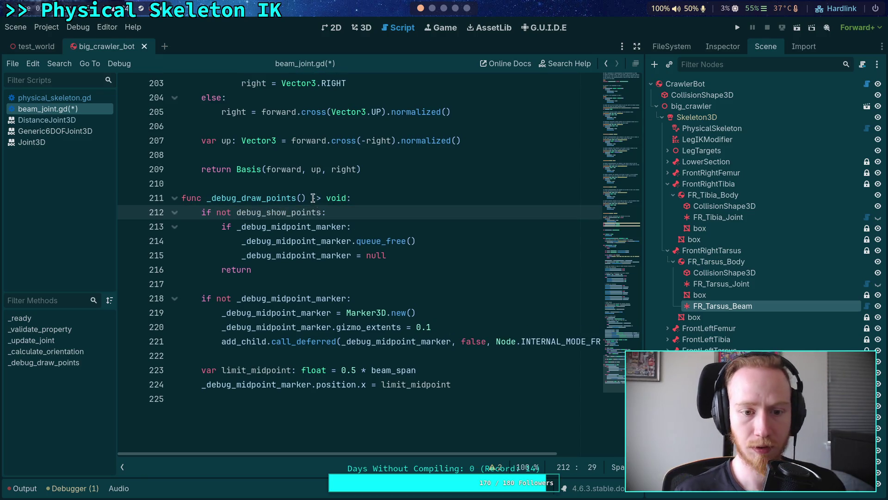
# Step: Duplicate the marker cleanup if-block below line 212 and retarget the copy to _debug_point_a_marker
pyautogui.click(372, 239)
pyautogui.moveTo(407, 252)
pyautogui.mouseDown()
pyautogui.moveTo(198, 241)
pyautogui.moveTo(222, 230)
pyautogui.mouseUp()
pyautogui.hotkey('ctrl', 'c')
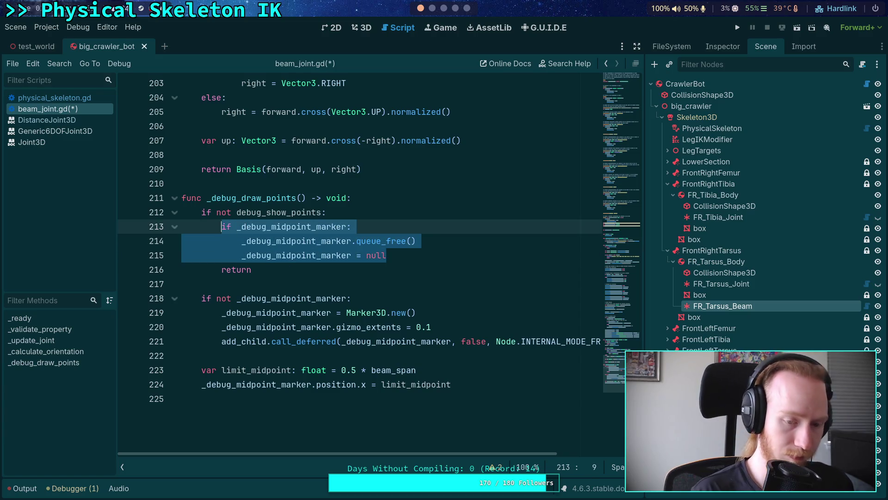
pyautogui.click(343, 210)
pyautogui.press('Return')
pyautogui.hotkey('ctrl', 'v')
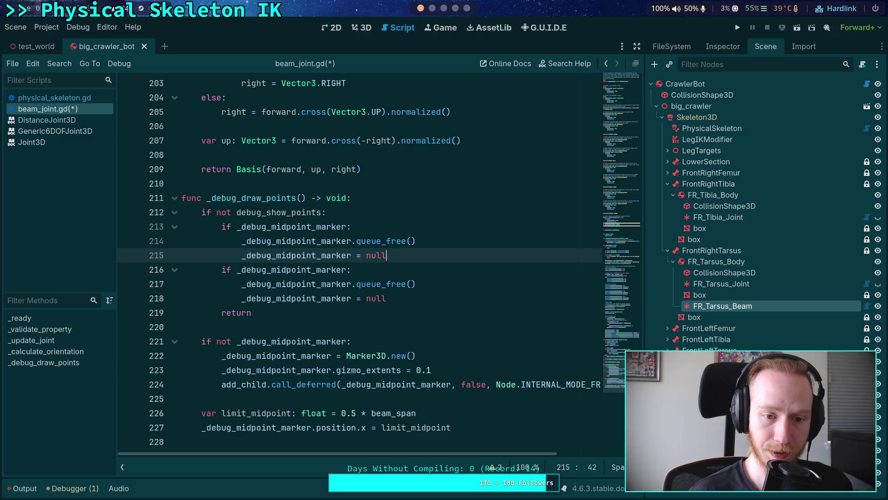
pyautogui.moveTo(272, 226); pyautogui.dragTo(347, 227)
pyautogui.write('p:')
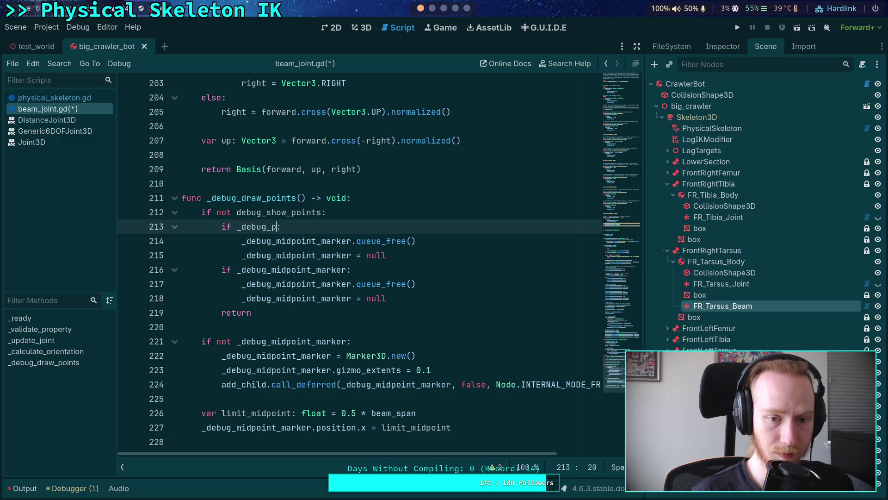
pyautogui.press('Return')
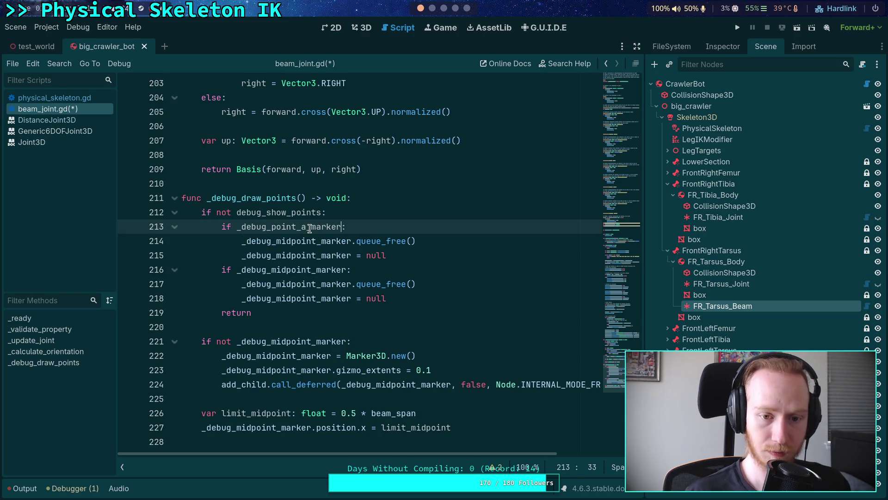
# Step: Add a for loop over _debug_point_a_marker, _debug_midpoint_marker and _debug_point_b_marker under the visibility check
pyautogui.click(353, 216)
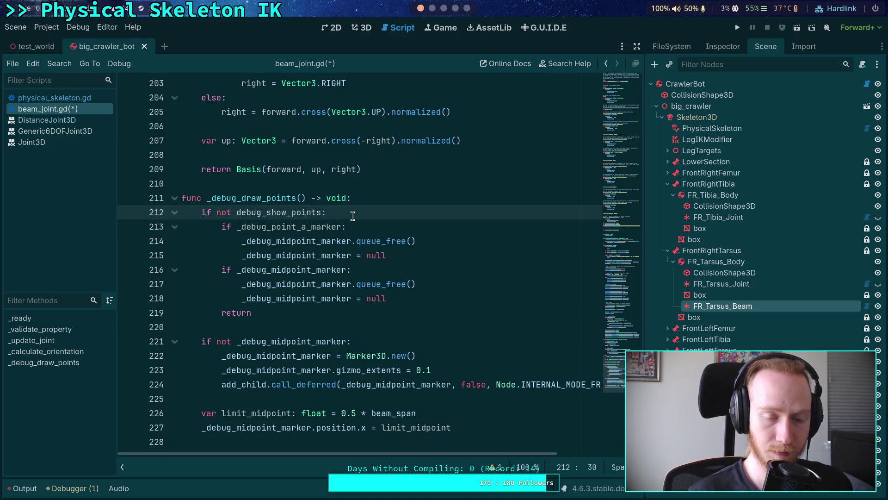
pyautogui.press('Return')
pyautogui.write('for ')
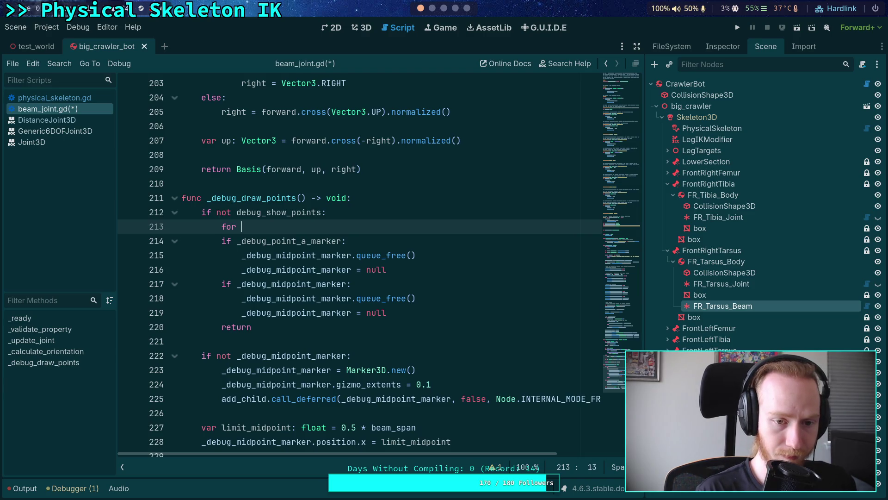
pyautogui.write('poisn')
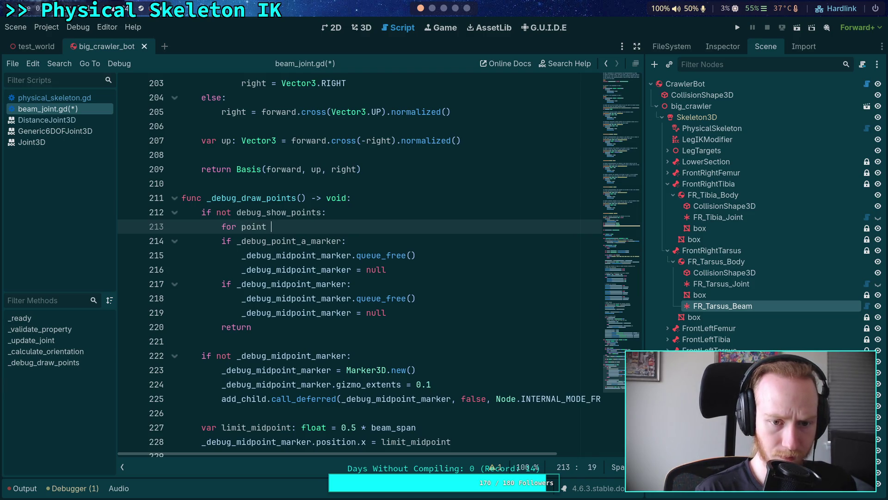
pyautogui.write('_deb')
pyautogui.press('Down')
pyautogui.press('Down')
pyautogui.press('Return')
pyautogui.write(', deb')
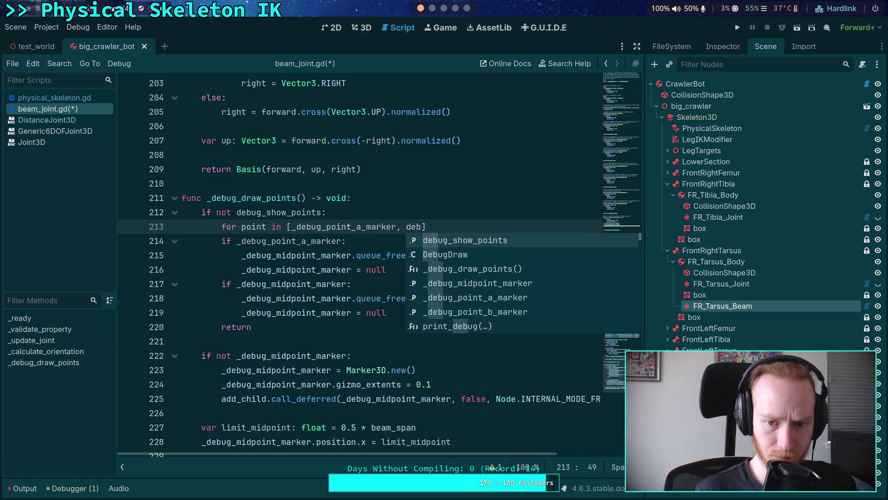
pyautogui.press('Down')
pyautogui.press('Down')
pyautogui.press('Down')
pyautogui.press('Return')
pyautogui.write(', deb')
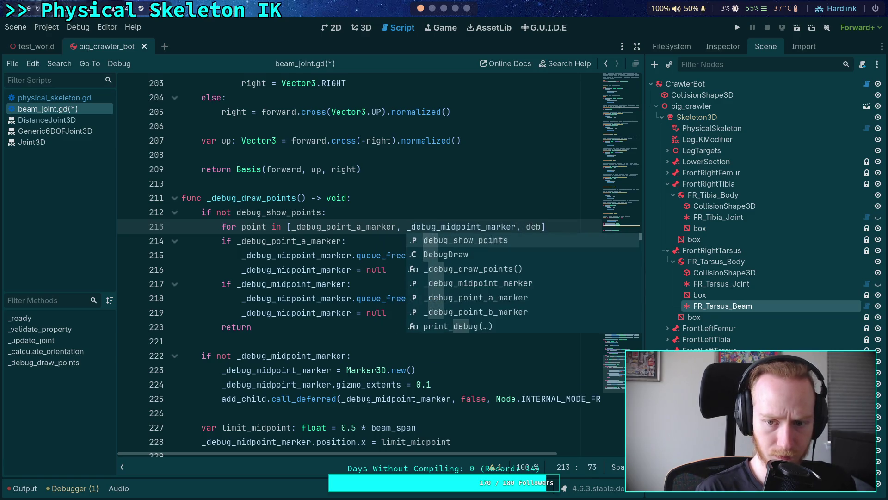
pyautogui.press('Down')
pyautogui.press('Down')
pyautogui.press('Down')
pyautogui.press('Return')
pyautogui.write(']:')
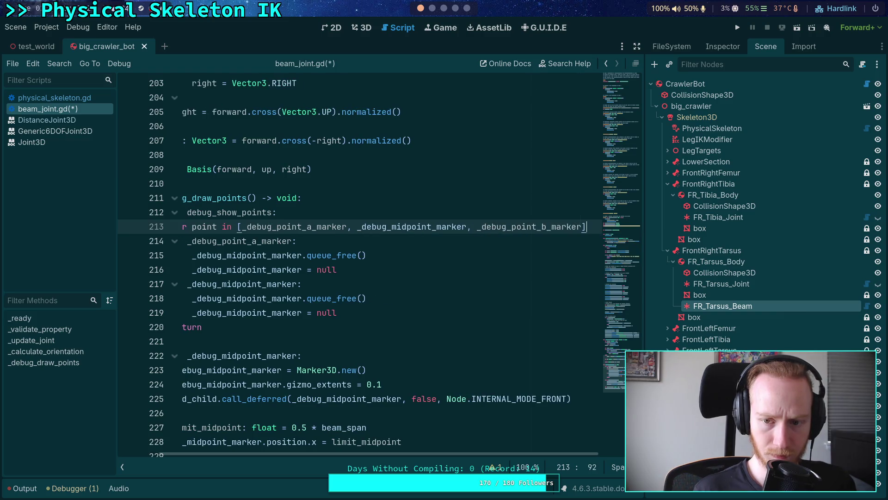
pyautogui.press('Return')
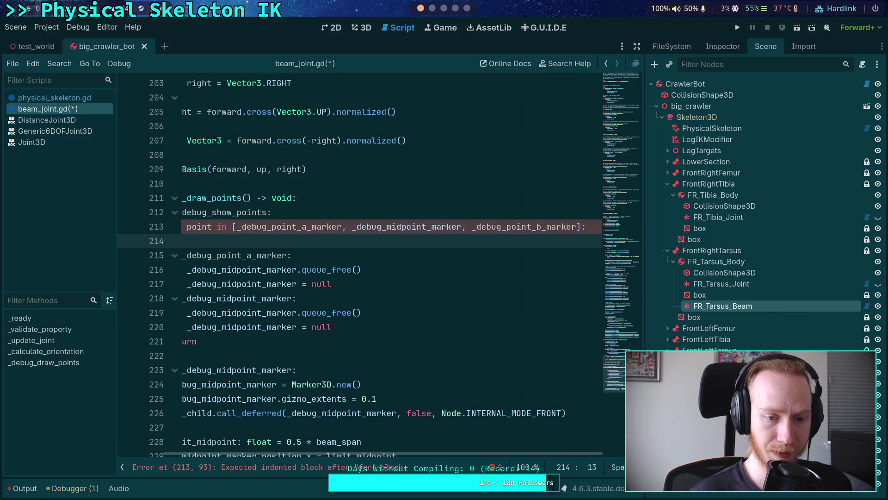
pyautogui.write('point:')
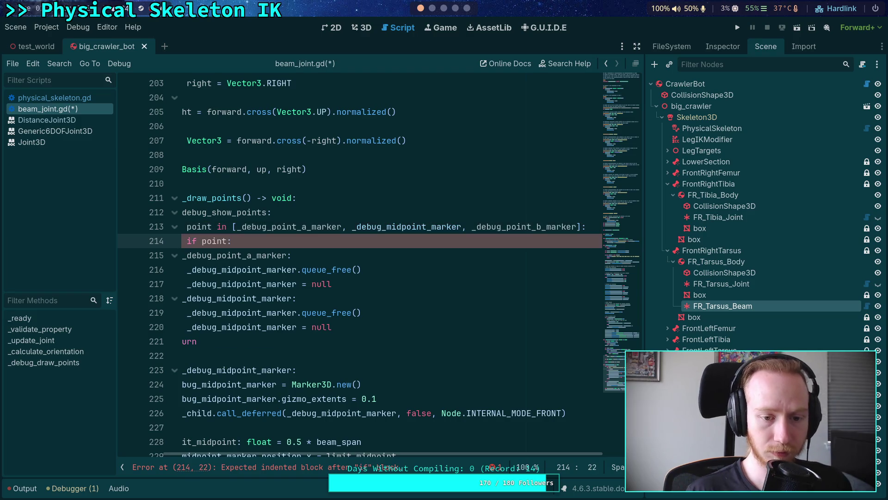
# Step: Move the queue_free and null lines into the loop body and strip their _debug_mid prefix
pyautogui.hscroll(-2, 429, 454)
pyautogui.press('Down')
pyautogui.press('Down')
pyautogui.hotkey('shift', 'Down')
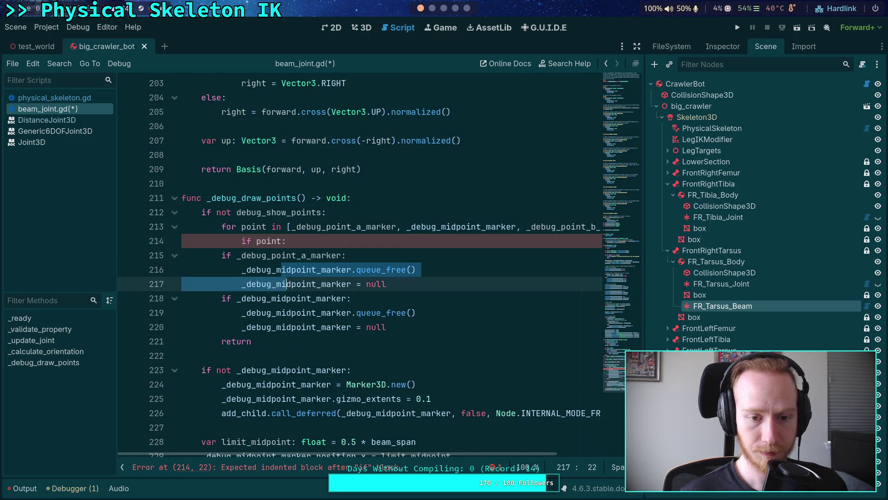
pyautogui.hotkey('alt', 'Up')
pyautogui.press('Tab')
pyautogui.moveTo(262, 256)
pyautogui.mouseDown()
pyautogui.moveTo(304, 256)
pyautogui.moveTo(301, 270)
pyautogui.moveTo(312, 270)
pyautogui.mouseUp()
pyautogui.press('BackSpace')
# Step: Rename the loop variable and its uses in the loop body to marker
pyautogui.press('BackSpace')
pyautogui.click(267, 227)
pyautogui.press('BackSpace')
pyautogui.press('BackSpace')
pyautogui.press('BackSpace')
pyautogui.write('marker')
pyautogui.doubleClick(262, 226)
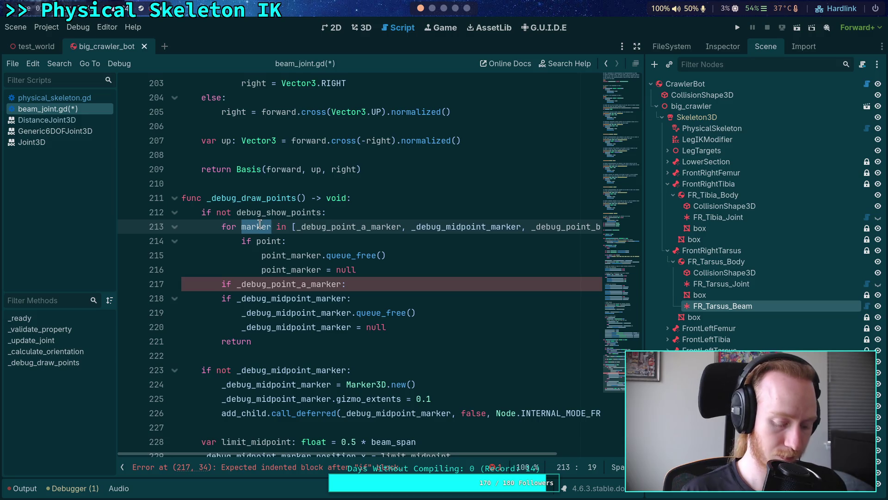
pyautogui.hotkey('ctrl', 'c')
pyautogui.doubleClick(270, 240)
pyautogui.hotkey('ctrl', 'v')
pyautogui.doubleClick(276, 255)
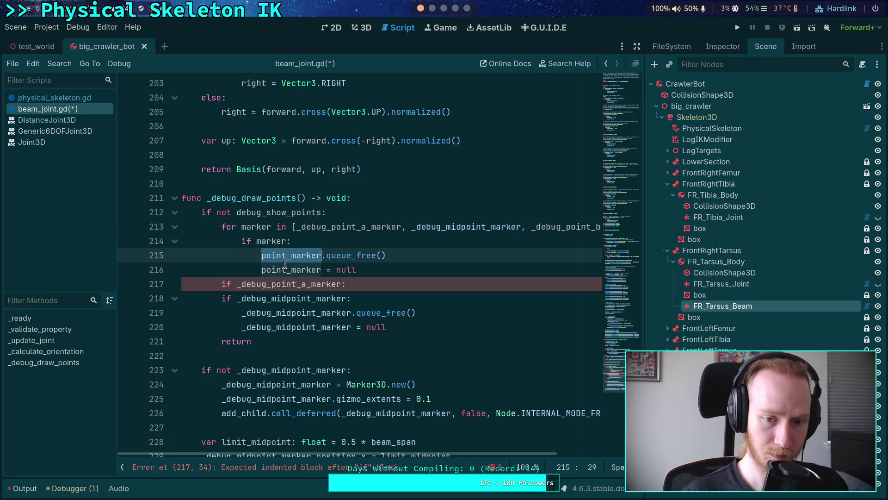
pyautogui.hotkey('ctrl', 'v')
pyautogui.doubleClick(276, 269)
pyautogui.hotkey('ctrl', 'v')
# Step: Delete the two obsolete marker if-blocks left below the loop
pyautogui.moveTo(406, 327); pyautogui.dragTo(402, 270)
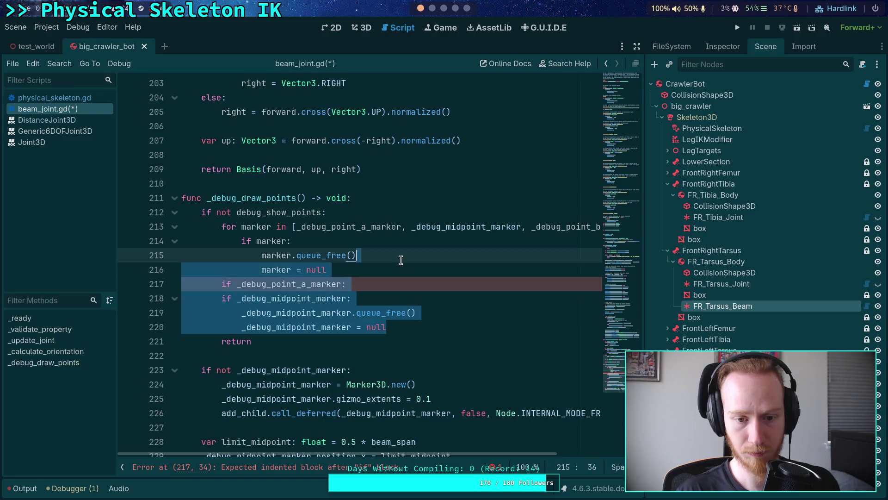
pyautogui.press('BackSpace')
pyautogui.click(394, 296)
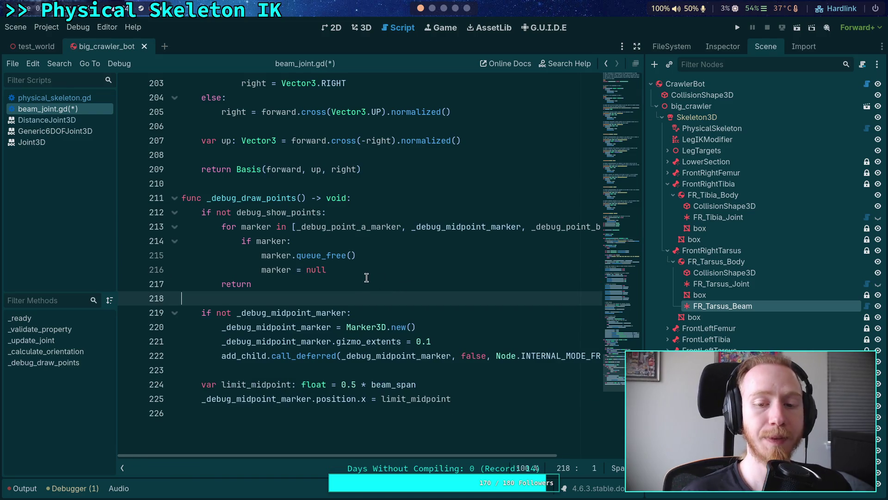
pyautogui.click(297, 226)
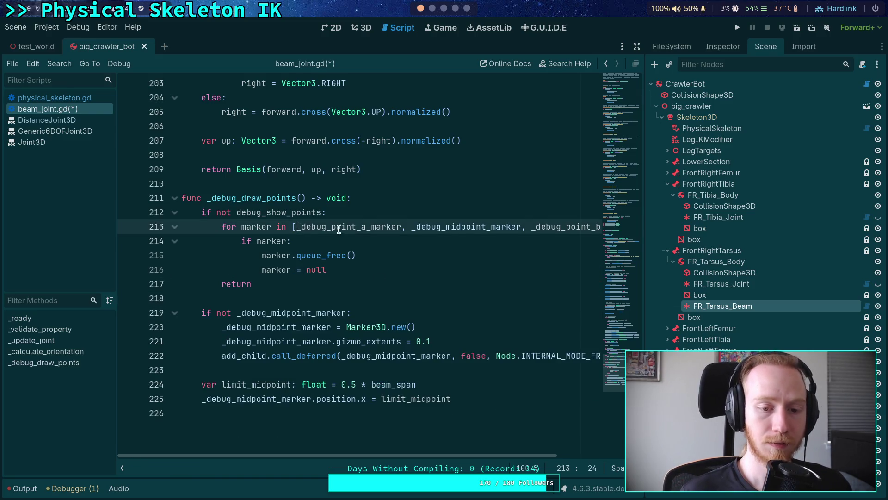
# Step: Begin 'for marker in [_debug_point_a_marker, _de…' after the cleanup, then scroll up to lines 99–125
pyautogui.click(389, 293)
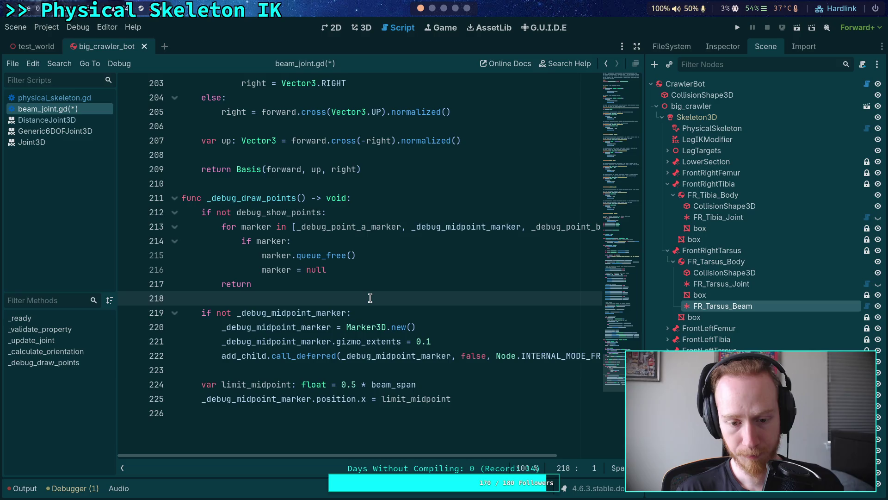
pyautogui.press('Return')
pyautogui.press('Return')
pyautogui.press('Up')
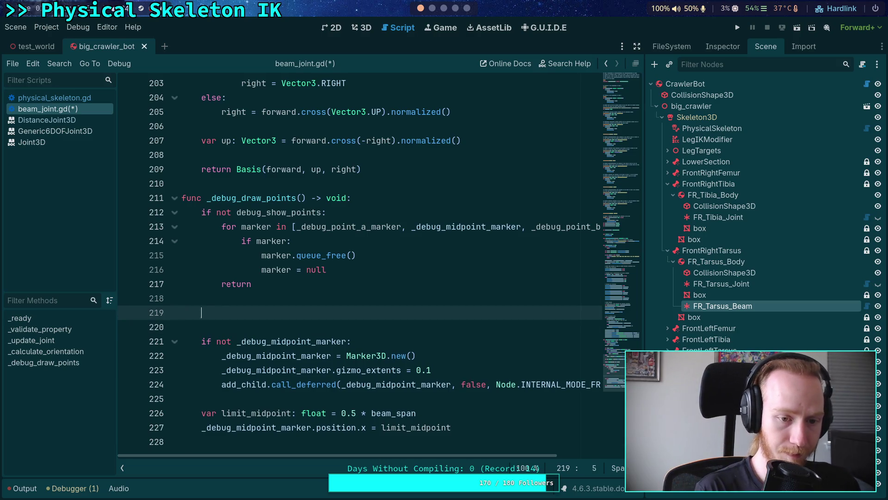
pyautogui.write('marker')
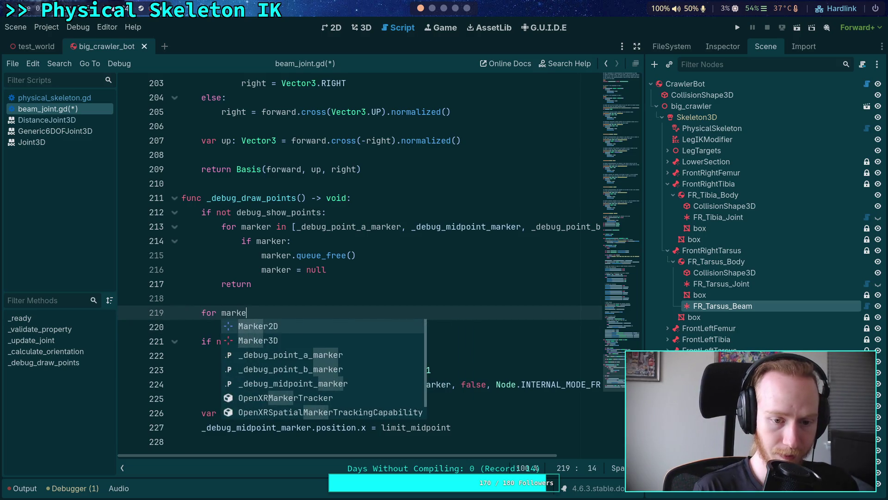
pyautogui.write(' in [')
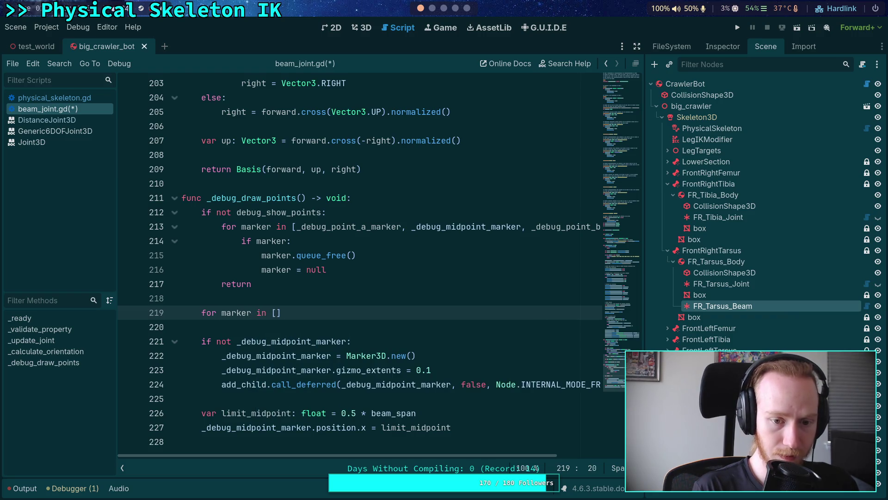
pyautogui.write('_deb')
pyautogui.press('Down')
pyautogui.press('Down')
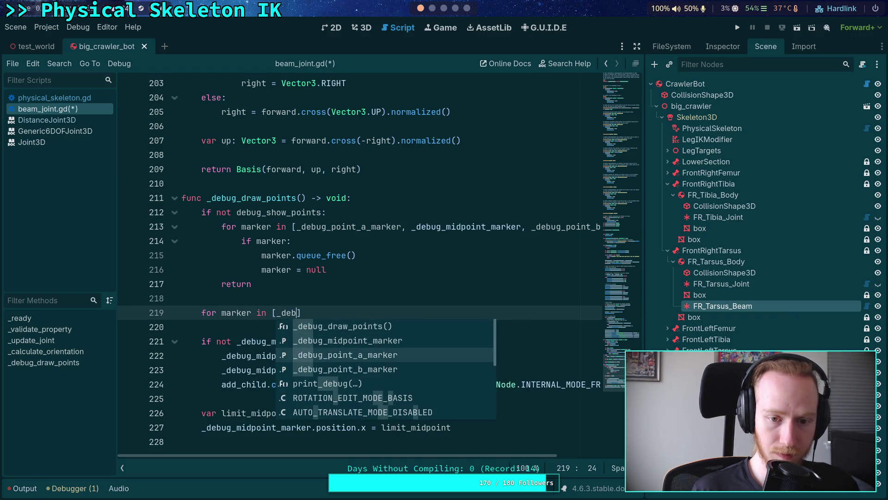
pyautogui.press('Return')
pyautogui.write('_de')
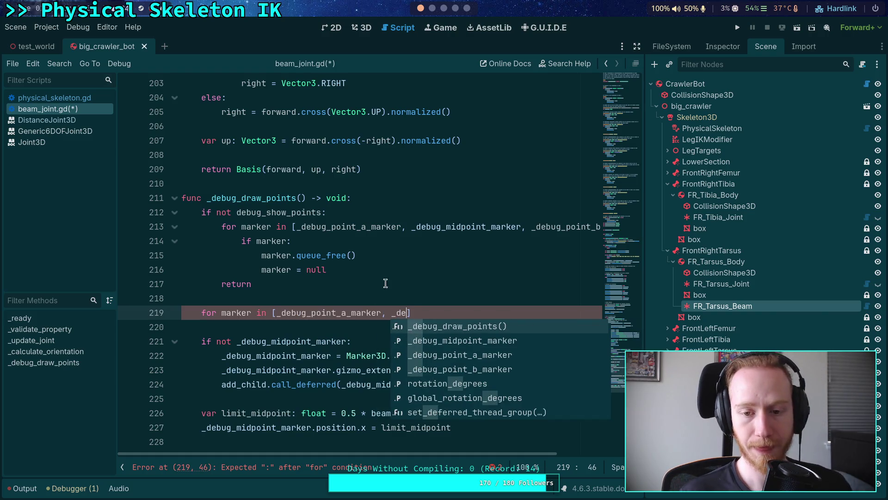
pyautogui.click(398, 274)
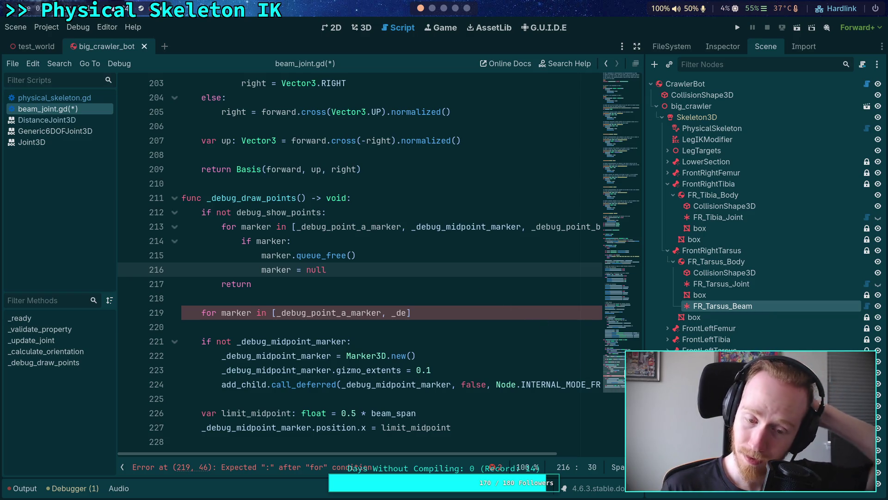
pyautogui.moveTo(620, 372)
pyautogui.mouseDown()
pyautogui.moveTo(614, 189)
pyautogui.moveTo(616, 229)
pyautogui.mouseUp()
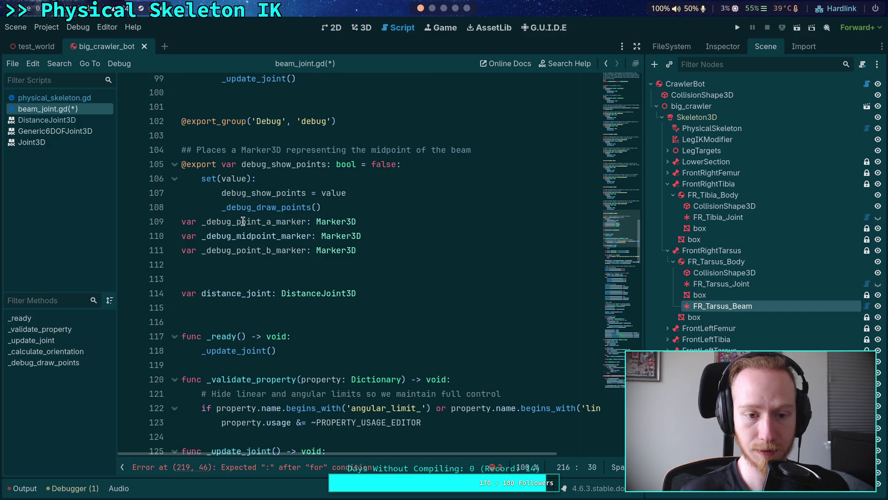
# Step: Replace the three marker declarations with '_debug_markers: Array[Marker3D] = [null, null, null]' and save
pyautogui.click(261, 222)
pyautogui.hotkey('shift', 'Down')
pyautogui.hotkey('shift', 'Down')
pyautogui.hotkey('shift', 'End')
pyautogui.write('markers: Array[Marker3D')
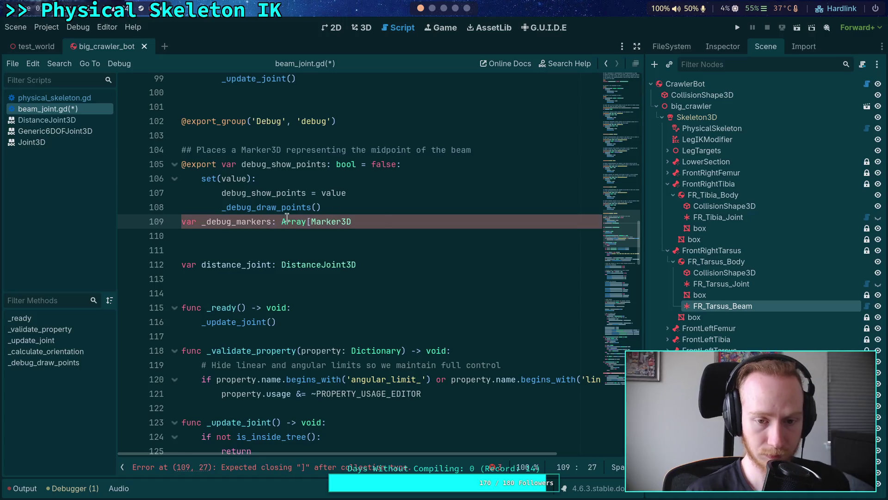
pyautogui.write('] = [n')
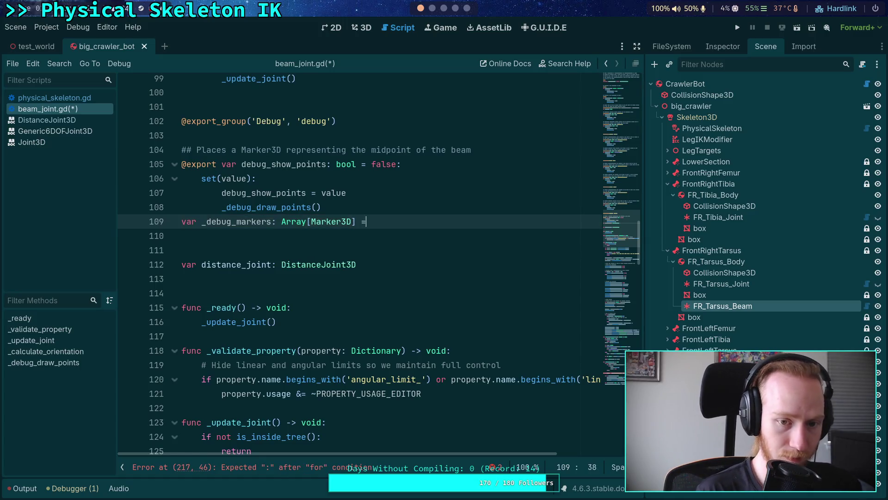
pyautogui.write('ull, null, n')
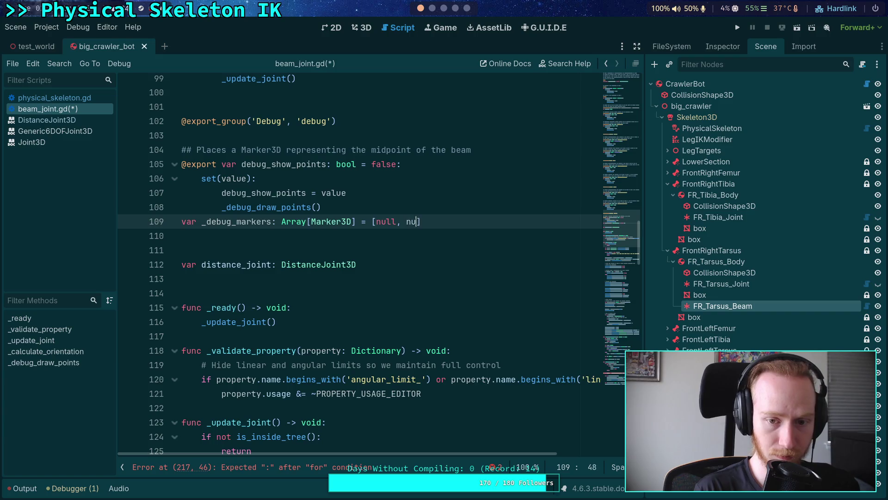
pyautogui.write('ull')
pyautogui.hotkey('ctrl', 's')
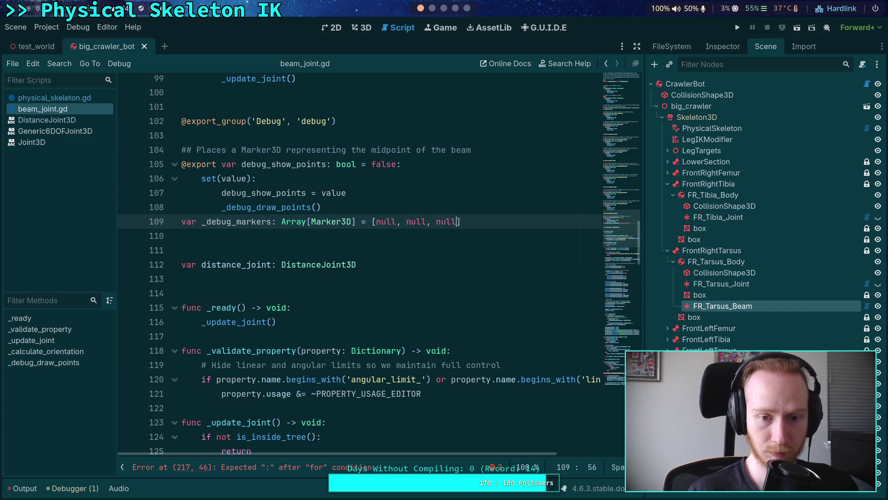
pyautogui.moveTo(621, 236); pyautogui.dragTo(621, 360)
pyautogui.scroll(-3, 622, 360)
# Step: Make both marker loops iterate over _debug_markers instead of the old marker lists
pyautogui.moveTo(289, 217); pyautogui.dragTo(599, 217)
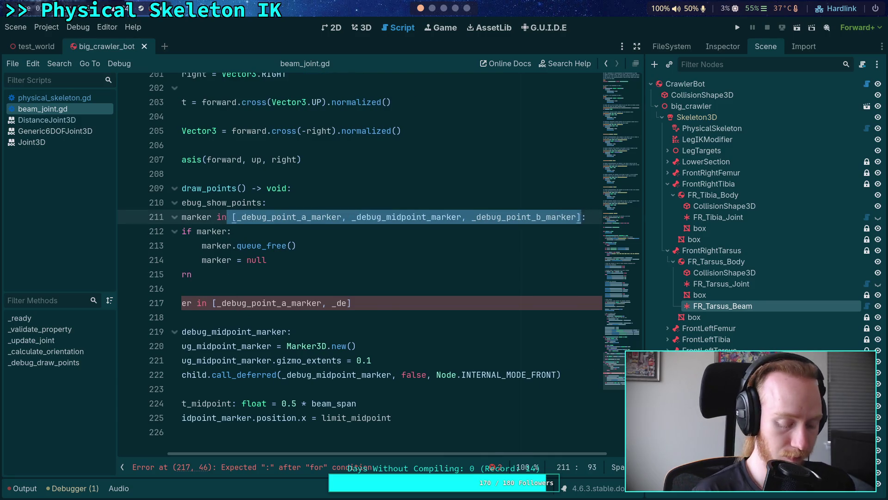
pyautogui.write('_d')
pyautogui.write('ebug_m')
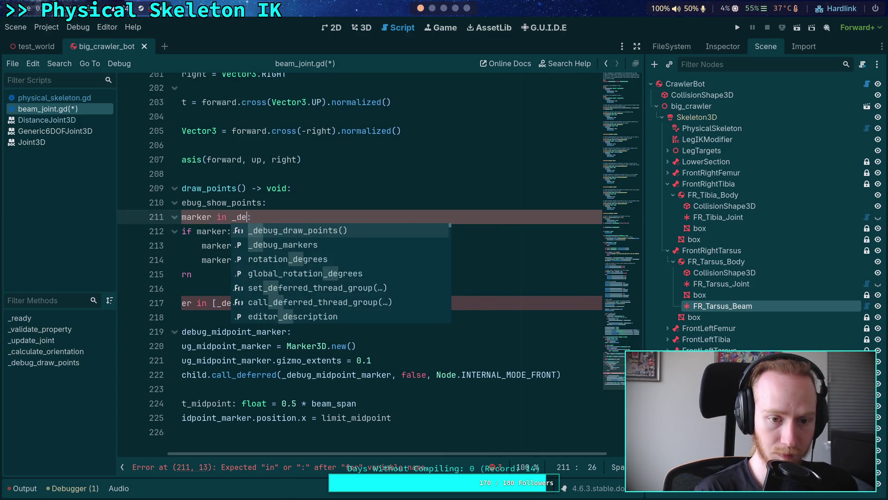
pyautogui.press('Return')
pyautogui.hscroll(-3, 322, 431)
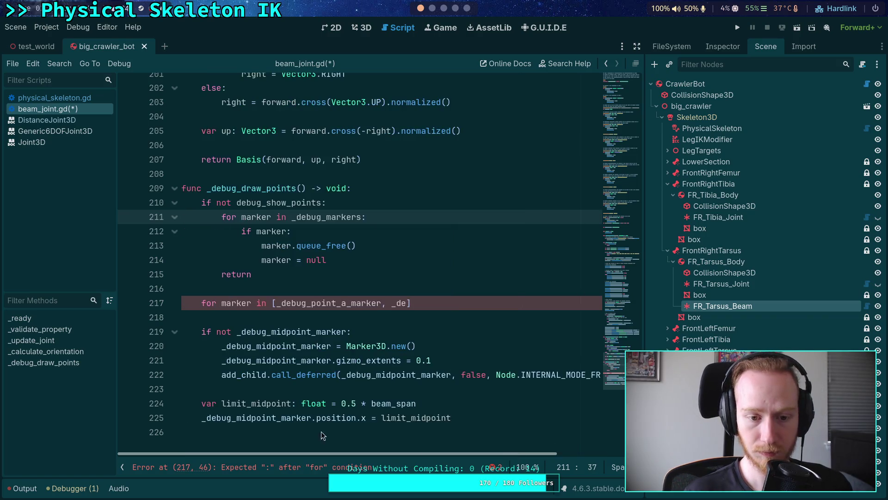
pyautogui.moveTo(272, 303); pyautogui.dragTo(413, 304)
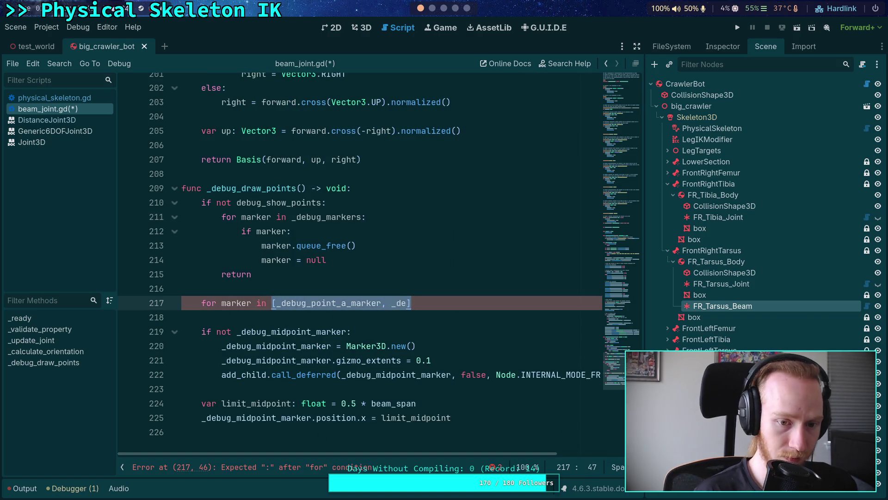
pyautogui.write('_deb')
pyautogui.press('Return')
pyautogui.write(':')
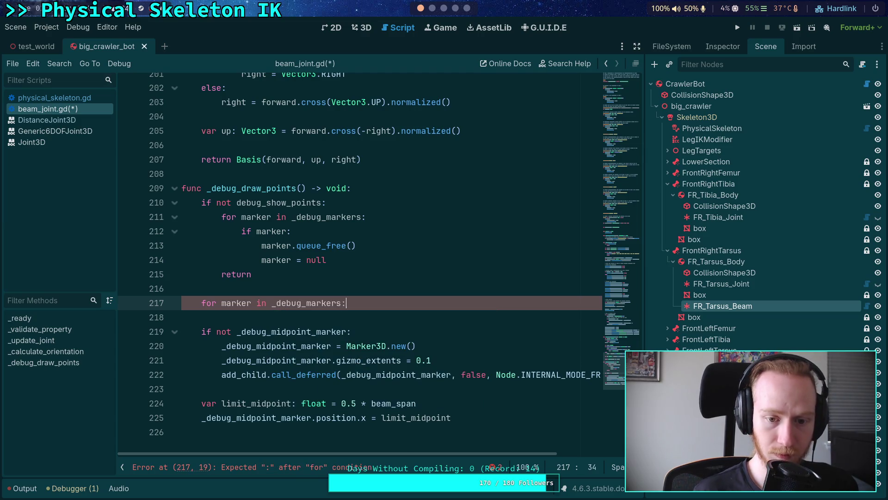
pyautogui.press('Return')
# Step: Move the midpoint marker creation block into the second loop and reduce its condition to 'if not marker'
pyautogui.moveTo(262, 346); pyautogui.dragTo(266, 386)
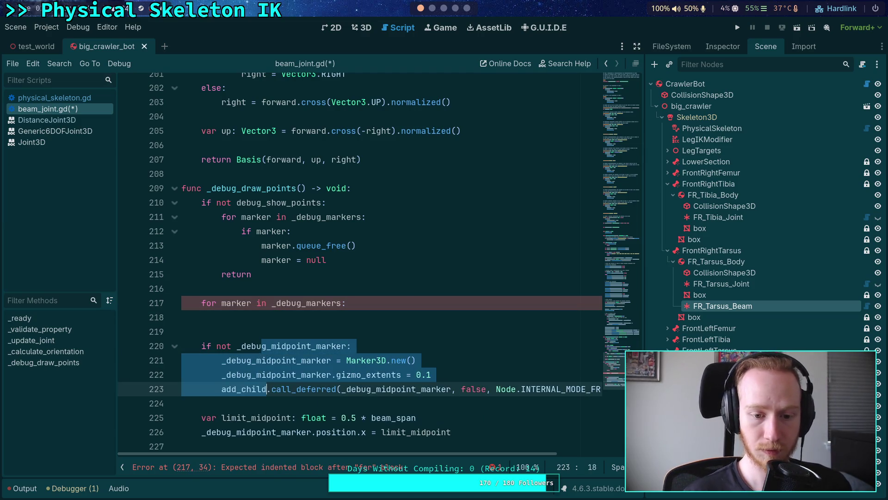
pyautogui.hotkey('alt', 'Up')
pyautogui.hotkey('alt', 'Up')
pyautogui.press('Tab')
pyautogui.click(262, 331)
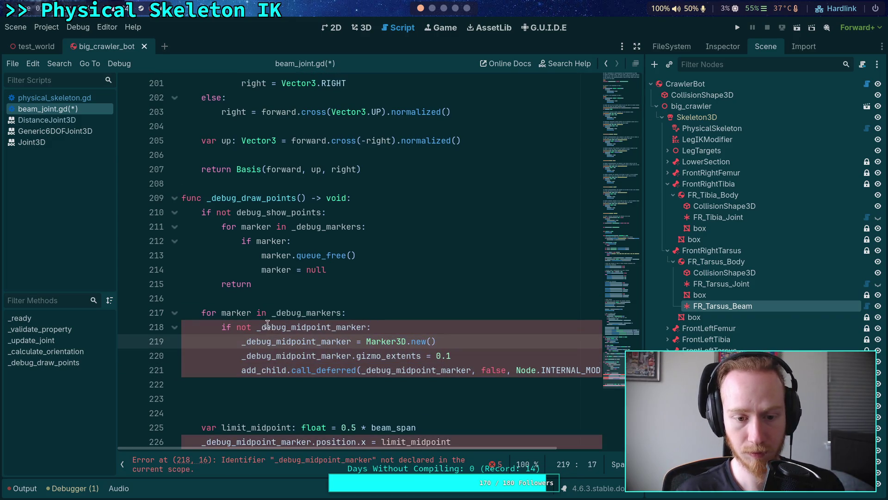
pyautogui.click(263, 327)
pyautogui.moveTo(262, 327)
pyautogui.mouseDown()
pyautogui.moveTo(337, 328)
pyautogui.moveTo(257, 327)
pyautogui.moveTo(337, 342)
pyautogui.moveTo(322, 345)
pyautogui.mouseUp()
pyautogui.press('BackSpace')
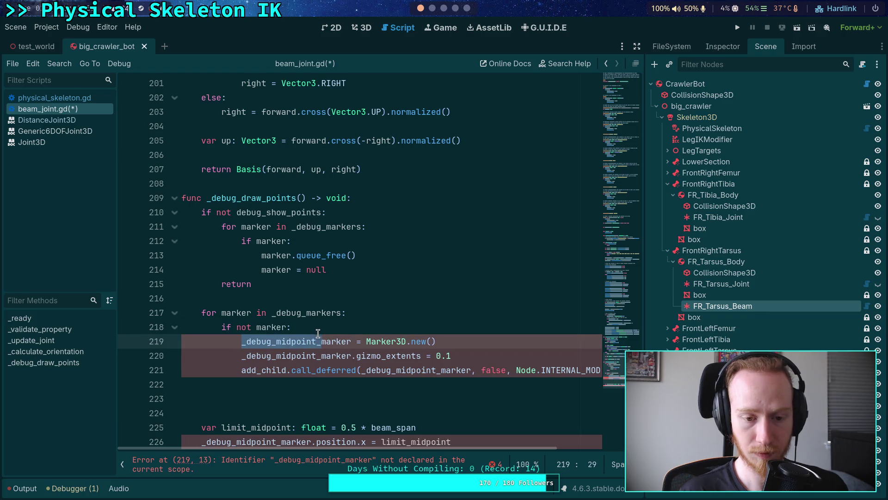
# Step: Change the second loop header to 'for marker_id in range(3)'
pyautogui.click(274, 312)
pyautogui.write('range(')
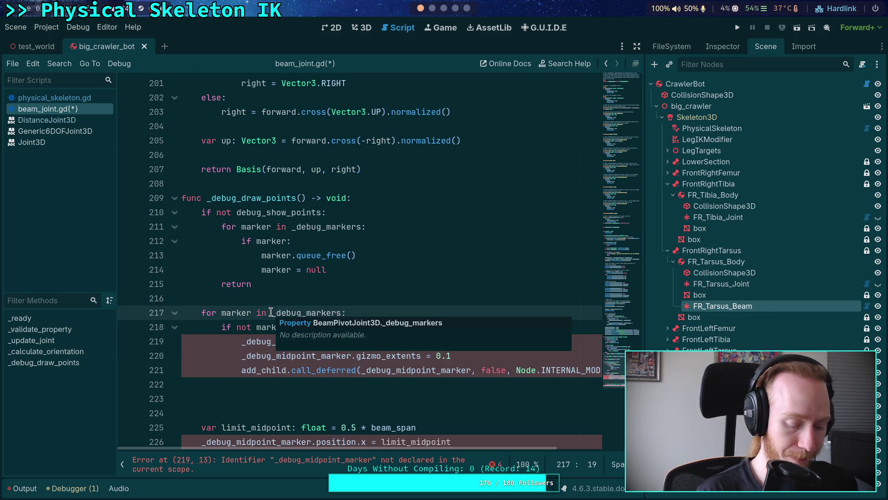
pyautogui.click(374, 313)
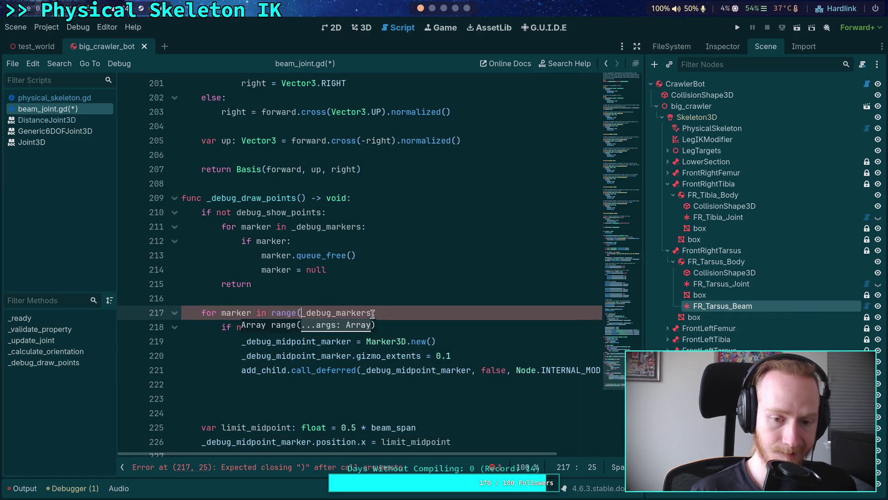
pyautogui.write('.s')
pyautogui.write('i')
pyautogui.press('Return')
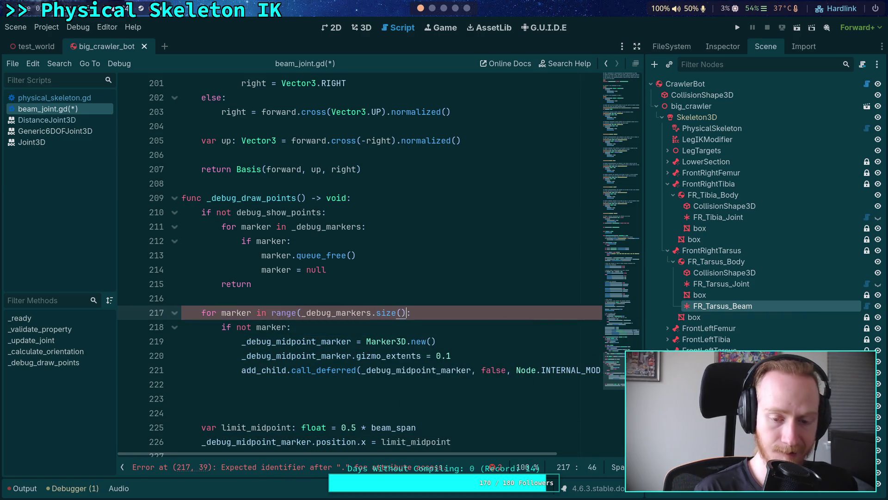
pyautogui.press('BackSpace')
pyautogui.press('BackSpace')
pyautogui.press('BackSpace')
pyautogui.write('3)')
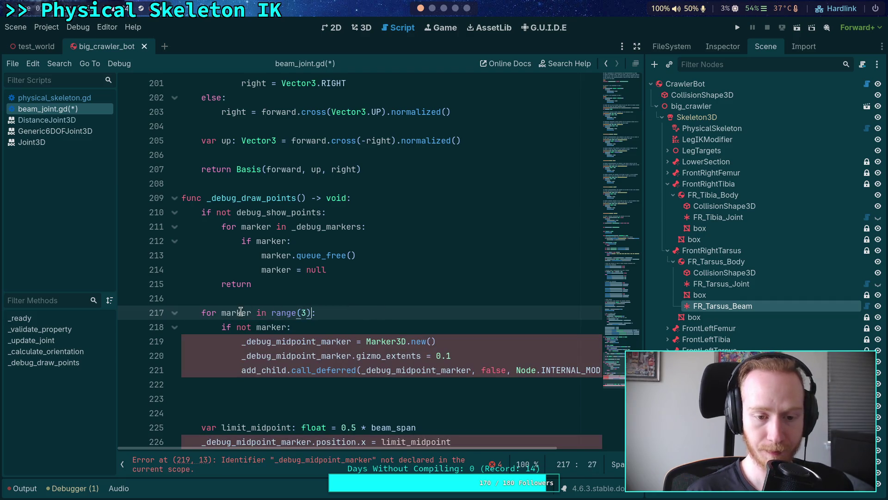
pyautogui.doubleClick(237, 312)
pyautogui.write('_id')
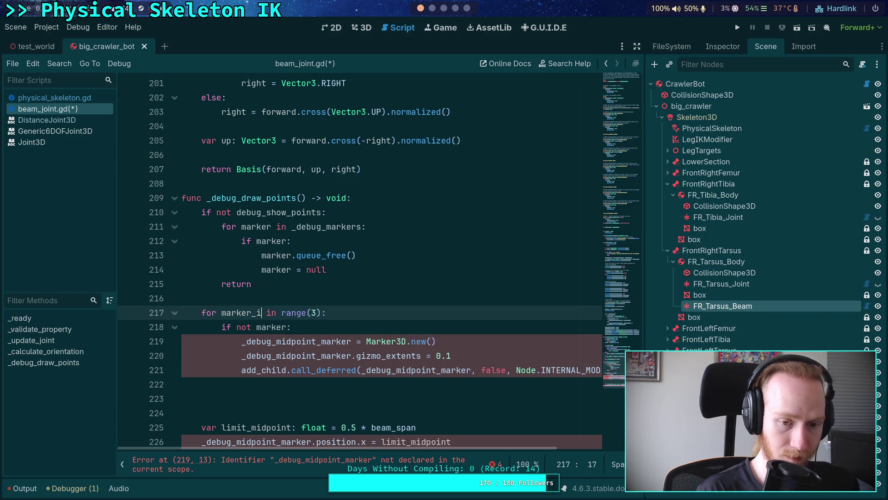
pyautogui.click(361, 312)
pyautogui.press('Return')
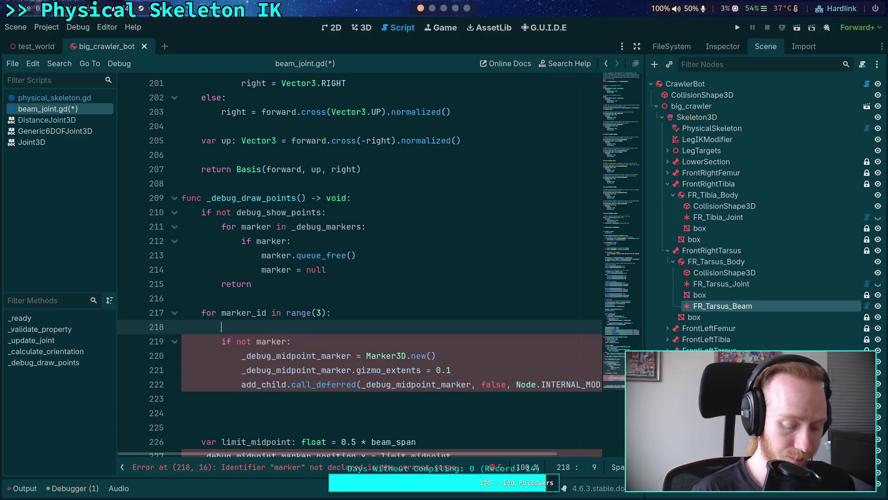
pyautogui.write('marker')
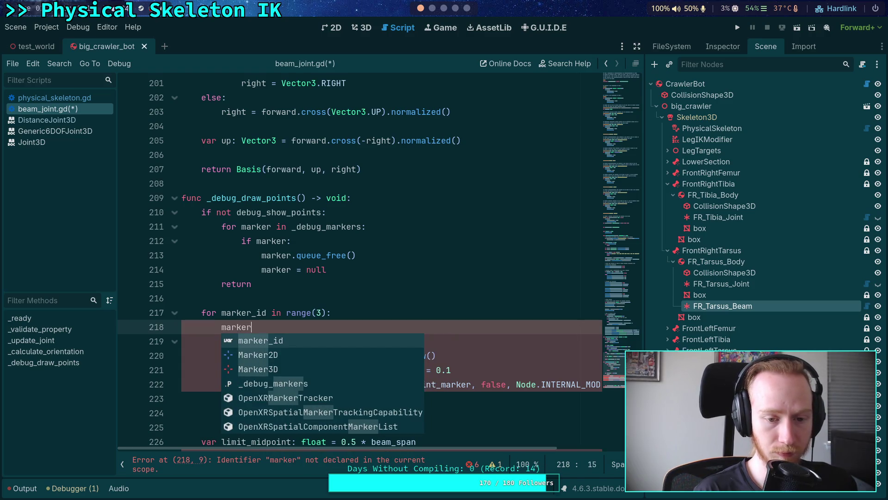
pyautogui.press('BackSpace')
pyautogui.press('BackSpace')
pyautogui.press('BackSpace')
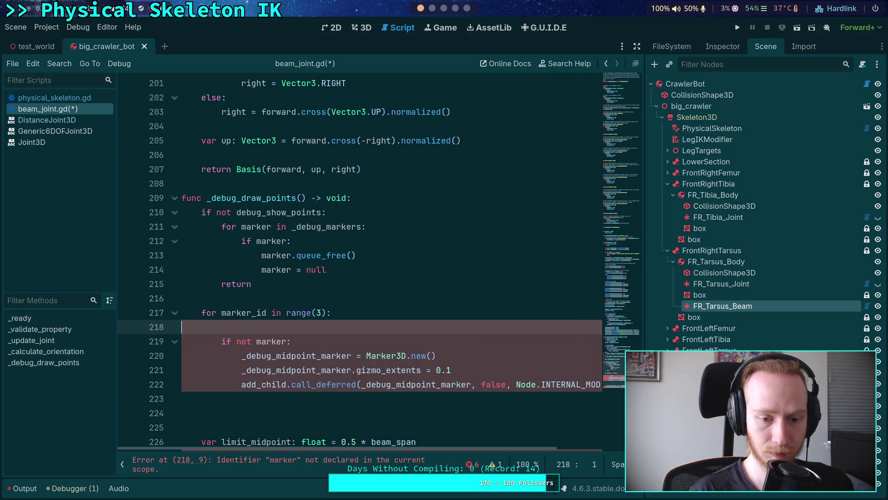
# Step: Rename the loop variable to i and change the condition to 'if not _debug_markers[i]'
pyautogui.doubleClick(276, 327)
pyautogui.write('_eb')
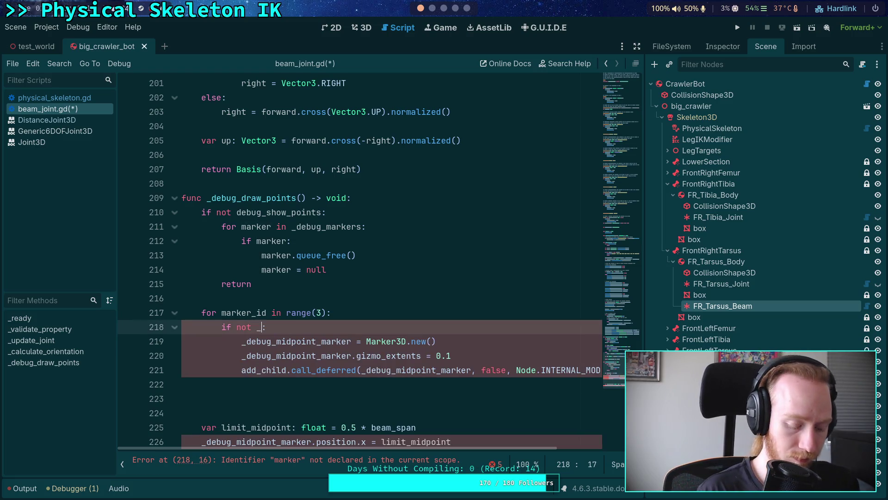
pyautogui.press('Down')
pyautogui.press('Return')
pyautogui.write('[')
pyautogui.doubleClick(262, 313)
pyautogui.write('i')
pyautogui.click(336, 327)
pyautogui.write('i')
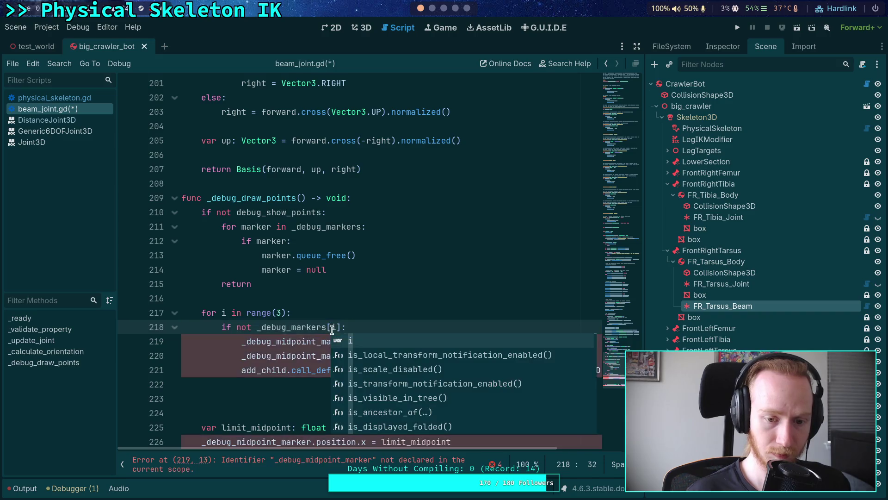
pyautogui.click(282, 328)
# Step: Replace _debug_midpoint_marker with _debug_markers[i] in the creation and add_child lines, removing empty lines
pyautogui.moveTo(257, 327); pyautogui.dragTo(342, 327)
pyautogui.rightClick(318, 329)
pyautogui.click(339, 334)
pyautogui.moveTo(242, 341); pyautogui.dragTo(350, 341)
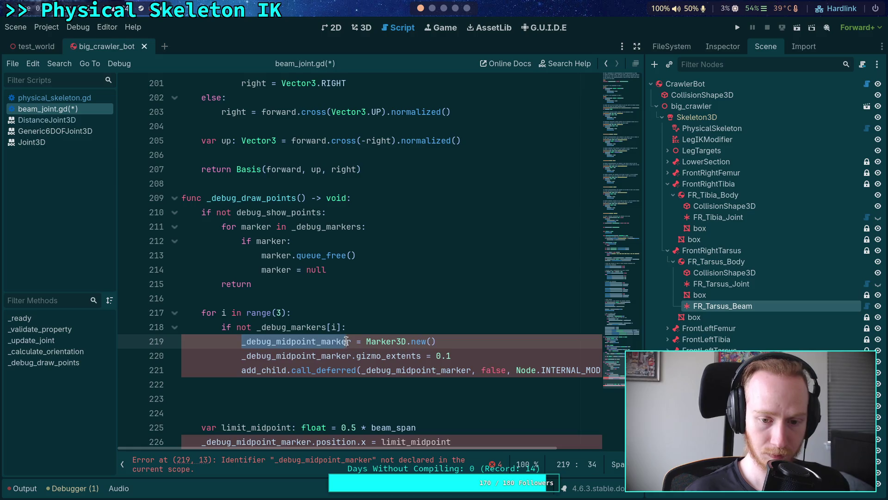
pyautogui.hotkey('ctrl', 'v')
pyautogui.moveTo(241, 355); pyautogui.dragTo(472, 370)
pyautogui.hotkey('ctrl', 'v')
pyautogui.press('BackSpace')
pyautogui.hotkey('ctrl', 'v')
pyautogui.click(504, 399)
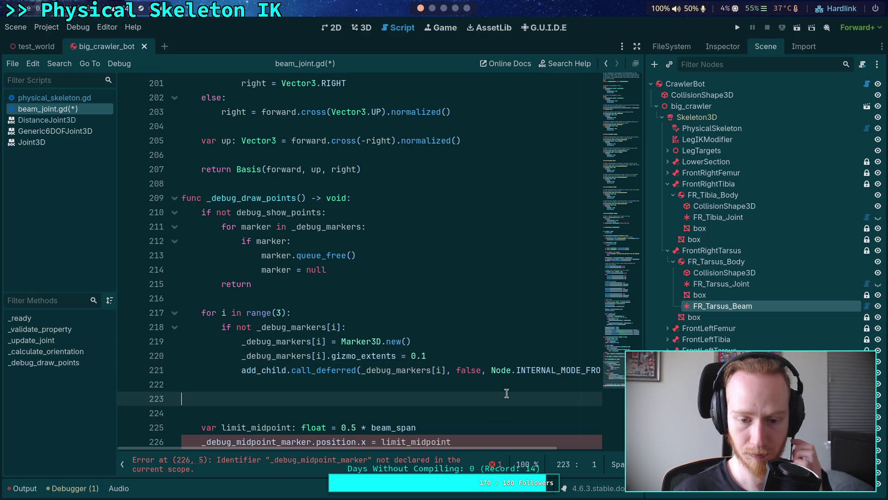
pyautogui.press('BackSpace')
pyautogui.press('BackSpace')
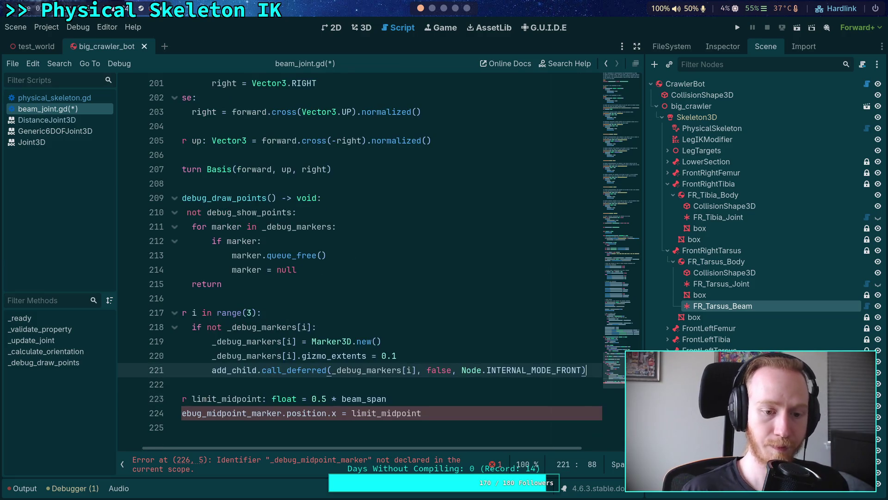
# Step: Indent the limit_midpoint lines into the loop and start an 'if i == 0:' branch
pyautogui.click(278, 402)
pyautogui.hotkey('shift', 'Down')
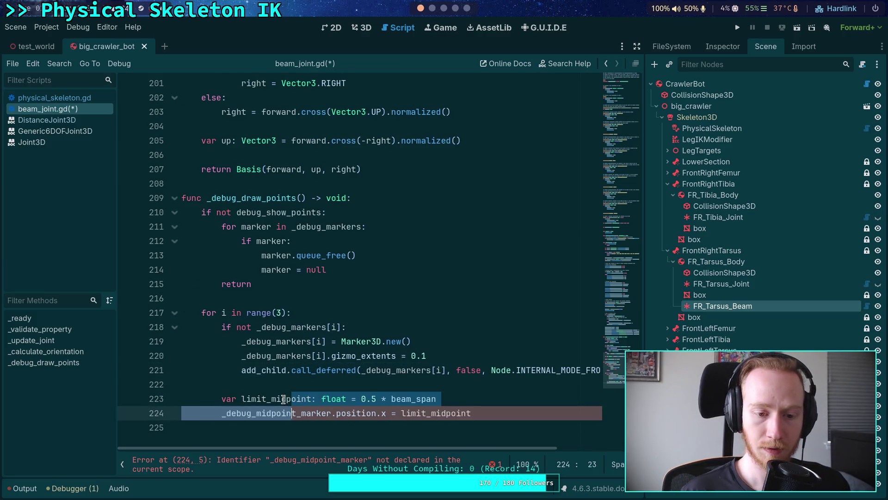
pyautogui.press('Tab')
pyautogui.click(285, 385)
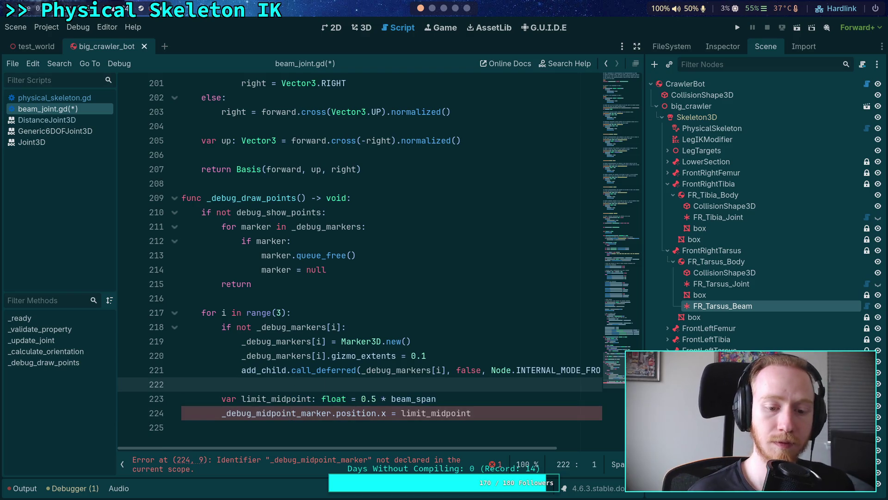
pyautogui.press('Return')
pyautogui.press('Tab')
pyautogui.press('Tab')
pyautogui.write('if i == 0:')
pyautogui.press('Return')
# Step: Rewrite a marker reference as the indexed lookup _debug_markers[0]
pyautogui.scroll(-2, 355, 341)
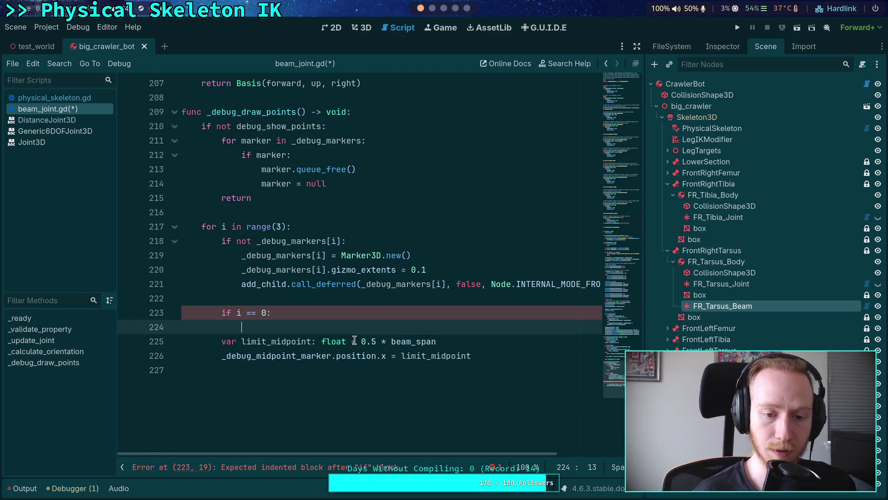
pyautogui.write('_debug_markers')
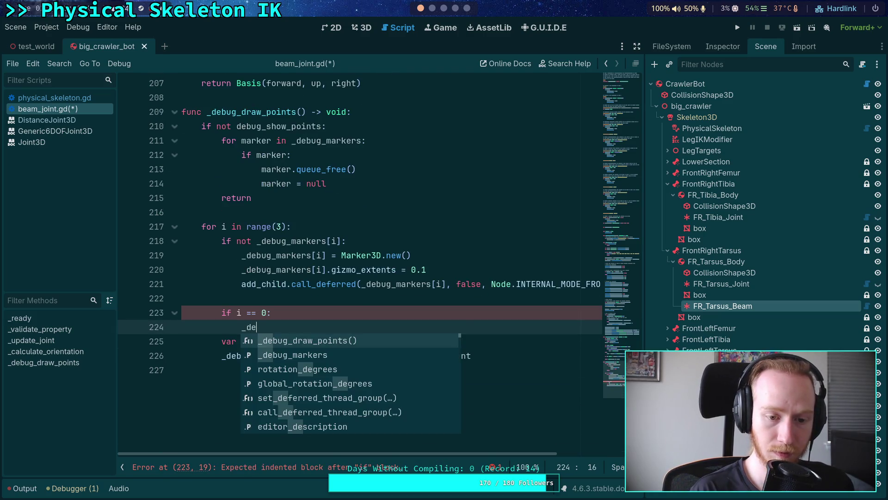
pyautogui.write('.pos')
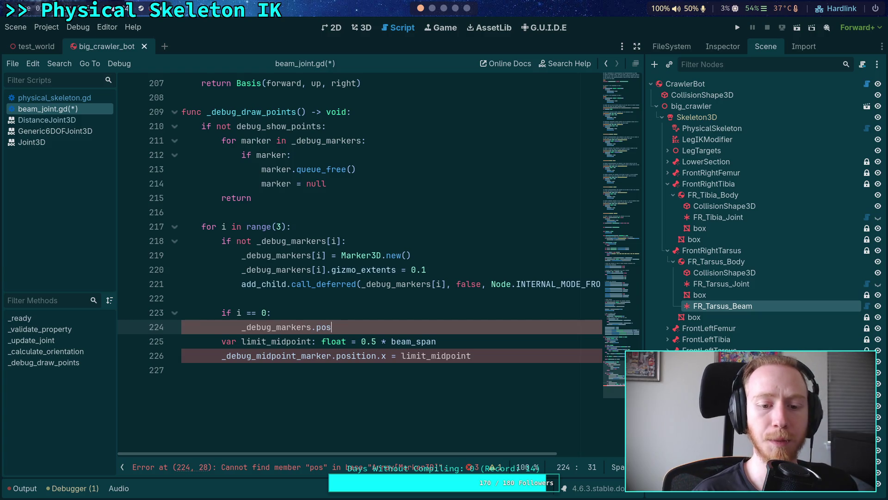
pyautogui.press('BackSpace')
pyautogui.press('BackSpace')
pyautogui.press('BackSpace')
pyautogui.write('glob')
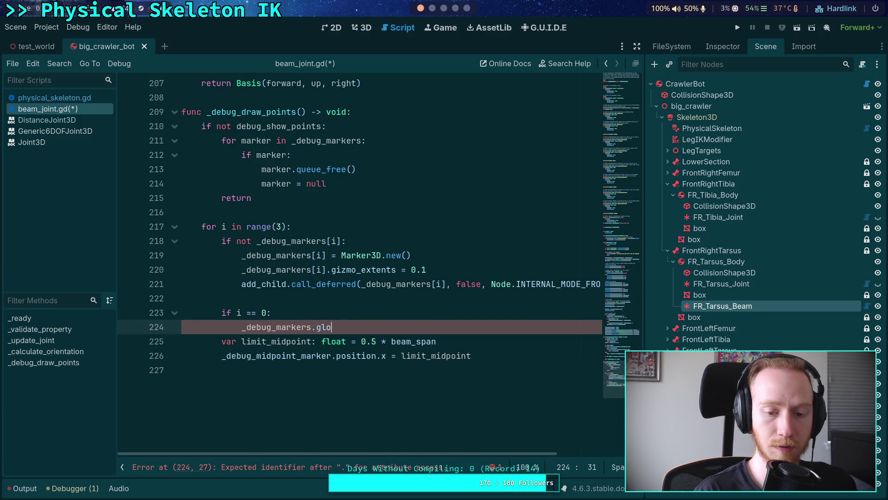
pyautogui.write('al_po')
pyautogui.press('BackSpace')
pyautogui.press('BackSpace')
pyautogui.press('BackSpace')
pyautogui.write('[0')
pyautogui.press('Right')
# Step: Declare 'var marker: Marker3D = _debug_markers[i]' at the top of the loop
pyautogui.click(292, 226)
pyautogui.press('Return')
pyautogui.write('var marker')
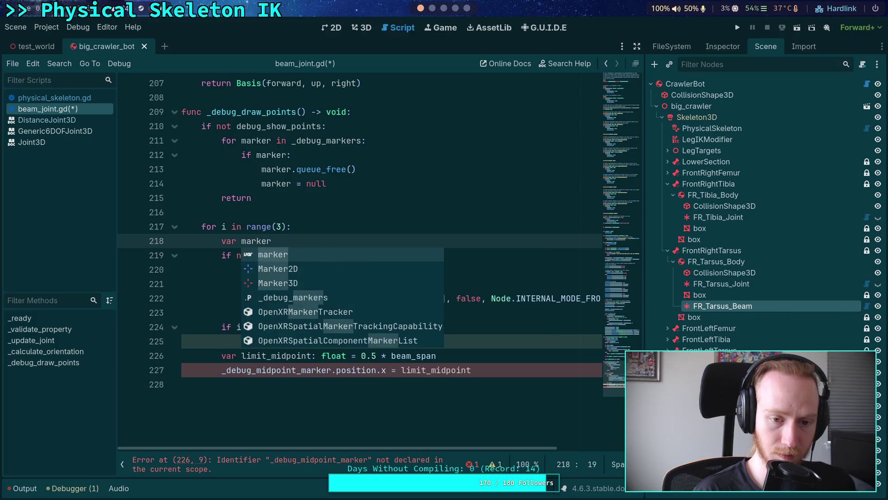
pyautogui.write(': Mark')
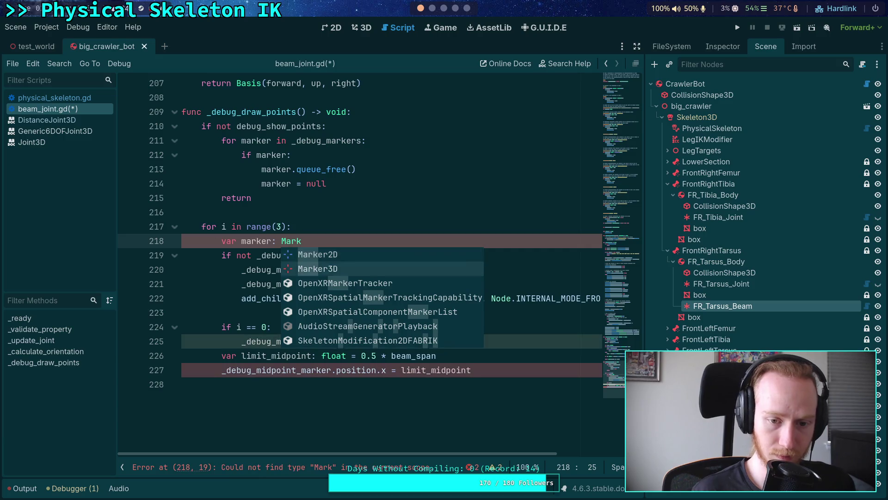
pyautogui.press('Return')
pyautogui.write('= _deb')
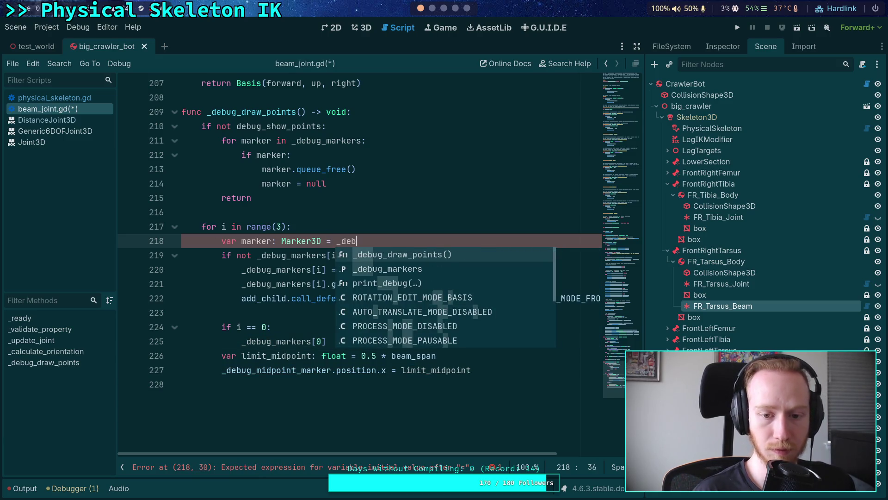
pyautogui.press('Down')
pyautogui.press('Return')
pyautogui.write('i]')
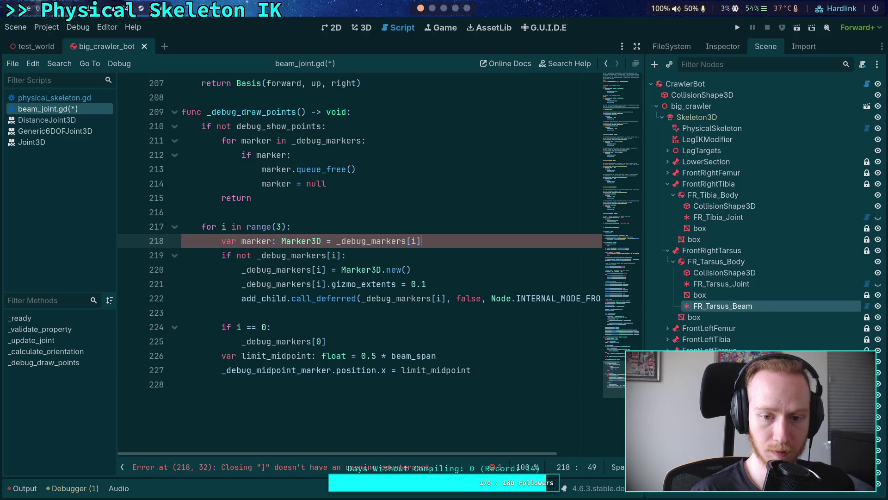
# Step: Replace _debug_markers[i] with marker in the null check, creation, gizmo extents and add_child lines
pyautogui.moveTo(257, 254); pyautogui.dragTo(344, 255)
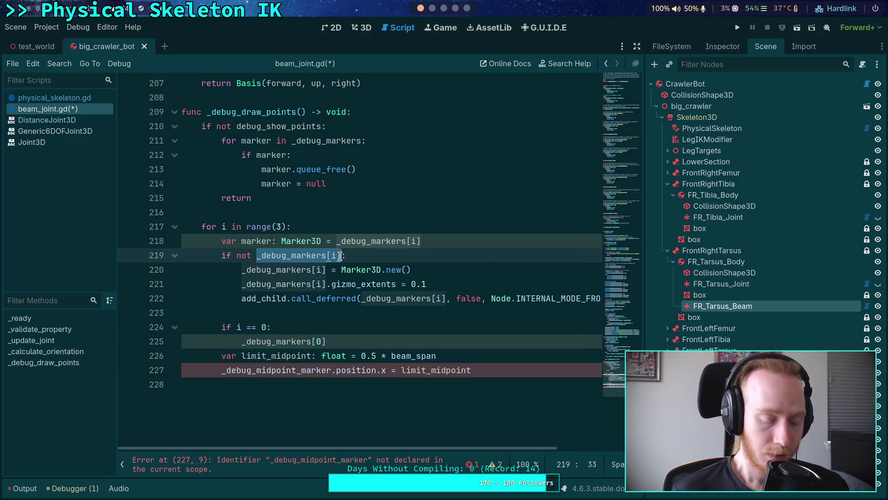
pyautogui.press('BackSpace')
pyautogui.write('marker')
pyautogui.moveTo(238, 270)
pyautogui.mouseDown()
pyautogui.moveTo(278, 269)
pyautogui.moveTo(280, 284)
pyautogui.moveTo(291, 269)
pyautogui.moveTo(291, 284)
pyautogui.mouseUp()
pyautogui.press('BackSpace')
pyautogui.press('BackSpace')
pyautogui.press('BackSpace')
pyautogui.press('BackSpace')
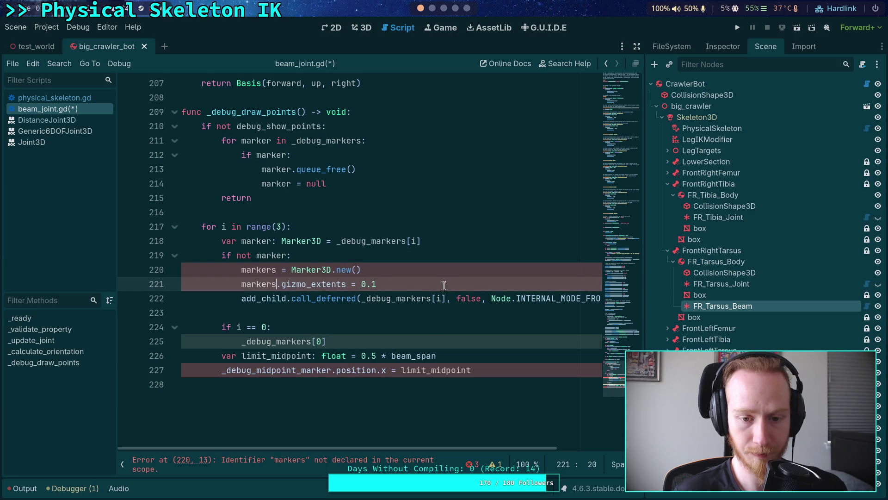
pyautogui.moveTo(361, 298); pyautogui.dragTo(411, 298)
pyautogui.press('BackSpace')
pyautogui.press('BackSpace')
pyautogui.click(456, 290)
pyautogui.click(396, 298)
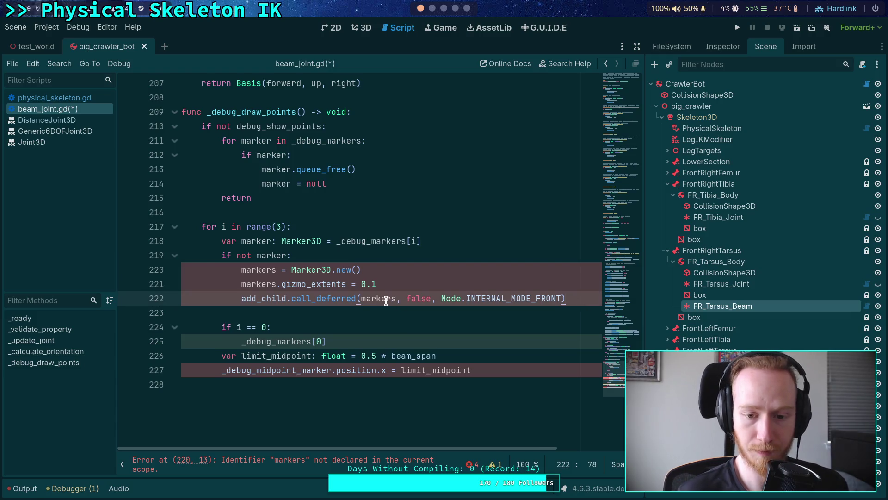
pyautogui.press('BackSpace')
pyautogui.click(276, 284)
pyautogui.press('BackSpace')
pyautogui.click(276, 269)
pyautogui.press('BackSpace')
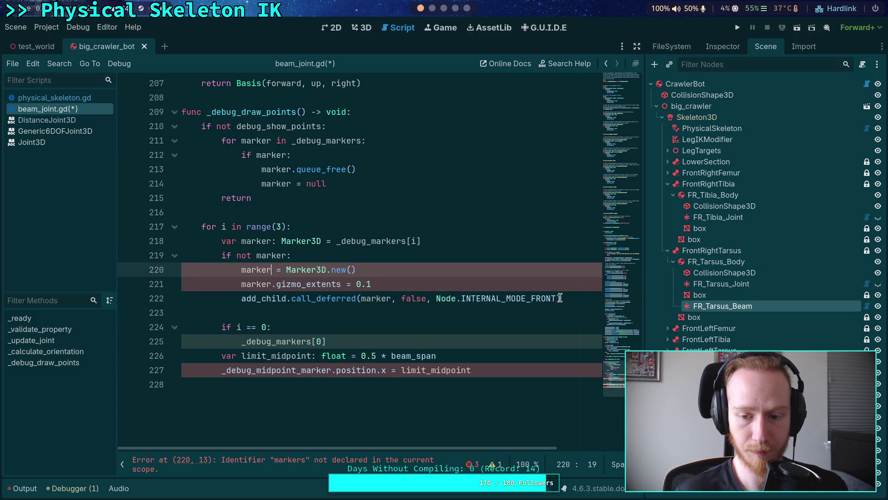
# Step: Begin a '_debug_markers[i] = marker' line after the add_child call
pyautogui.click(574, 300)
pyautogui.press('Return')
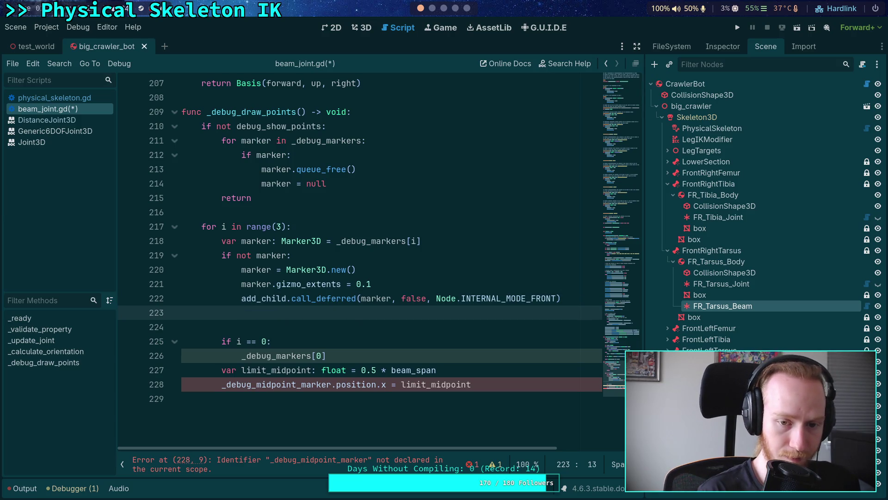
pyautogui.write('deb')
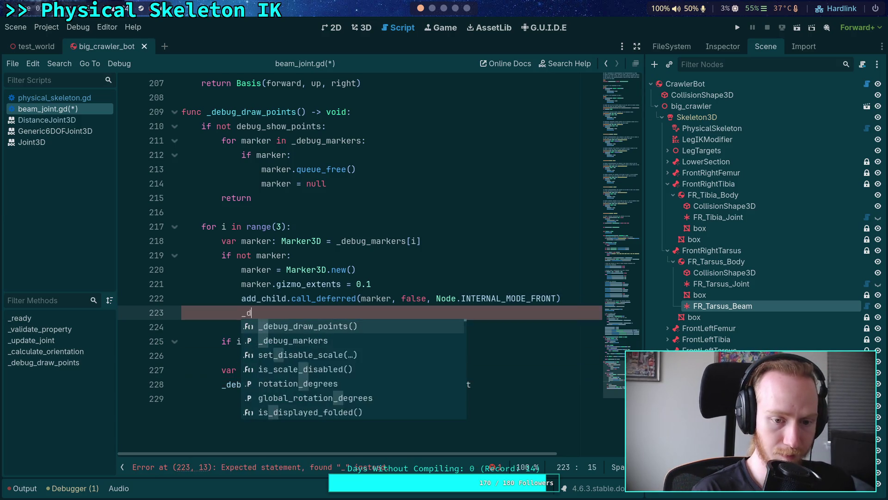
pyautogui.press('Return')
pyautogui.write('[i] = mar')
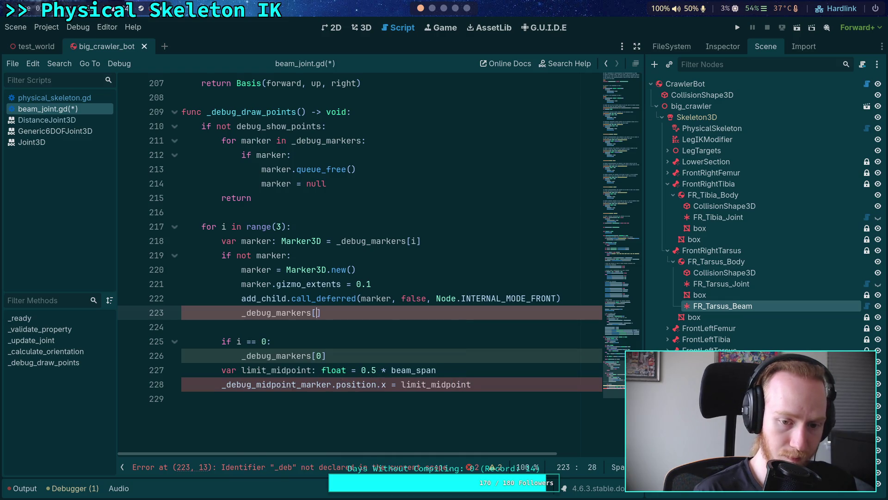
pyautogui.write('ker')
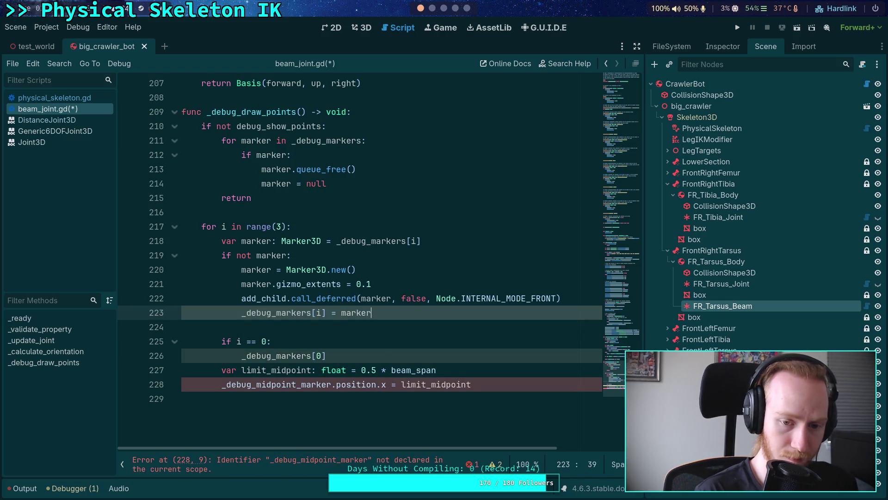
# Step: Replace the placeholder under 'if i == 0' with 'marker.position = body_B_position'
pyautogui.moveTo(243, 356); pyautogui.dragTo(328, 355)
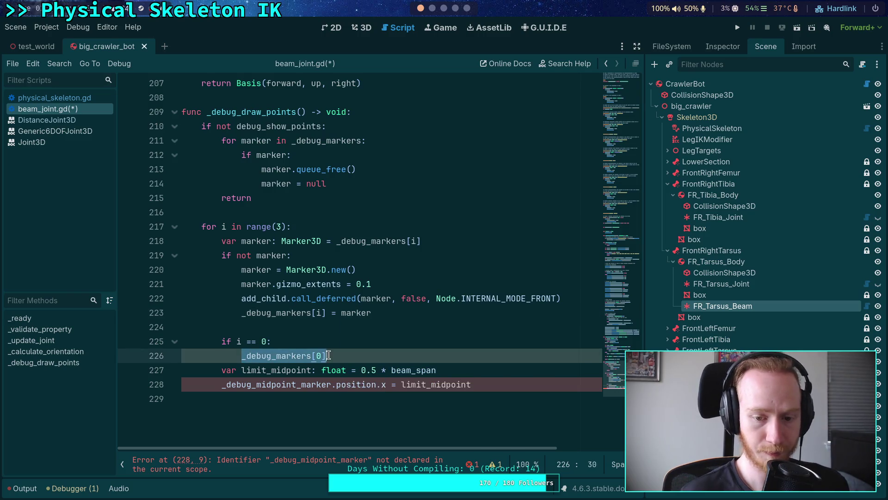
pyautogui.write('marker.posi')
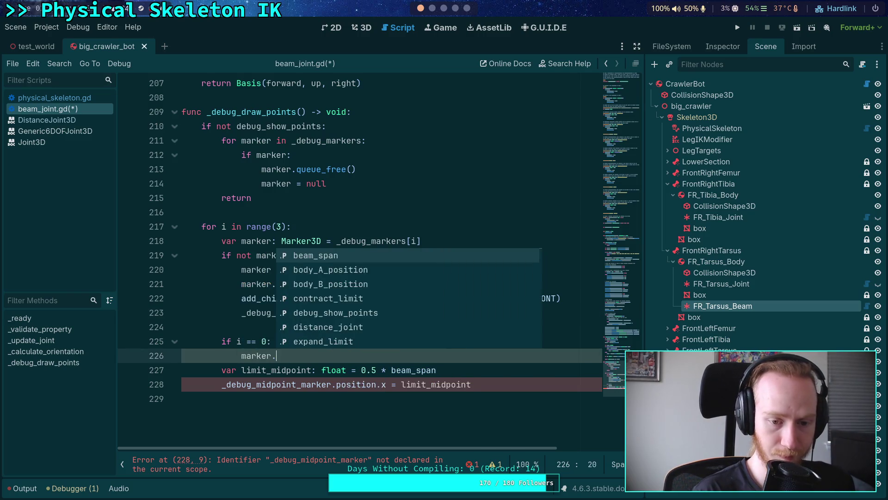
pyautogui.write('tion')
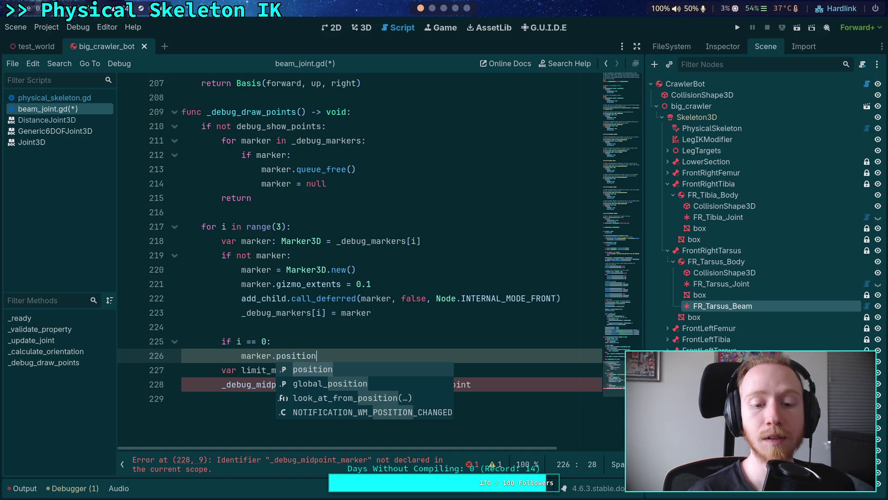
pyautogui.write(' =')
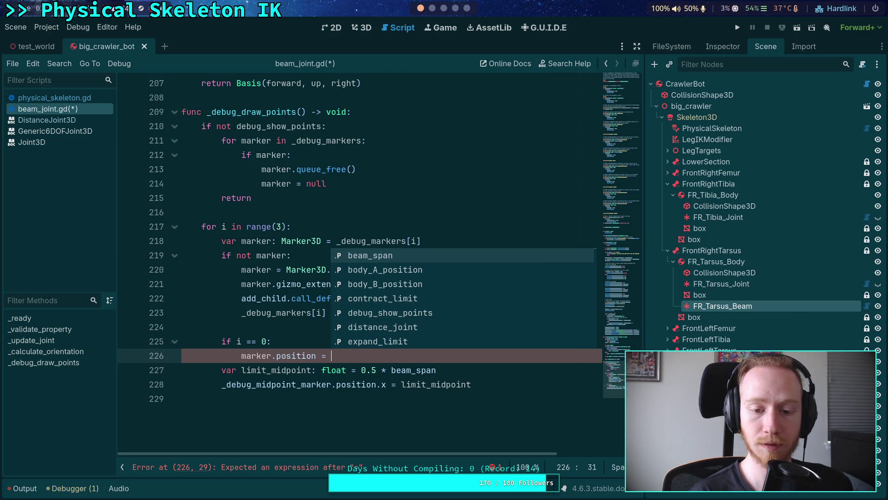
pyautogui.press('Down')
pyautogui.press('Down')
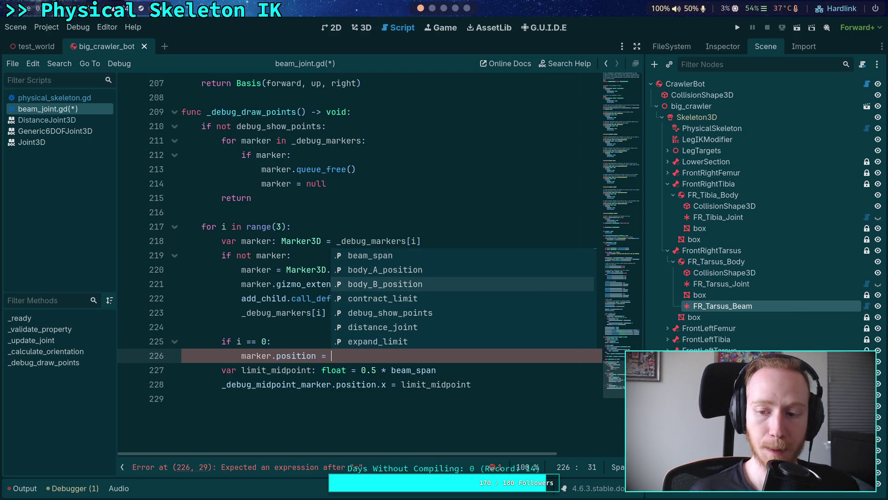
pyautogui.press('Return')
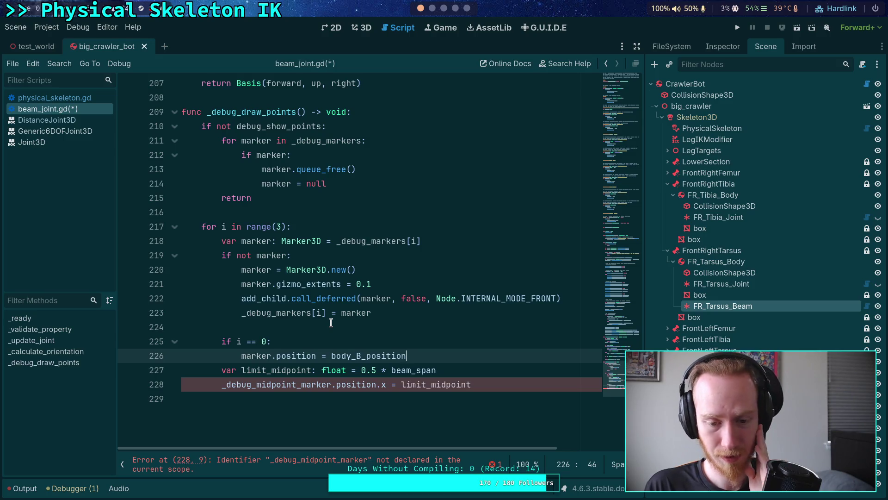
pyautogui.click(276, 354)
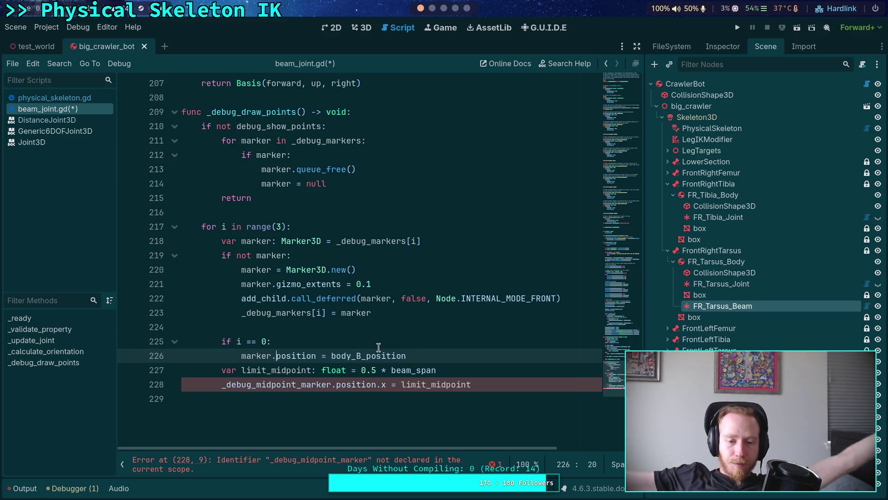
# Step: Add 'if not Engine.is_editor_hint(): return' at the top of the function and save
pyautogui.click(404, 109)
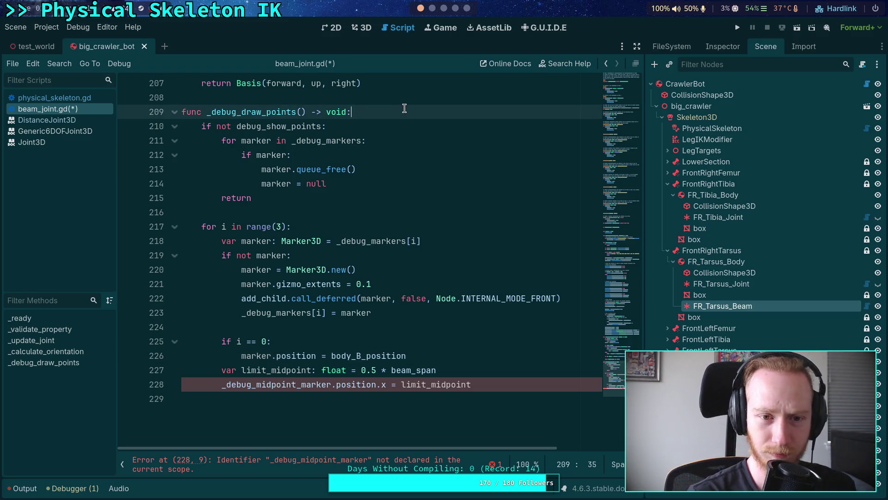
pyautogui.press('Return')
pyautogui.write('not Engine')
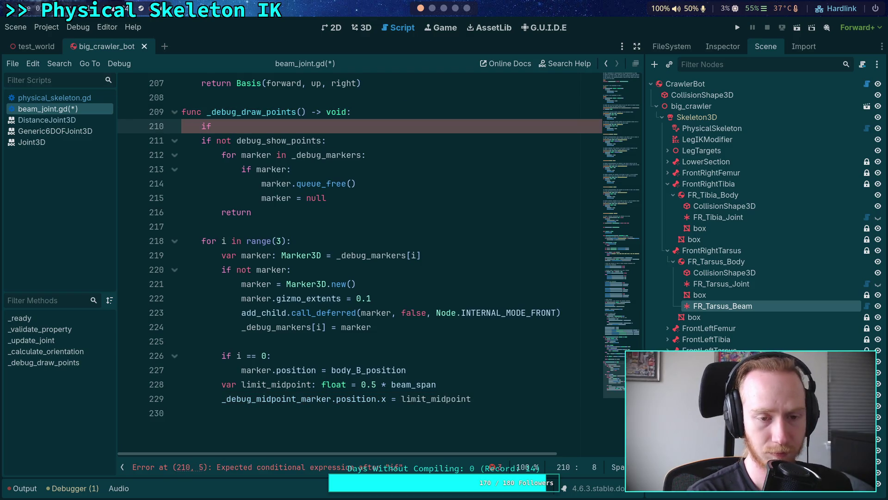
pyautogui.write('.is_e')
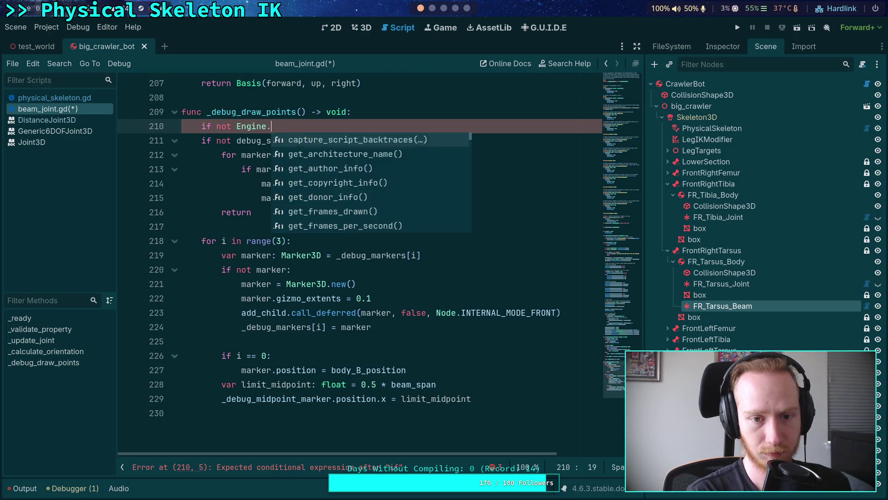
pyautogui.press('Return')
pyautogui.write(':')
pyautogui.press('Return')
pyautogui.write('return')
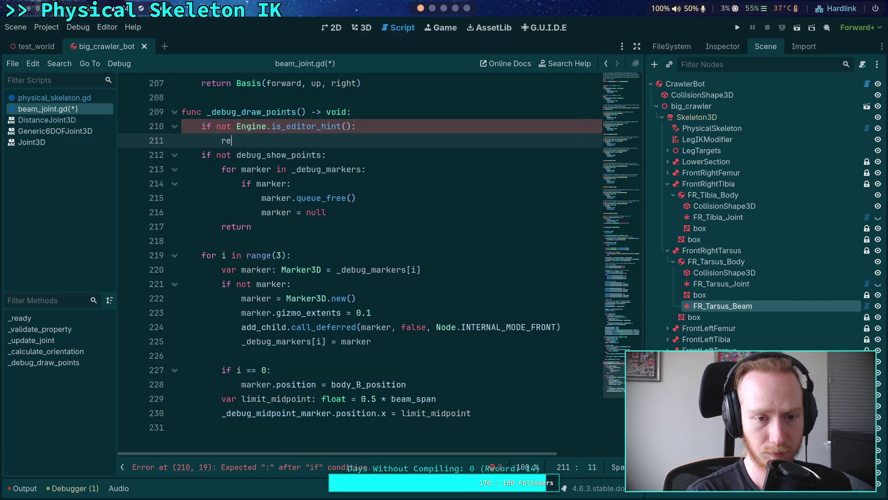
pyautogui.press('Return')
pyautogui.hotkey('ctrl', 's')
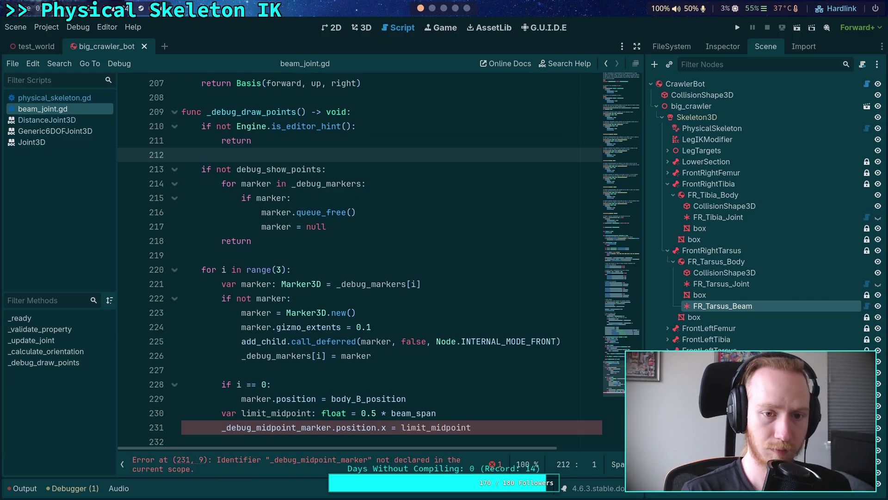
# Step: Insert an indented blank line directly below 'if i == 0:' on line 228
pyautogui.click(413, 239)
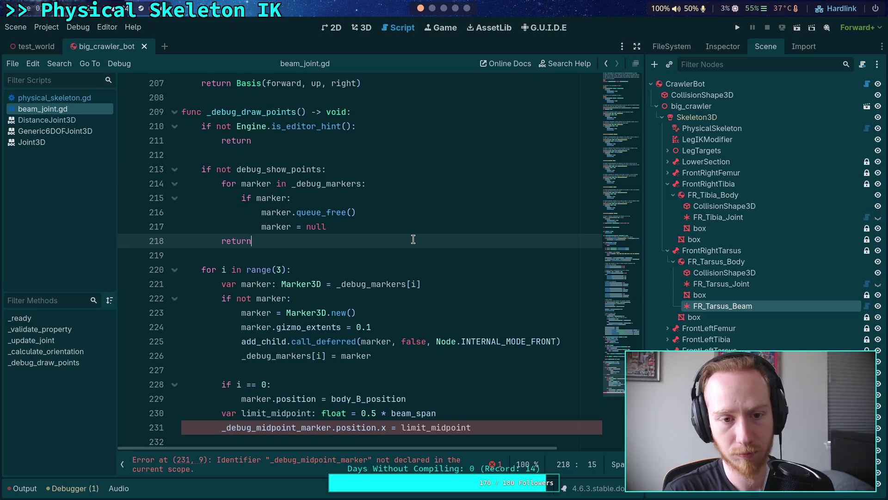
pyautogui.click(394, 257)
pyautogui.scroll(-1, 395, 252)
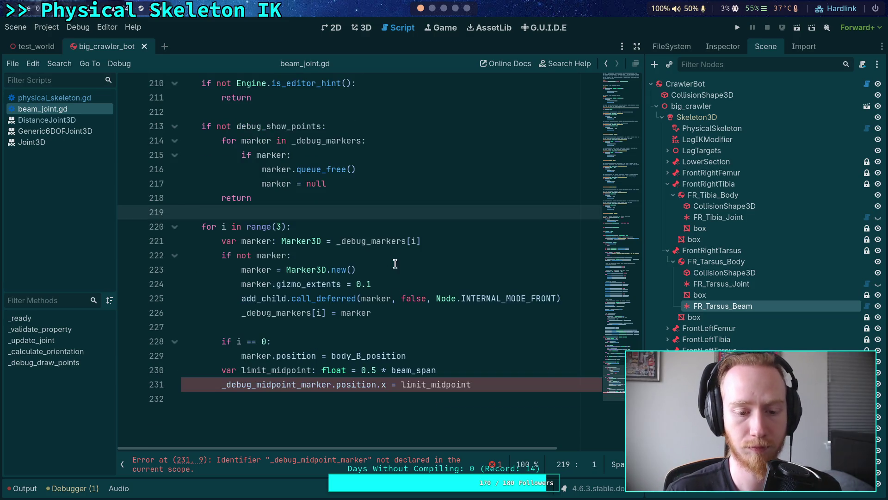
pyautogui.click(420, 357)
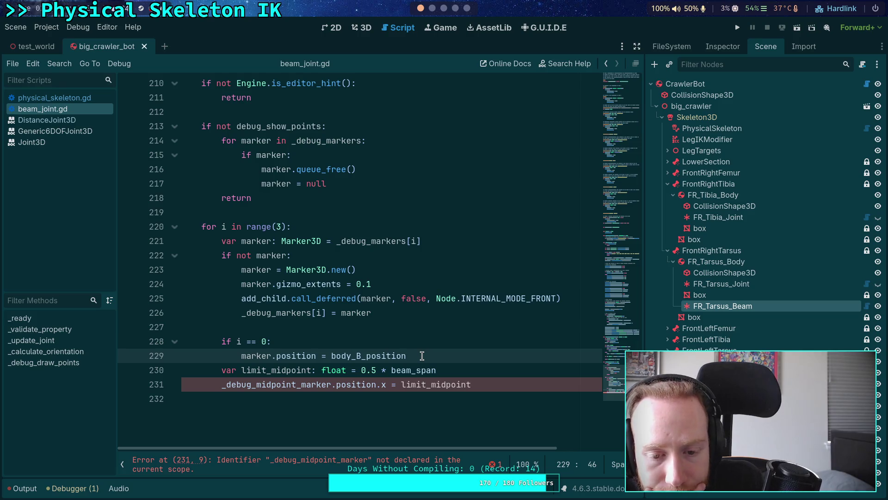
pyautogui.scroll(1, 410, 356)
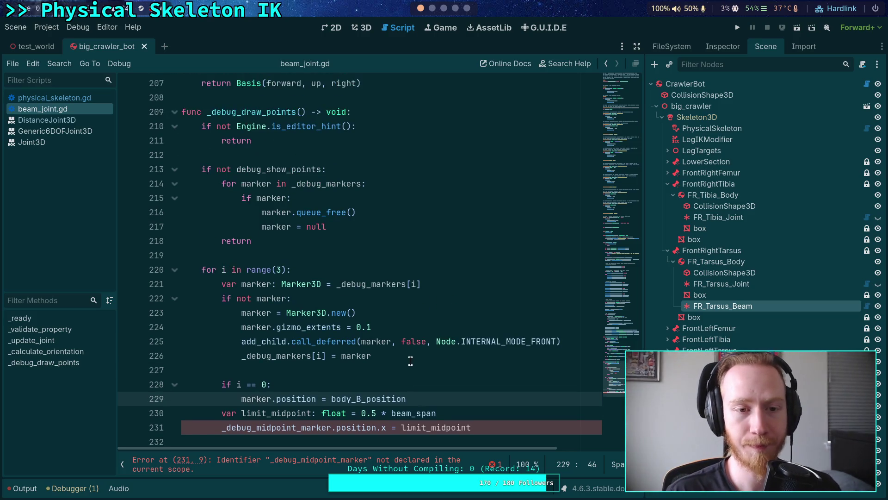
pyautogui.scroll(-1, 412, 356)
pyautogui.click(362, 344)
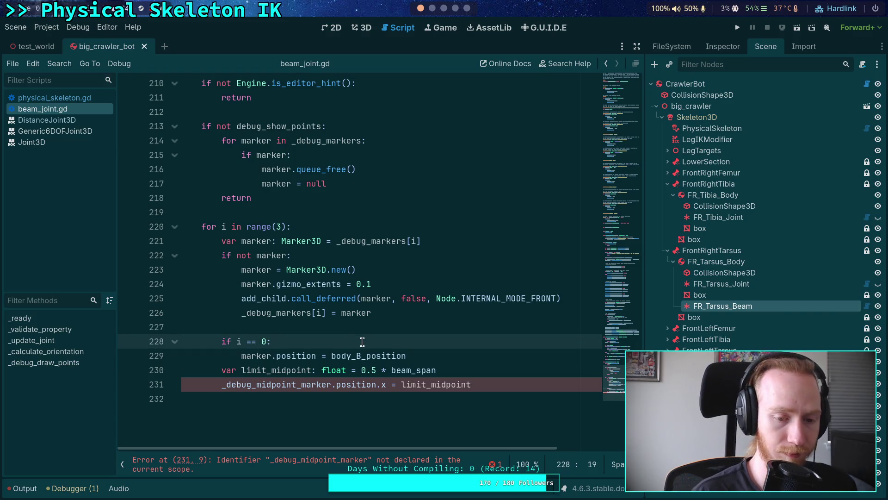
pyautogui.press('Return')
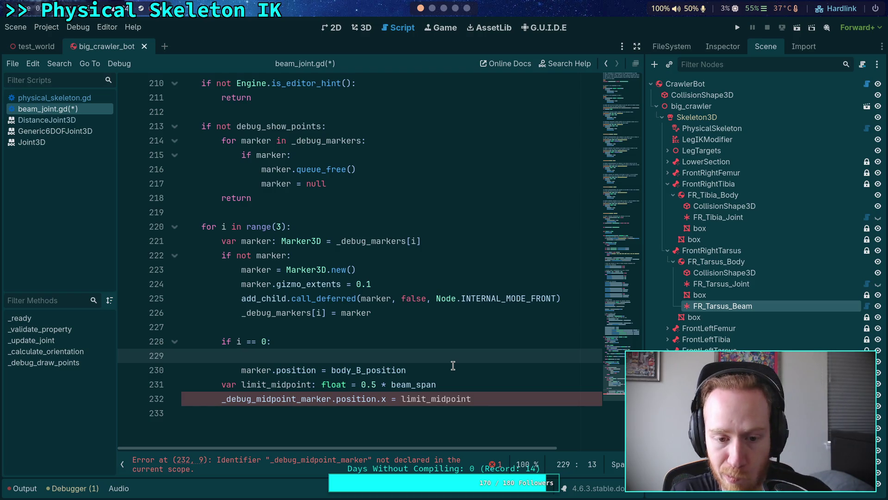
# Step: Insert a blank line on line 219 above 'for i in range(3):'
pyautogui.click(332, 370)
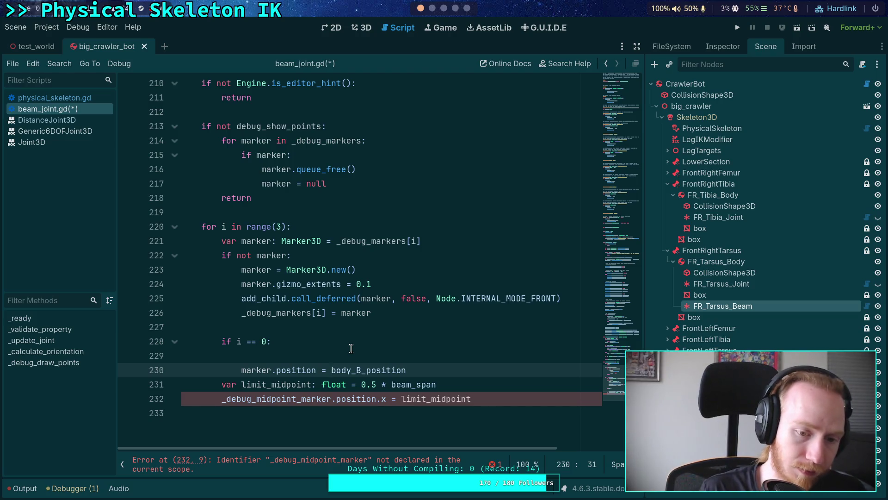
pyautogui.press('Up')
pyautogui.press('Up')
pyautogui.press('Up')
pyautogui.press('Return')
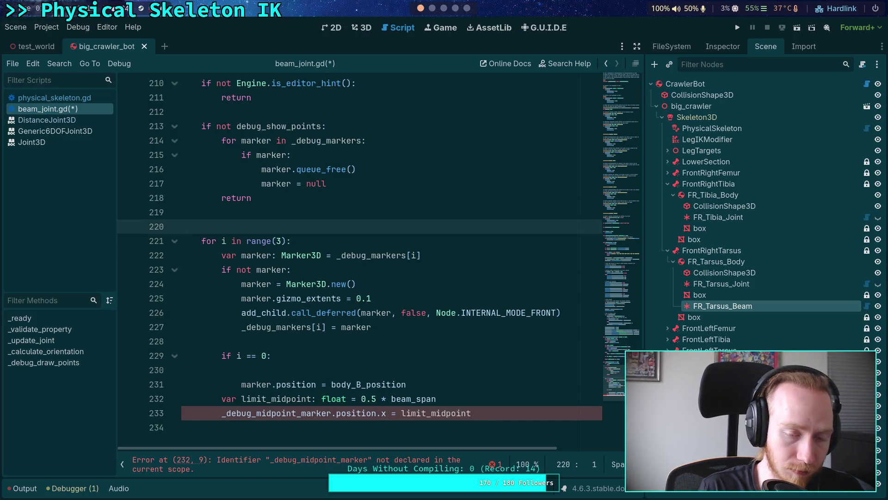
# Step: Declare 'var gta: Transform3D = global_transform.affine_inverse()' above the loop
pyautogui.write('ar ')
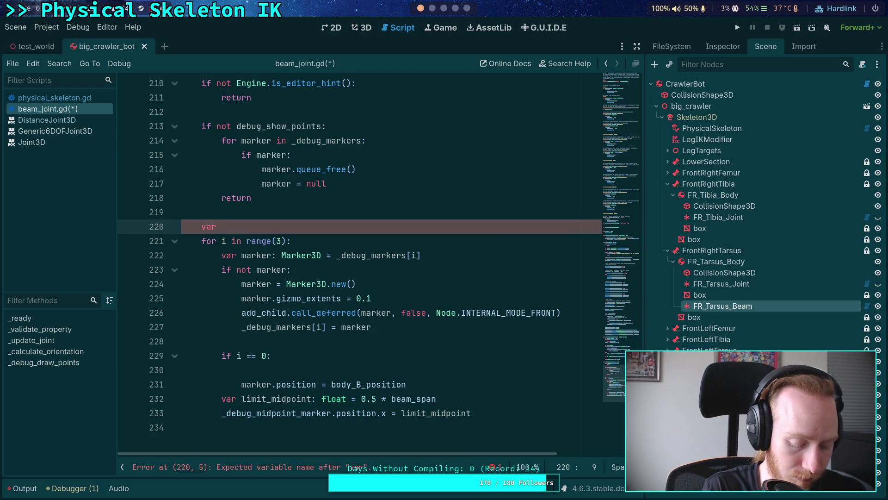
pyautogui.write('f')
pyautogui.write('gta: ')
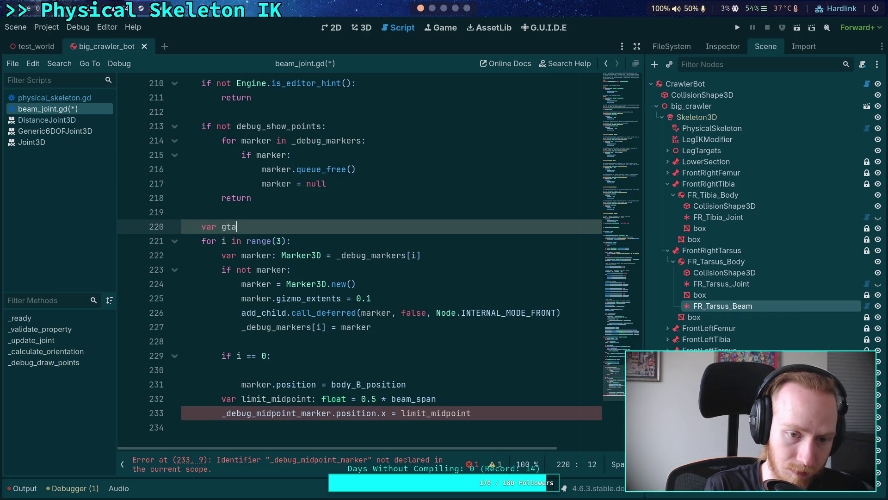
pyautogui.write('Transform3D = ')
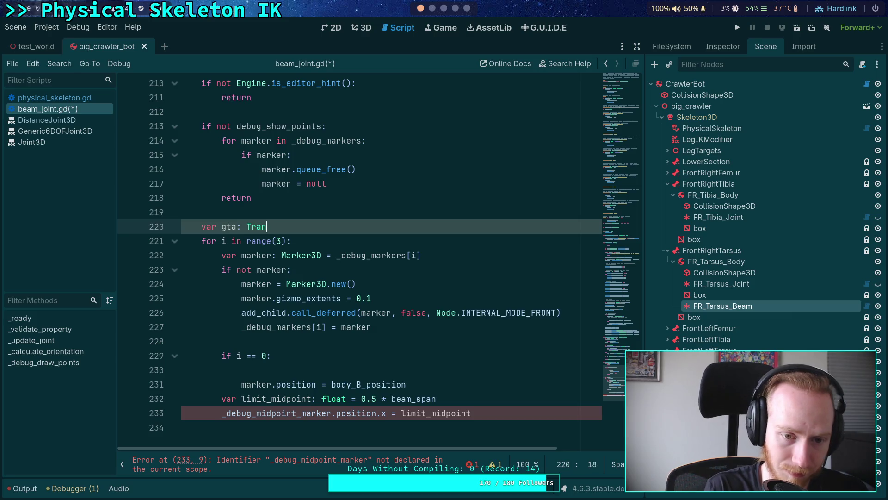
pyautogui.write('glo')
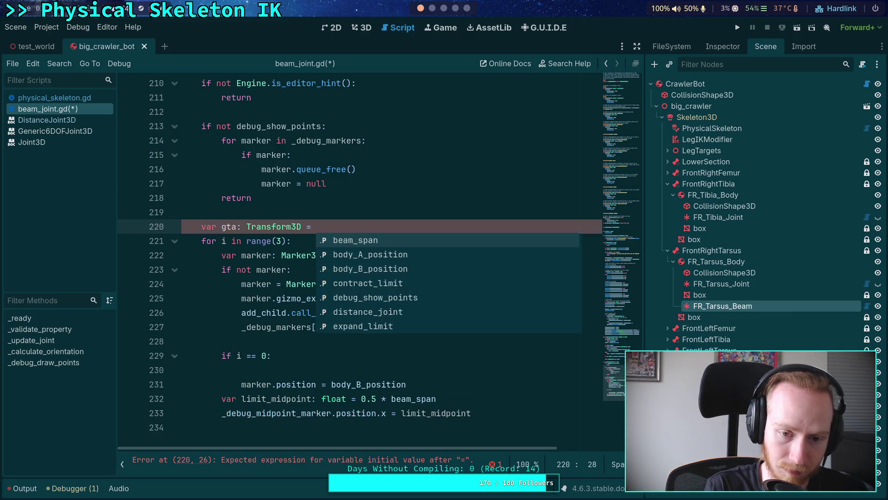
pyautogui.press('Down')
pyautogui.press('Down')
pyautogui.press('Down')
pyautogui.press('Down')
pyautogui.press('Down')
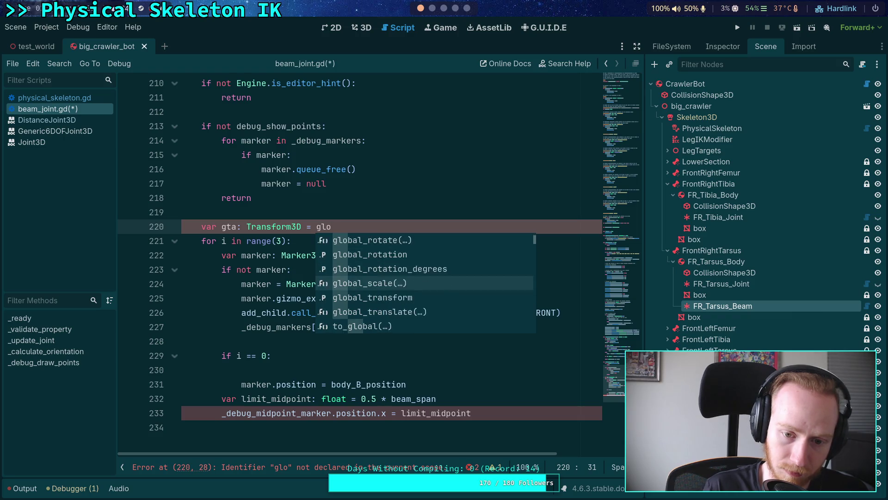
pyautogui.press('Return')
pyautogui.write('.aff')
pyautogui.press('Return')
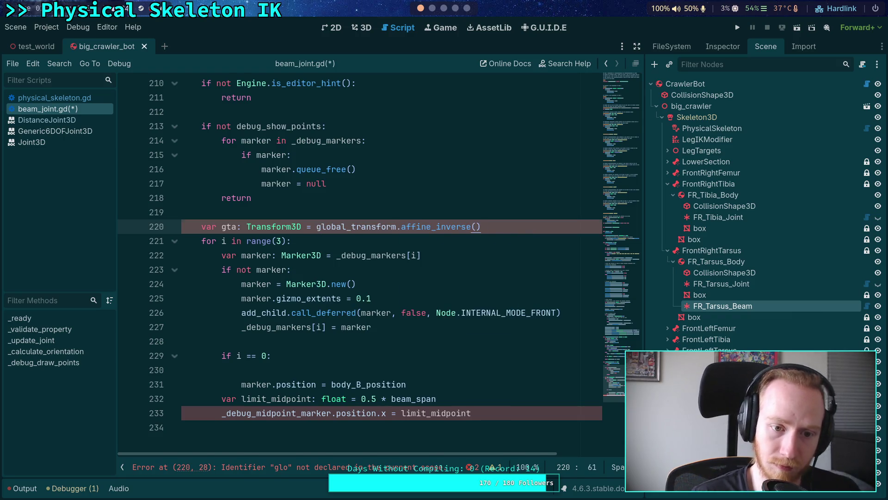
# Step: Change the marker 0 position to 'gta * (body_B_position)'
pyautogui.click(327, 384)
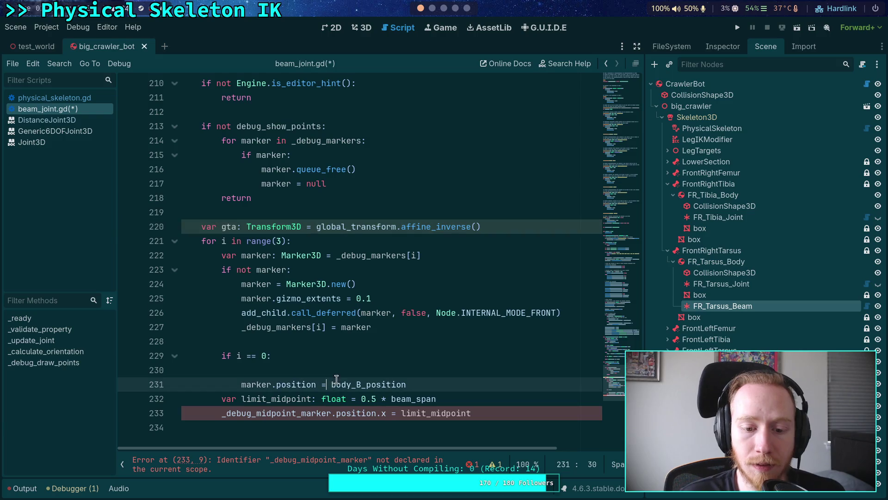
pyautogui.write('gta*')
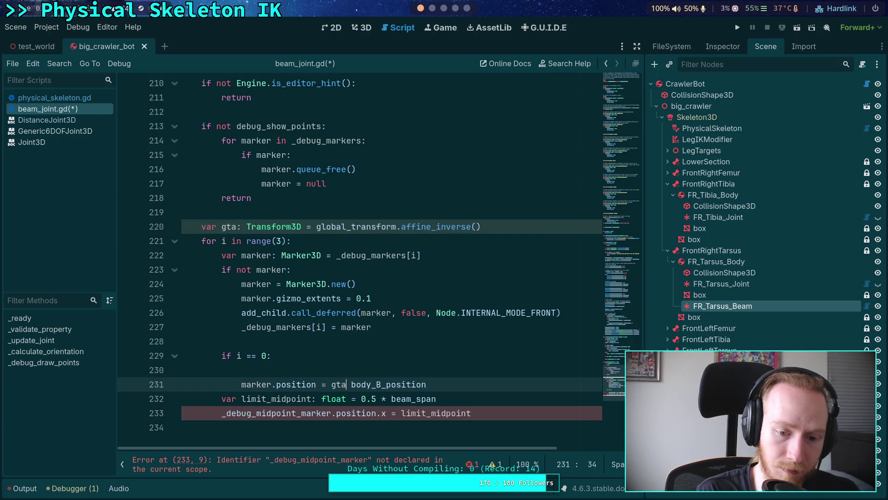
pyautogui.write('* (')
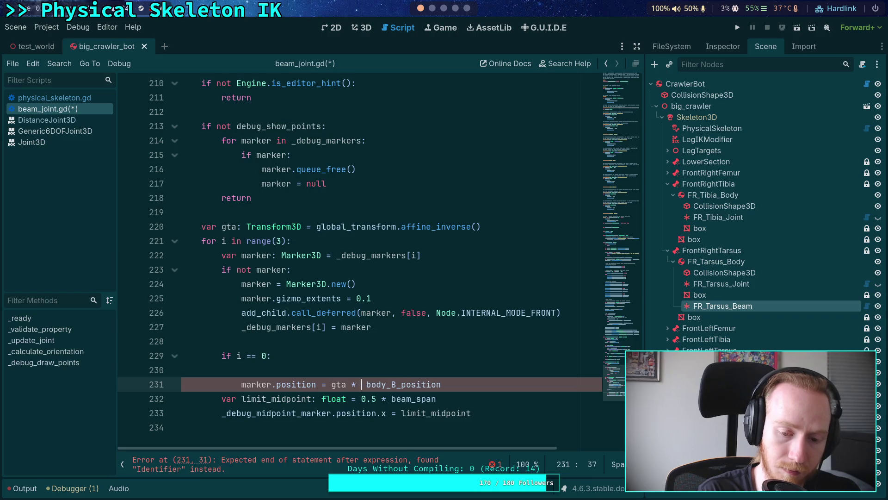
pyautogui.click(492, 384)
pyautogui.write(')')
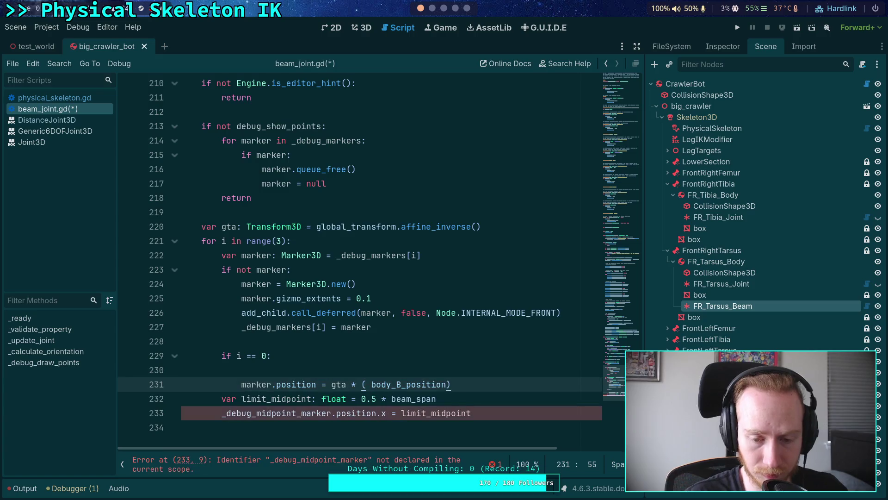
pyautogui.click(366, 384)
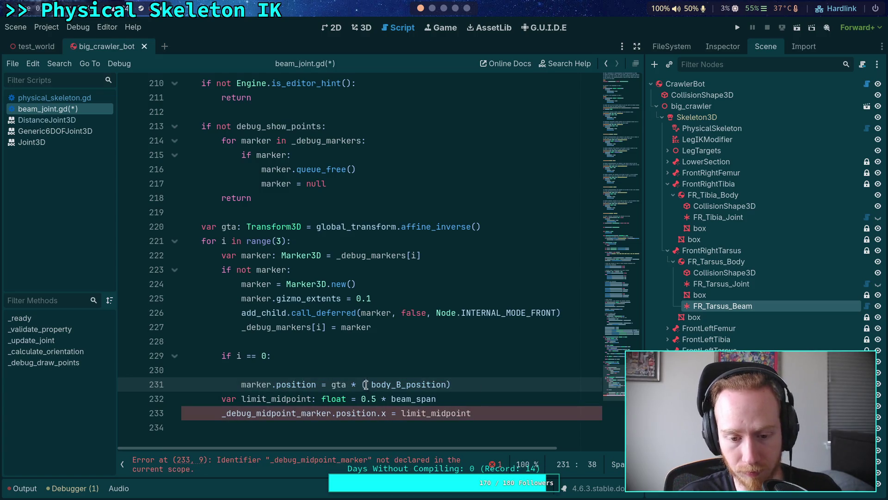
pyautogui.click(420, 371)
# Step: Fetch body_b with get_node_or_null(node_b) and add an 'if body_b:' check
pyautogui.write('var body_b: ')
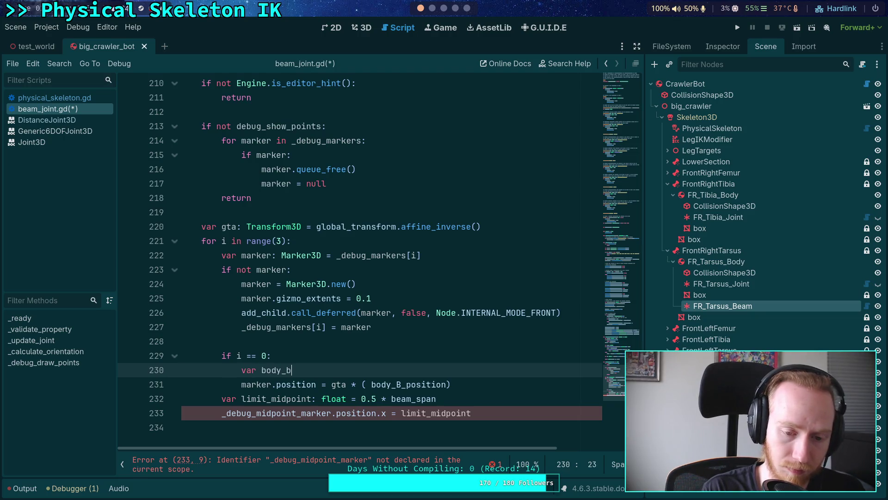
pyautogui.write('Node3D')
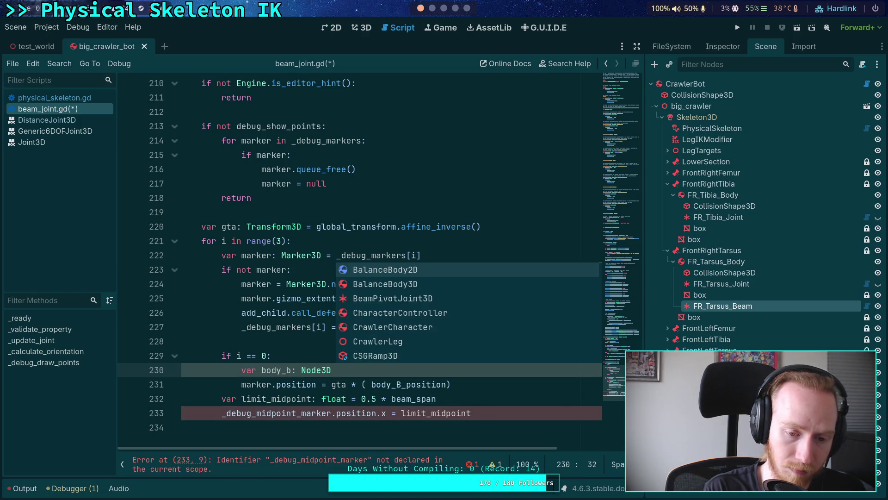
pyautogui.press('BackSpace')
pyautogui.press('BackSpace')
pyautogui.press('BackSpace')
pyautogui.write('b := ')
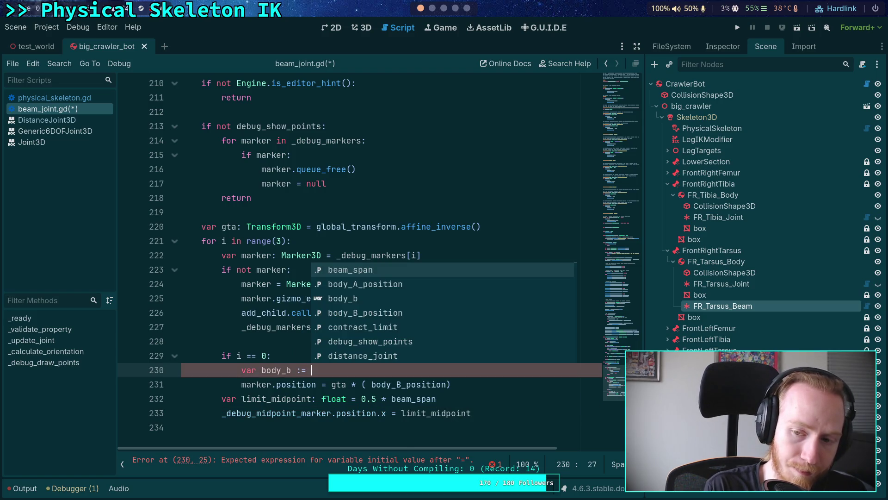
pyautogui.write('get_no')
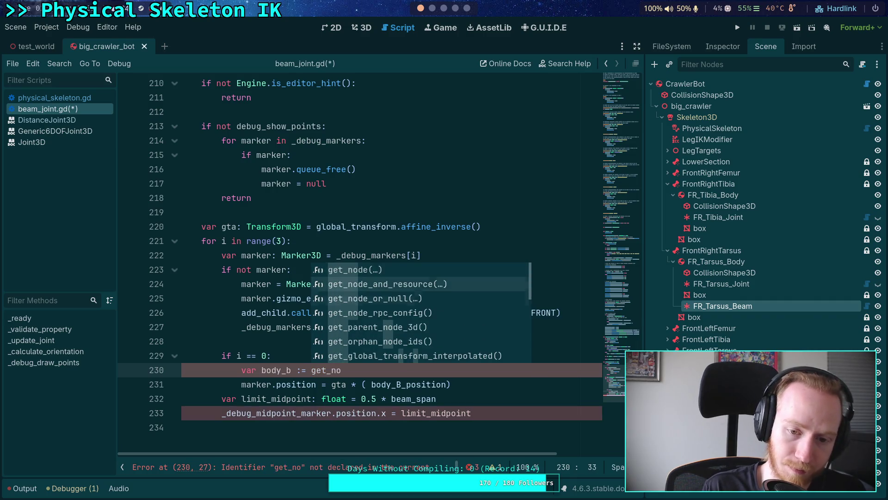
pyautogui.press('Return')
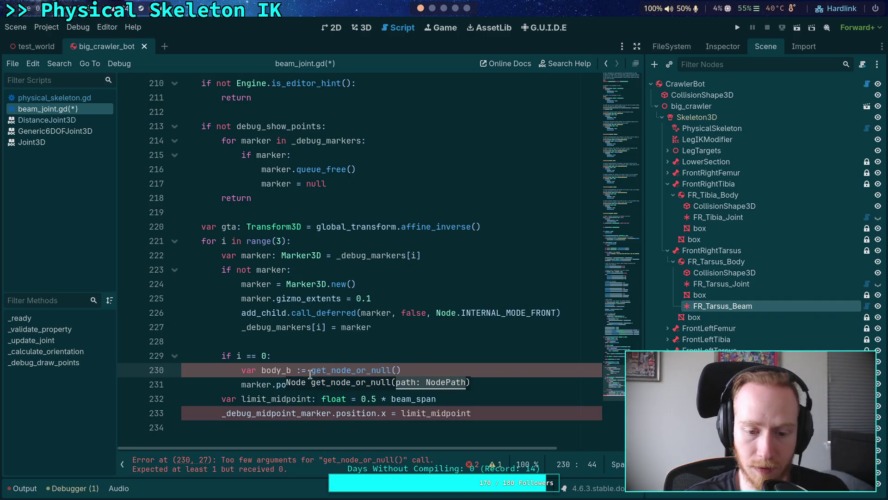
pyautogui.click(301, 370)
pyautogui.press('BackSpace')
pyautogui.click(392, 369)
pyautogui.write('node_')
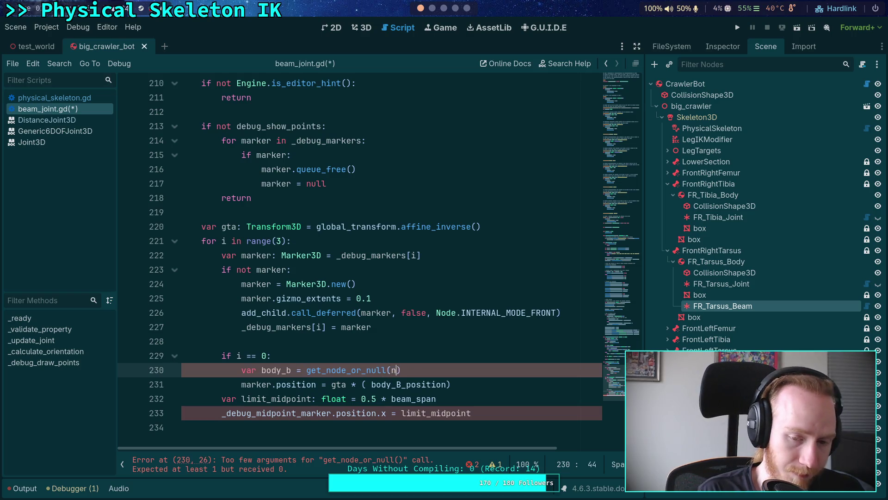
pyautogui.write('b')
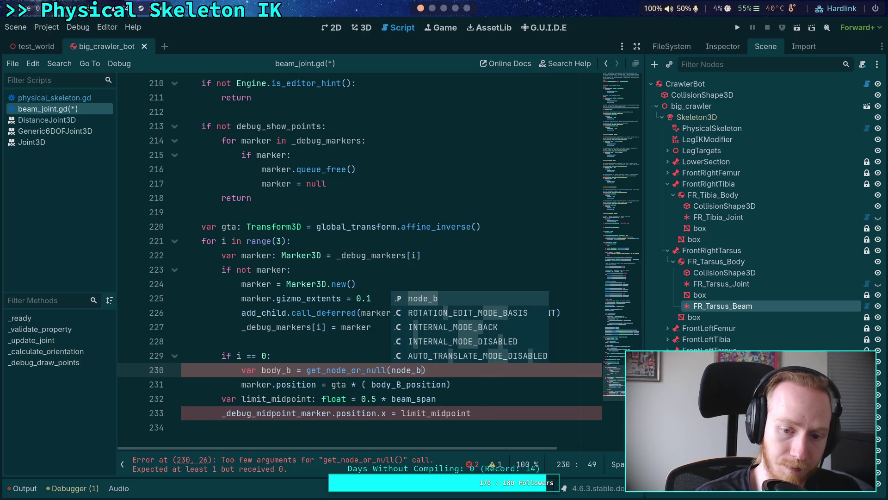
pyautogui.click(488, 370)
pyautogui.press('Return')
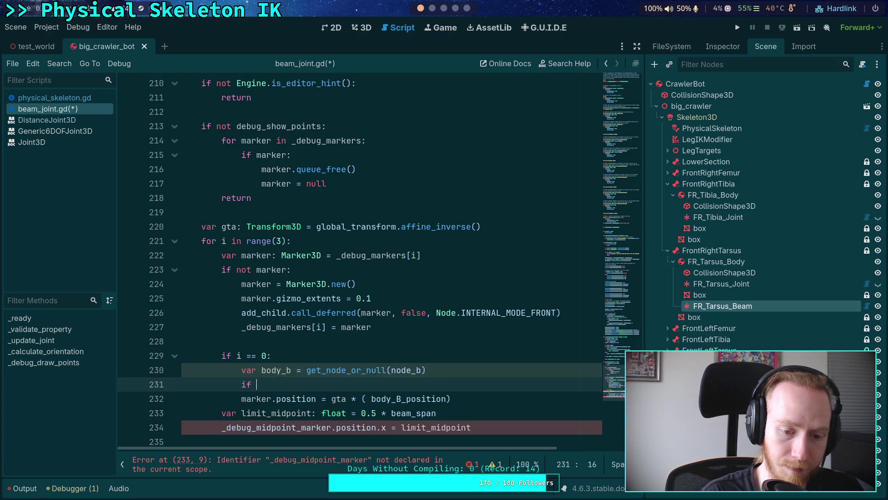
pyautogui.write('body_b:')
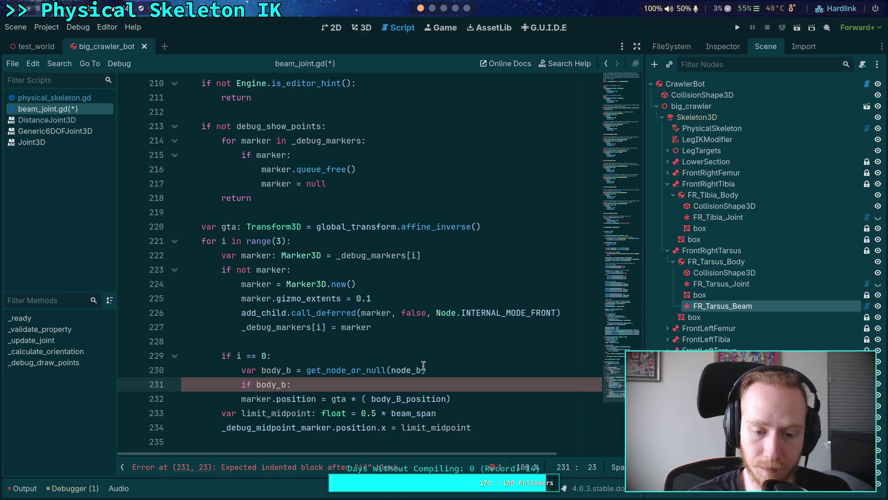
# Step: Indent the marker line and make it gta * (body_b.global_transform * body_B_position)
pyautogui.click(238, 398)
pyautogui.press('Tab')
pyautogui.click(384, 398)
pyautogui.write('(body_b.')
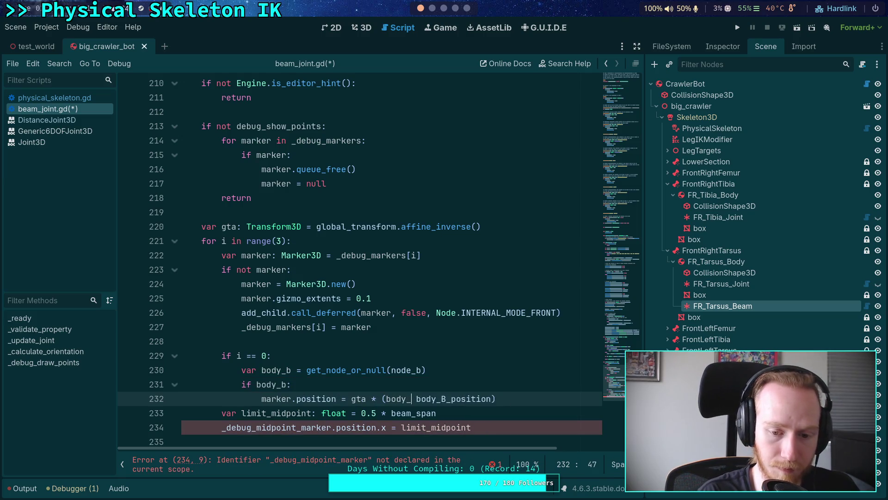
pyautogui.write('global')
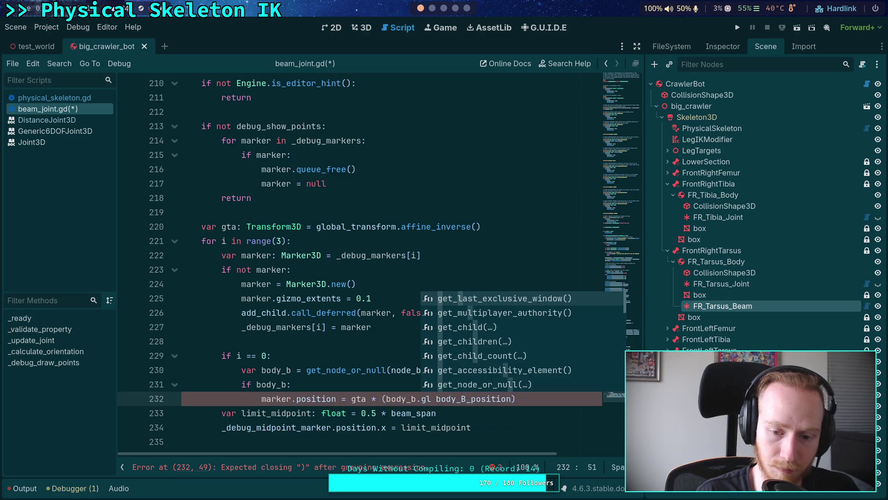
pyautogui.press('Escape')
pyautogui.write('_transform *')
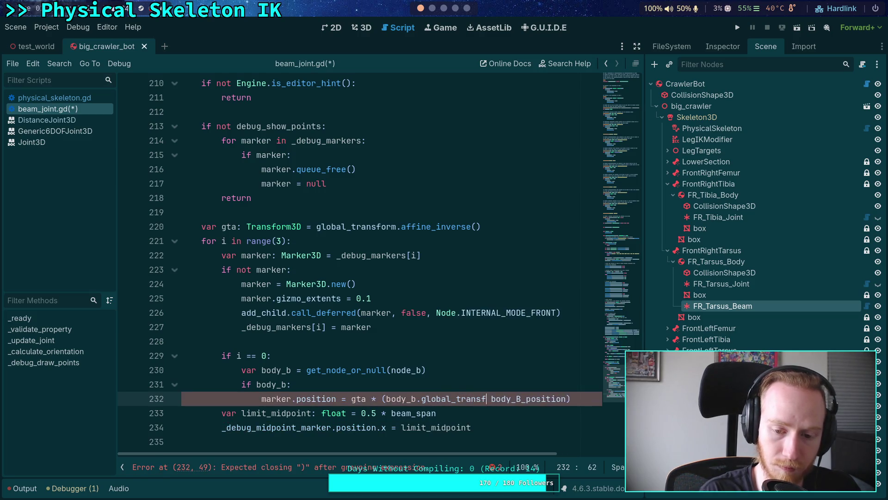
pyautogui.scroll(-2, 324, 324)
# Step: Give body_b the type PhysicsBody3D
pyautogui.click(304, 313)
pyautogui.scroll(6, 327, 360)
pyautogui.scroll(15, 326, 360)
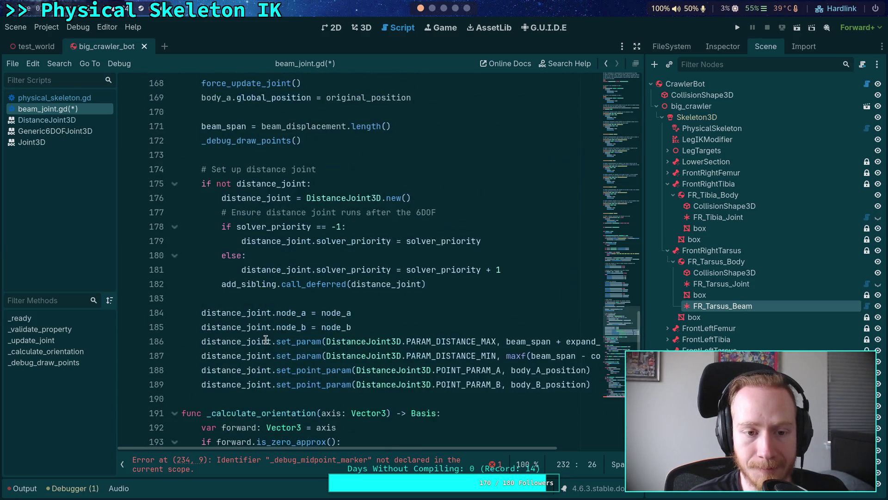
pyautogui.scroll(10, 267, 335)
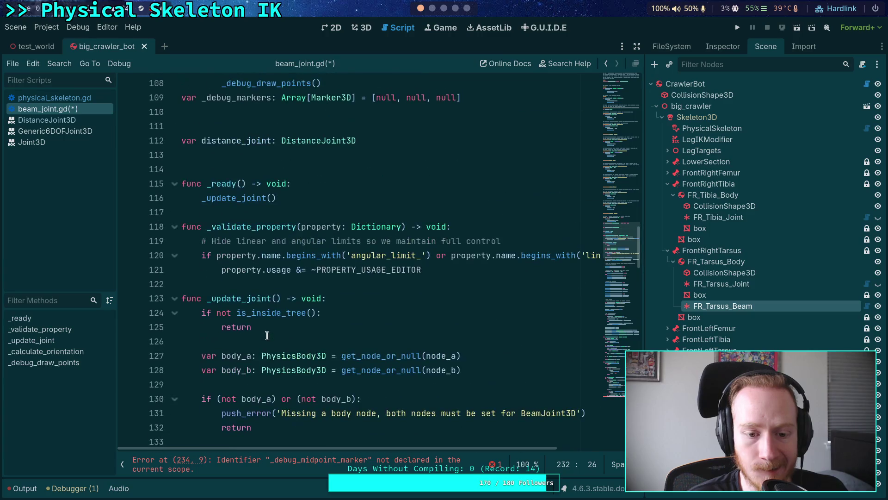
pyautogui.scroll(-6, 295, 355)
pyautogui.scroll(-20, 295, 354)
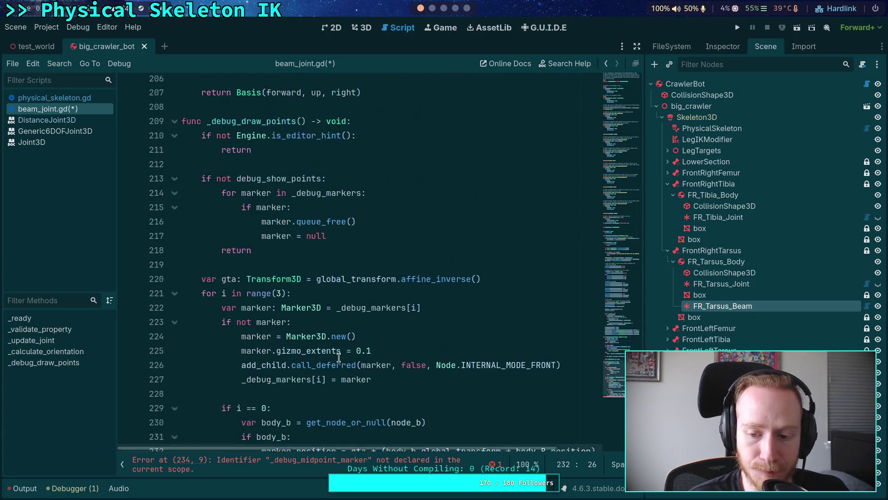
pyautogui.click(292, 284)
pyautogui.write(': HP')
pyautogui.press('BackSpace')
pyautogui.press('BackSpace')
pyautogui.write('PhysicsB')
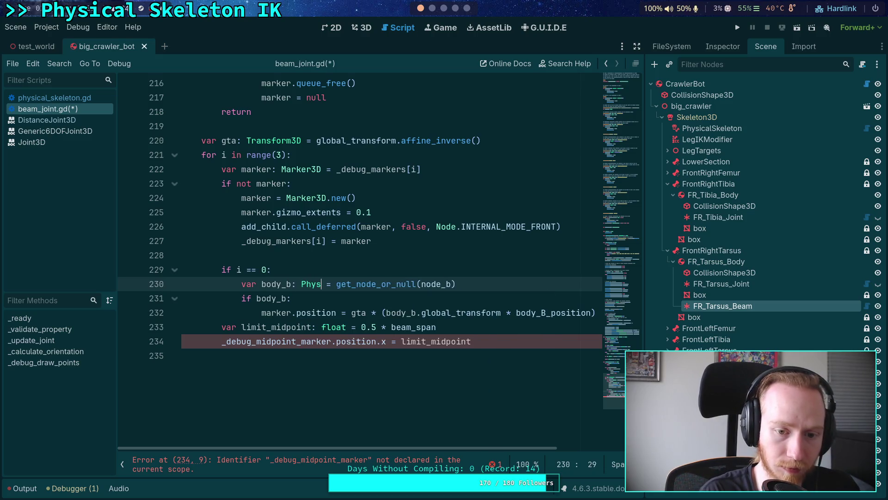
pyautogui.press('Down')
pyautogui.press('Return')
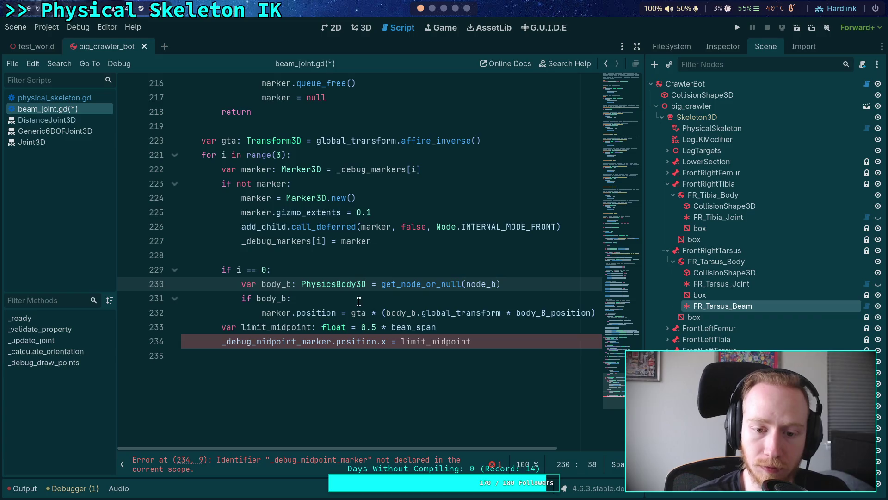
# Step: Re-enter global_transform on the marker position line via autocomplete
pyautogui.click(478, 325)
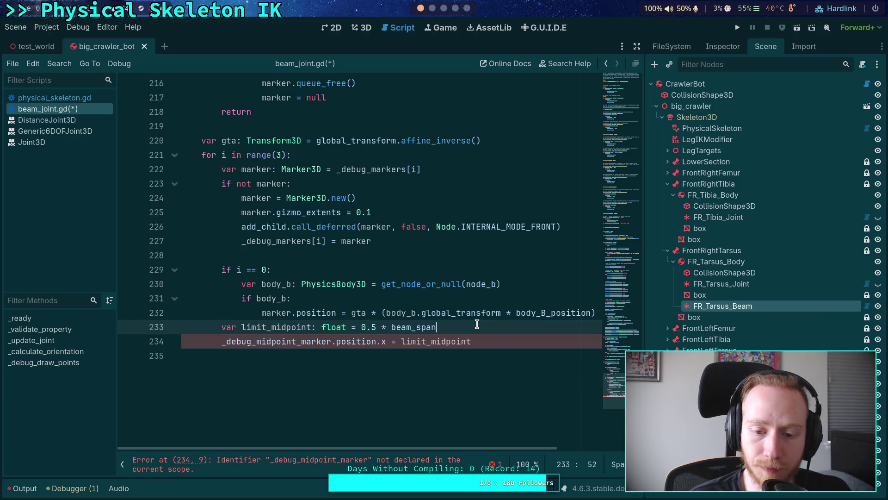
pyautogui.doubleClick(455, 313)
pyautogui.write('glo')
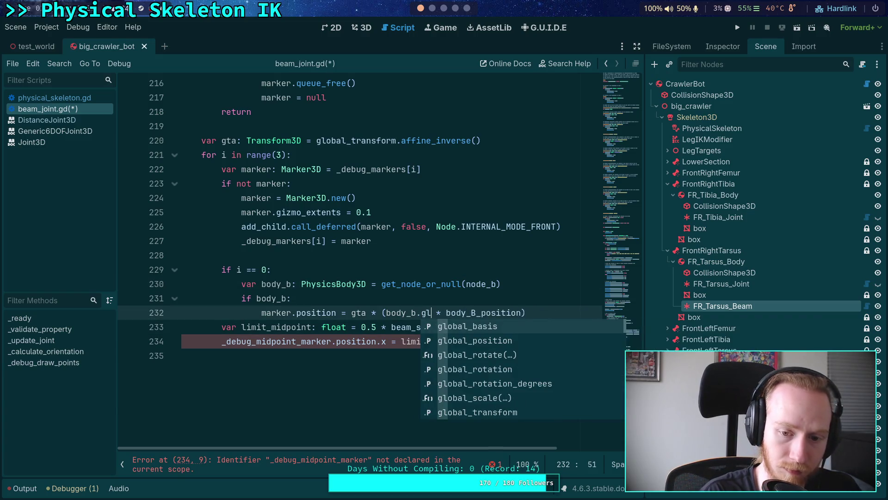
pyautogui.press('Down')
pyautogui.press('Down')
pyautogui.press('Down')
pyautogui.press('Down')
pyautogui.press('Down')
pyautogui.press('Down')
pyautogui.press('Return')
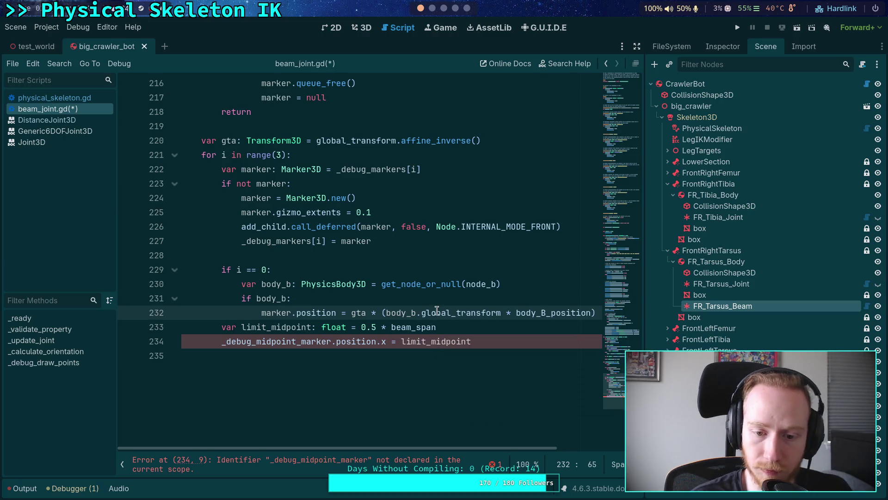
# Step: Add an 'else: marker.position = Vector3.ZERO' fallback after the body_b branch
pyautogui.click(419, 323)
pyautogui.click(596, 312)
pyautogui.press('Return')
pyautogui.press('BackSpace')
pyautogui.write('else:')
pyautogui.press('BackSpace')
pyautogui.press('Return')
pyautogui.write('marker.position = V')
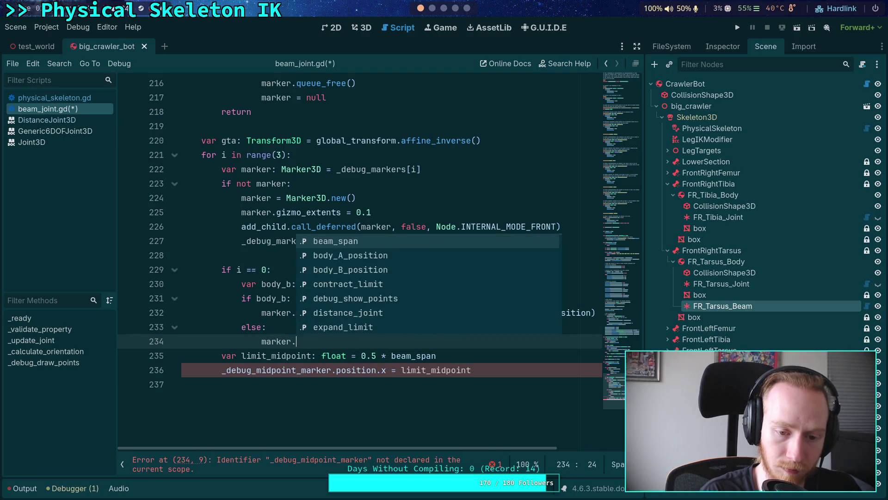
pyautogui.write('ector3.ZERO')
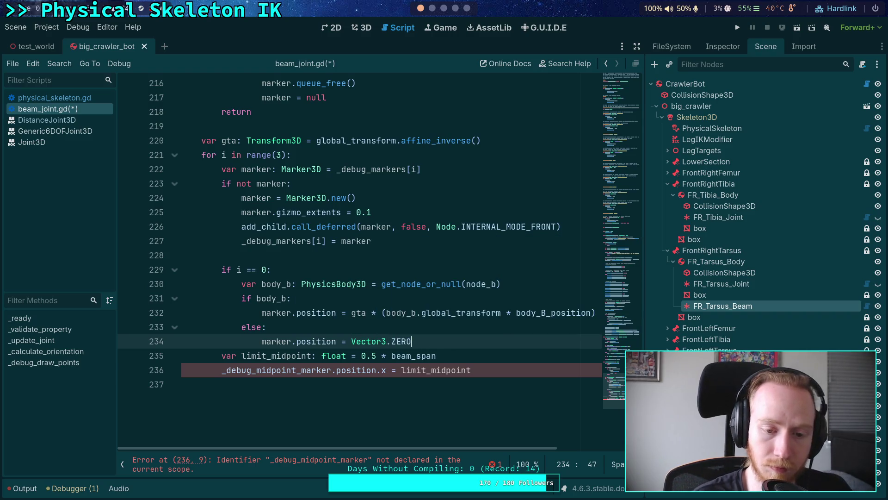
# Step: Add 'elif i == 1:' and move the body_b marker block below it with Alt+Down
pyautogui.press('Return')
pyautogui.press('BackSpace')
pyautogui.write('elif i == 1:')
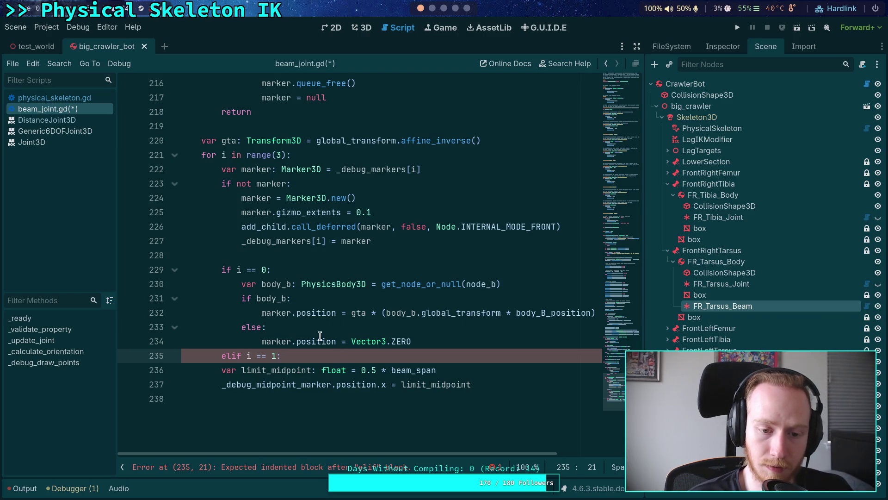
pyautogui.moveTo(424, 346); pyautogui.dragTo(241, 284)
pyautogui.hotkey('alt', 'Down')
pyautogui.scroll(5, 340, 341)
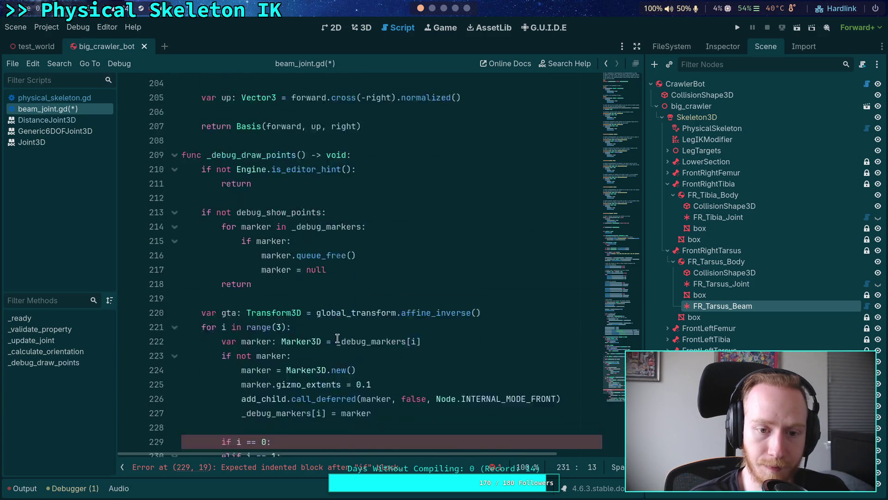
# Step: Copy the body_b marker block and paste it under if i == 0:
pyautogui.scroll(-6, 340, 341)
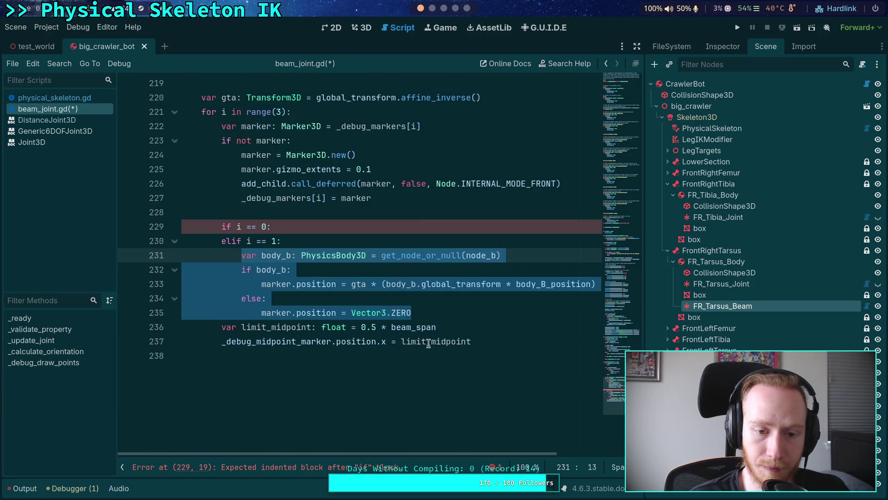
pyautogui.click(317, 284)
pyautogui.moveTo(411, 313); pyautogui.dragTo(241, 255)
pyautogui.hotkey('ctrl', 'c')
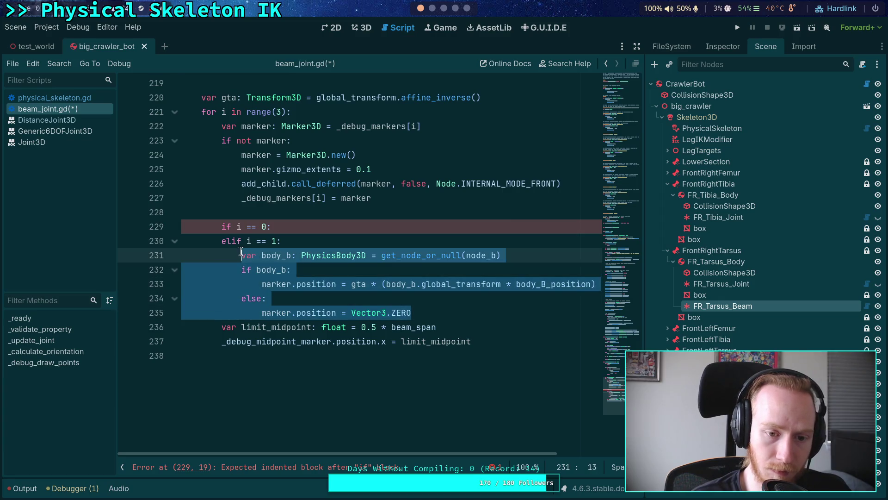
pyautogui.rightClick(252, 257)
pyautogui.click(274, 305)
pyautogui.click(276, 226)
pyautogui.press('Return')
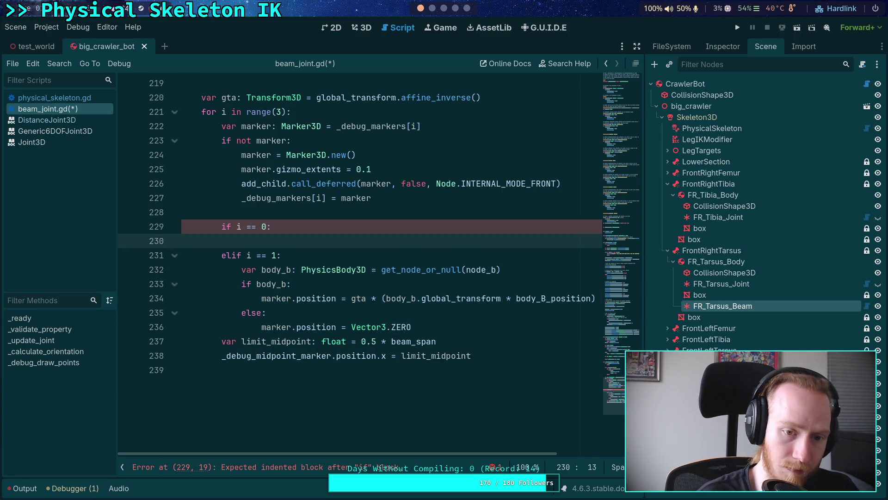
pyautogui.hotkey('ctrl', 'v')
# Step: In the pasted copy, rename body_b, node_b and body_B_position to body_a, node_a and body_A_position
pyautogui.click(291, 241)
pyautogui.press('BackSpace')
pyautogui.write('a')
pyautogui.click(288, 255)
pyautogui.press('BackSpace')
pyautogui.write('a')
pyautogui.click(411, 270)
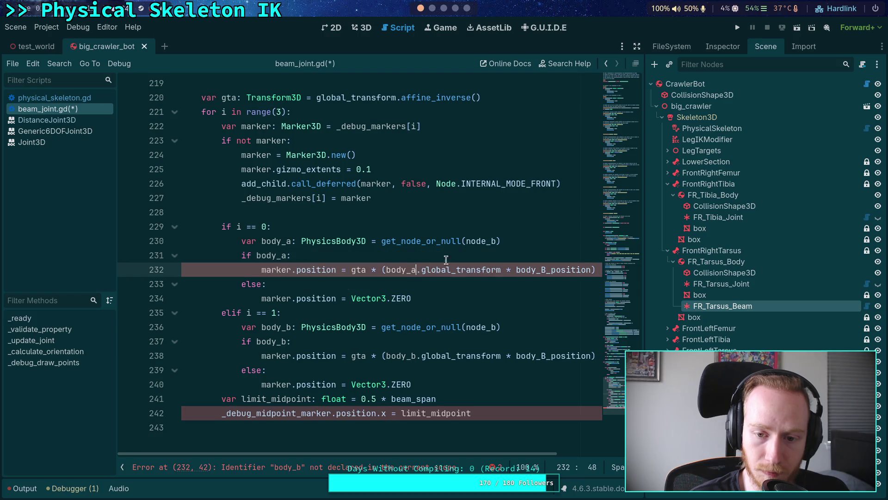
pyautogui.press('BackSpace')
pyautogui.write('a')
pyautogui.click(494, 241)
pyautogui.write('a')
pyautogui.press('Escape')
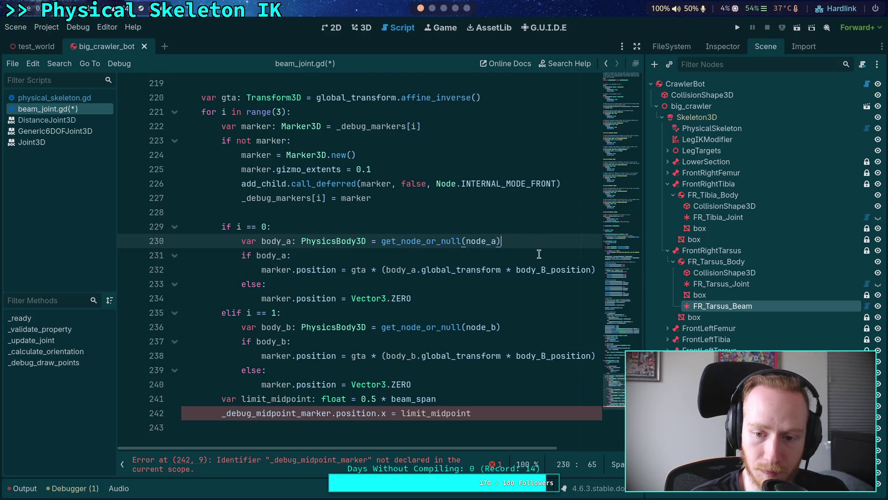
pyautogui.click(545, 270)
pyautogui.press('BackSpace')
pyautogui.write('A')
pyautogui.click(522, 241)
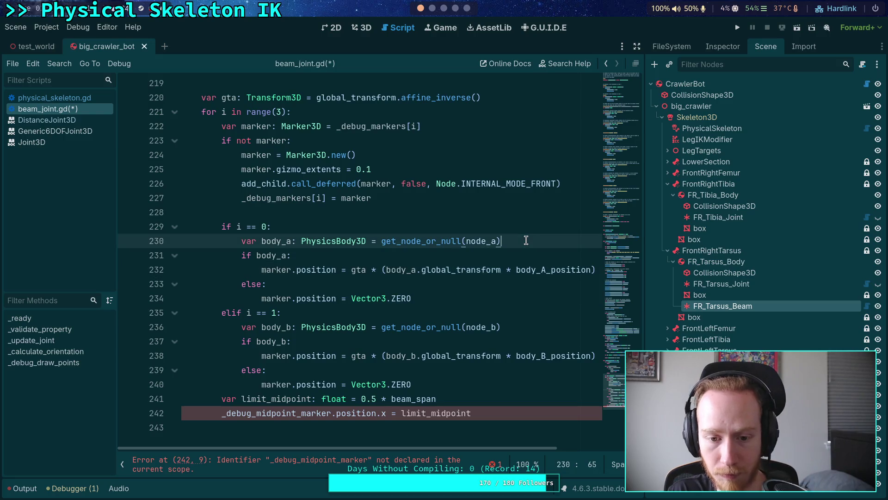
# Step: Add a final else: branch after the body_b zero fallback
pyautogui.click(466, 378)
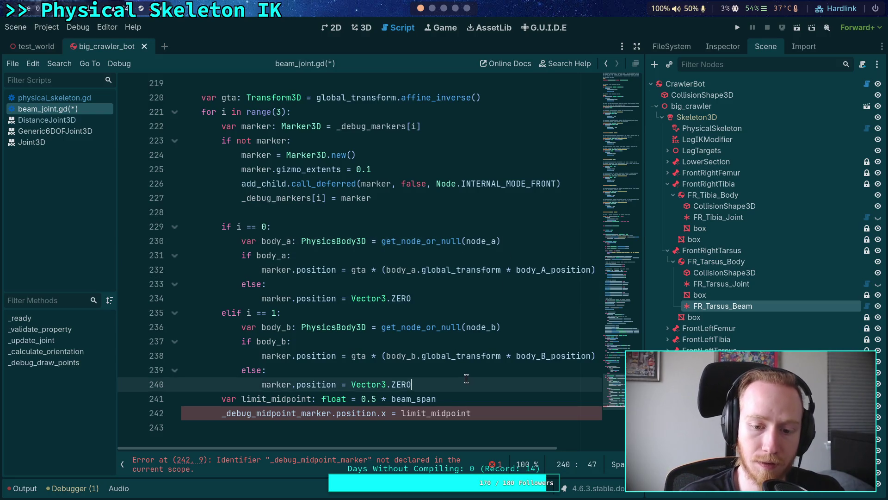
pyautogui.press('Return')
pyautogui.write('else')
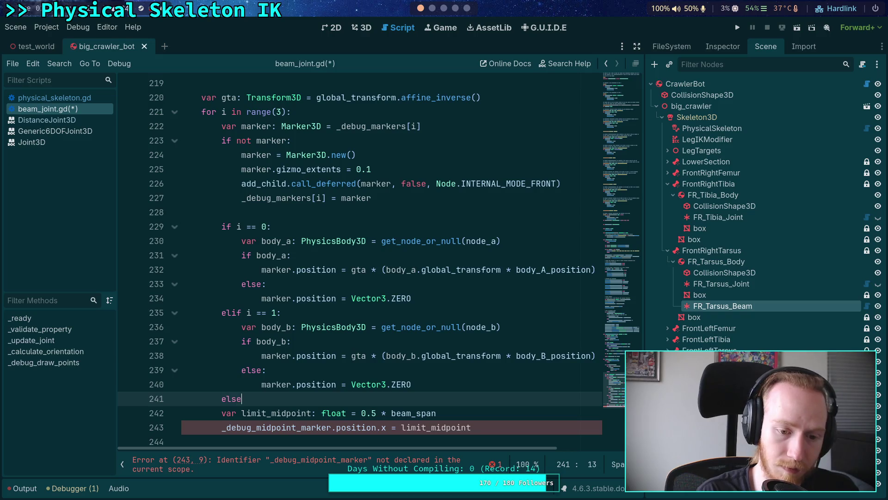
pyautogui.press('Return')
pyautogui.scroll(-2, 445, 328)
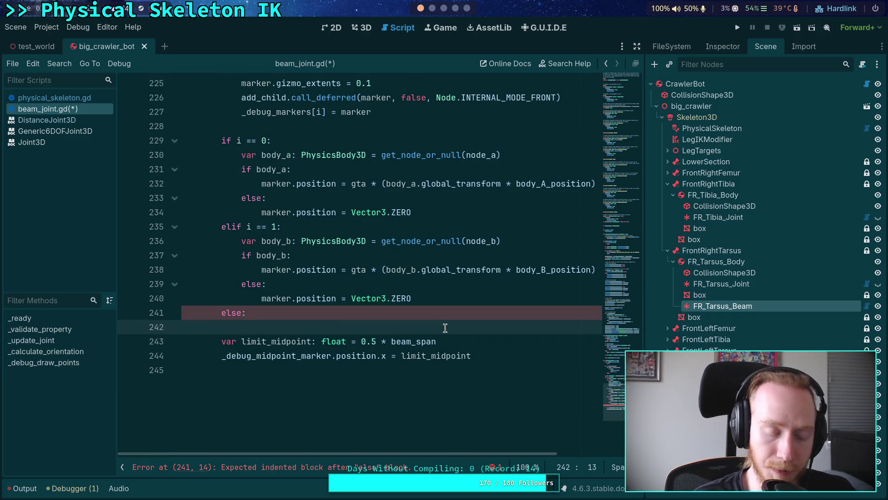
# Step: Start a var declaration in the else branch and inspect the body_b transform expression
pyautogui.write('var')
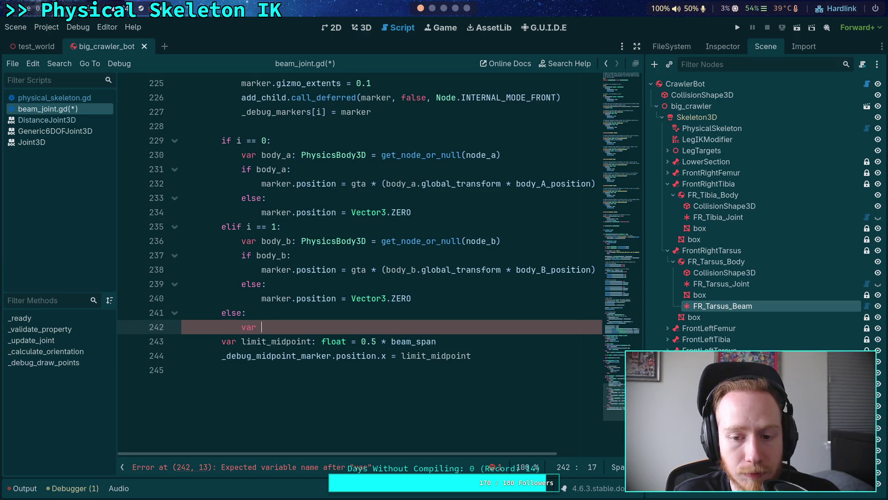
pyautogui.moveTo(382, 269); pyautogui.dragTo(595, 272)
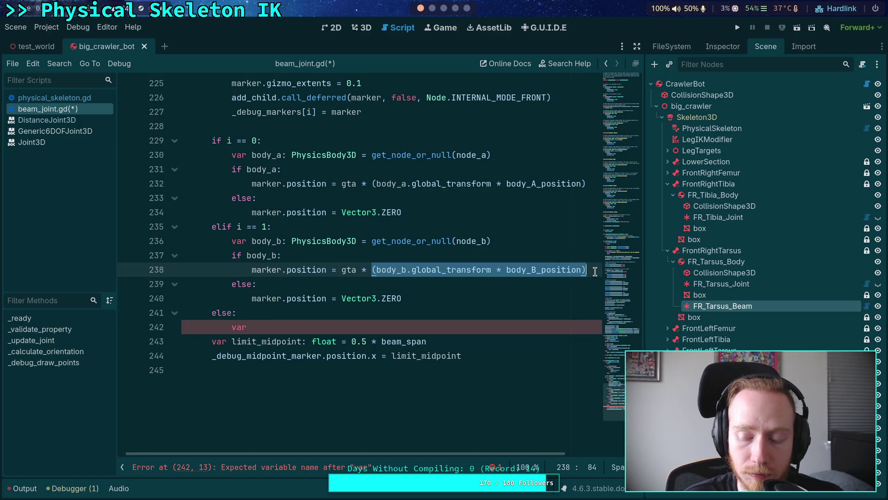
pyautogui.moveTo(465, 269)
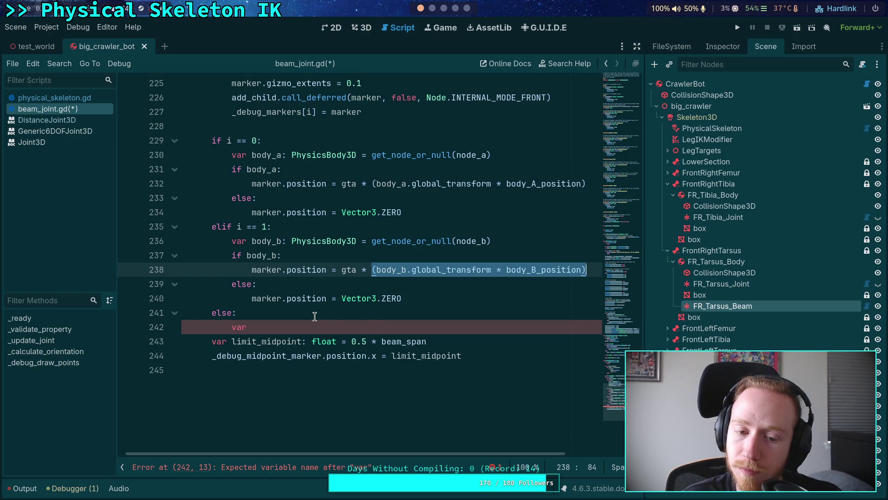
pyautogui.click(341, 324)
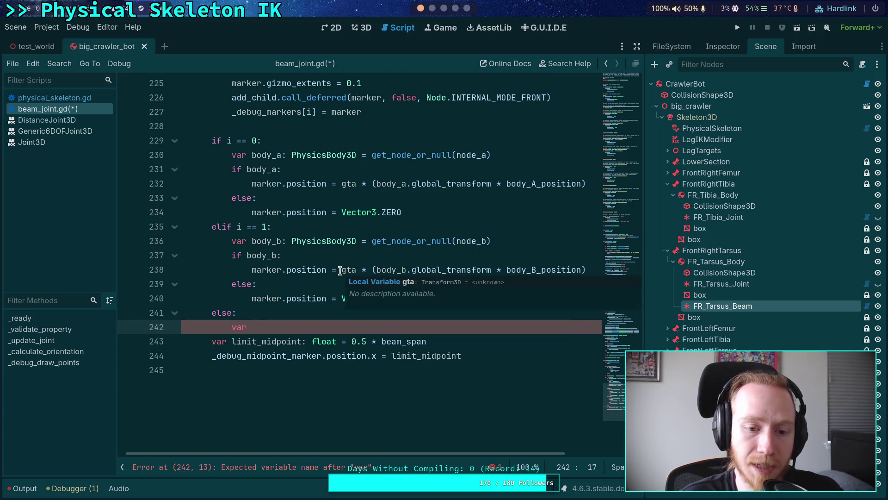
# Step: Trace beam_displacement to _debug_draw_points and select the old marker positioning block, lines 230–242
pyautogui.scroll(2, 345, 275)
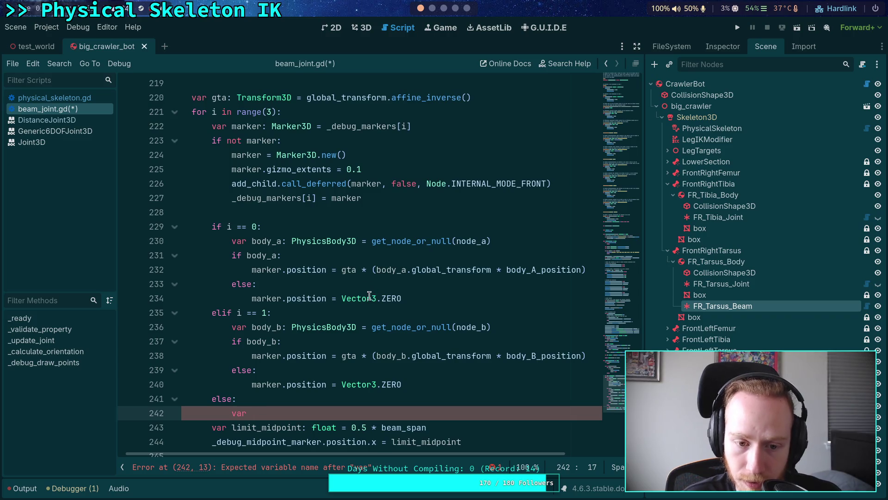
pyautogui.scroll(20, 371, 298)
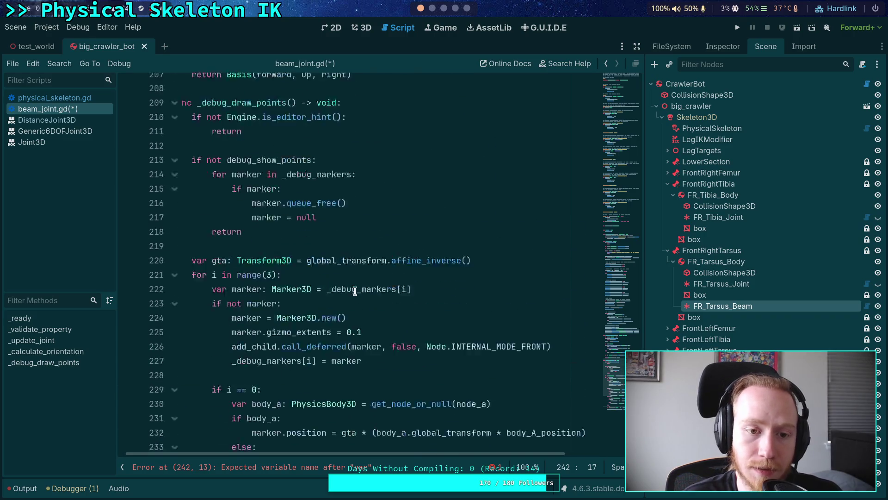
pyautogui.doubleClick(229, 312)
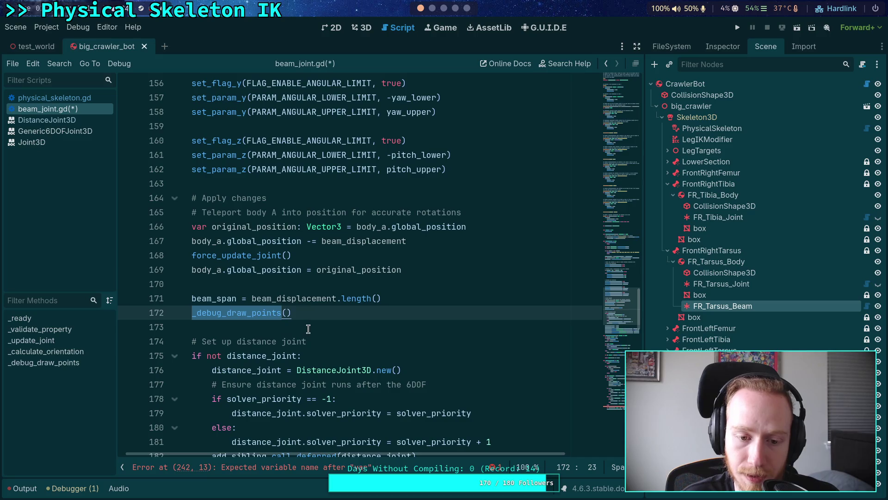
pyautogui.doubleClick(310, 301)
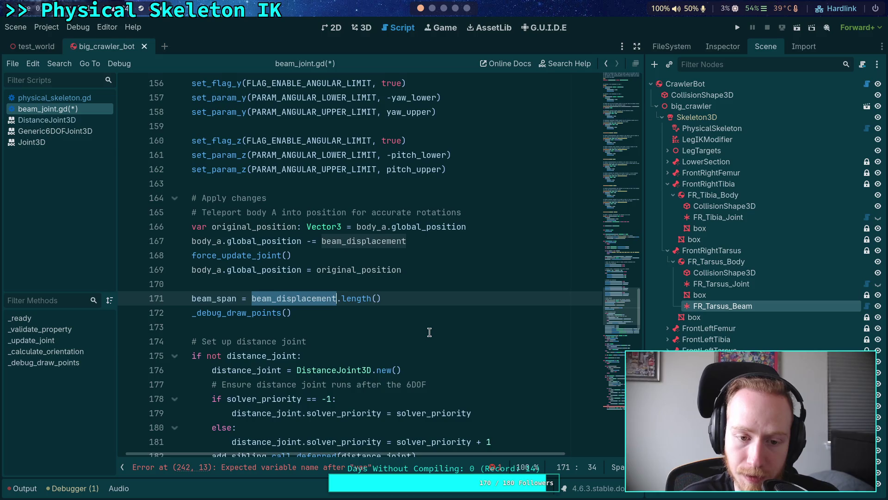
pyautogui.scroll(-15, 429, 332)
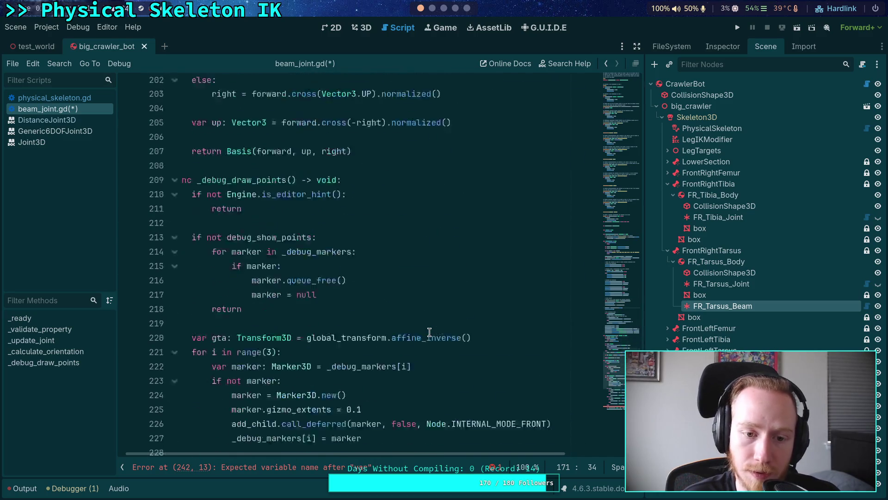
pyautogui.scroll(-9, 429, 332)
pyautogui.scroll(2, 426, 372)
pyautogui.moveTo(426, 372)
pyautogui.mouseDown()
pyautogui.moveTo(353, 341)
pyautogui.moveTo(259, 213)
pyautogui.moveTo(232, 199)
pyautogui.mouseUp()
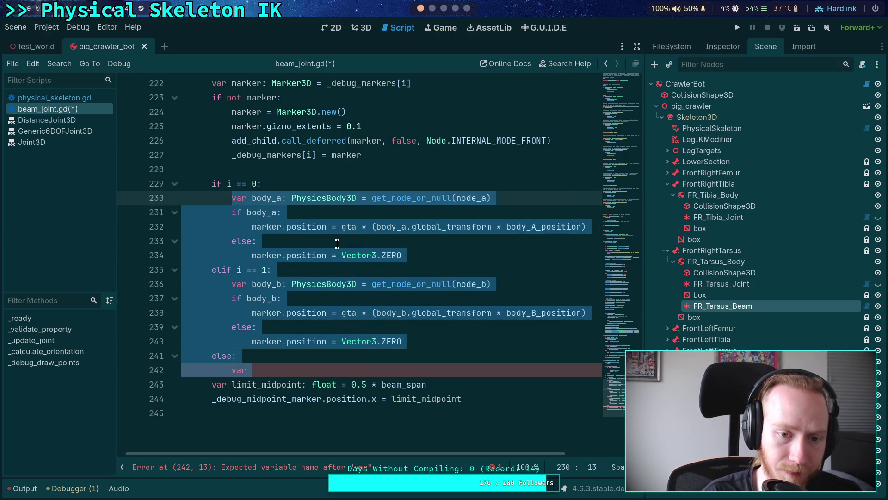
# Step: Replace the selected block with a '# Leave 0 at joint location' comment and an if i == 0: pass branch
pyautogui.write('marker.')
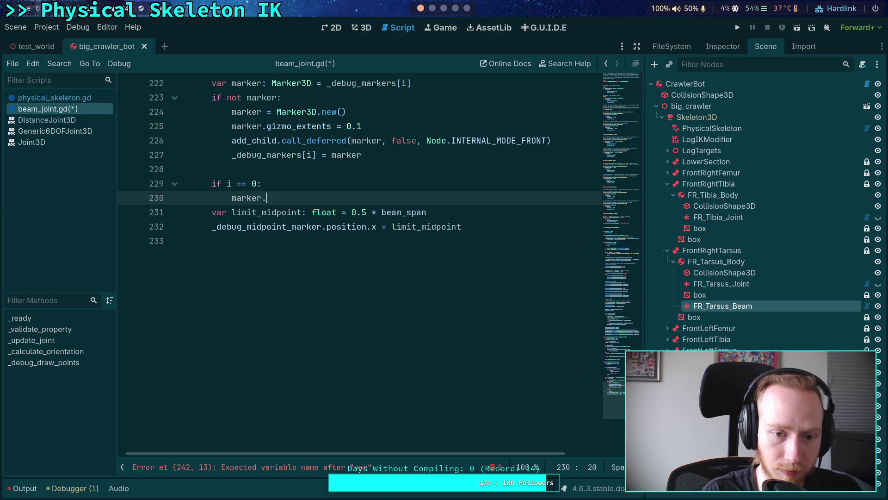
pyautogui.write('pos')
pyautogui.press('BackSpace')
pyautogui.press('BackSpace')
pyautogui.press('BackSpace')
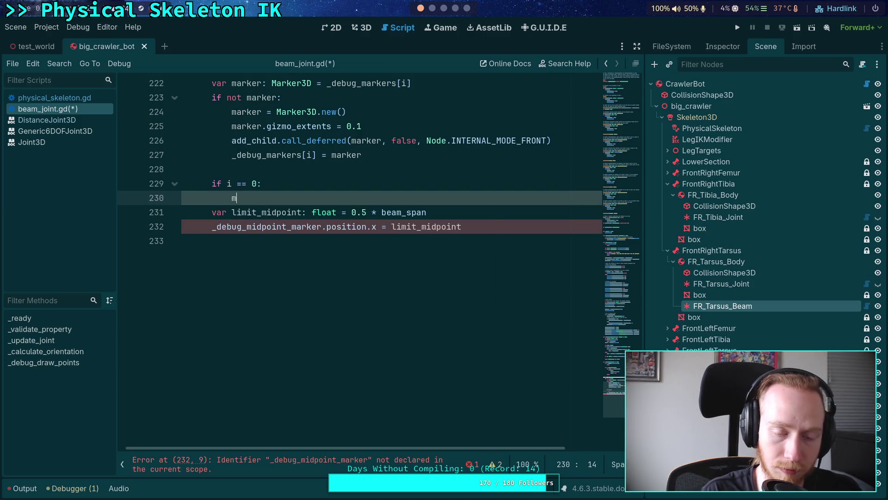
pyautogui.press('BackSpace')
pyautogui.press('Up')
pyautogui.hotkey('ctrl', 'shift', 'Return')
pyautogui.write('# Leave 0 ')
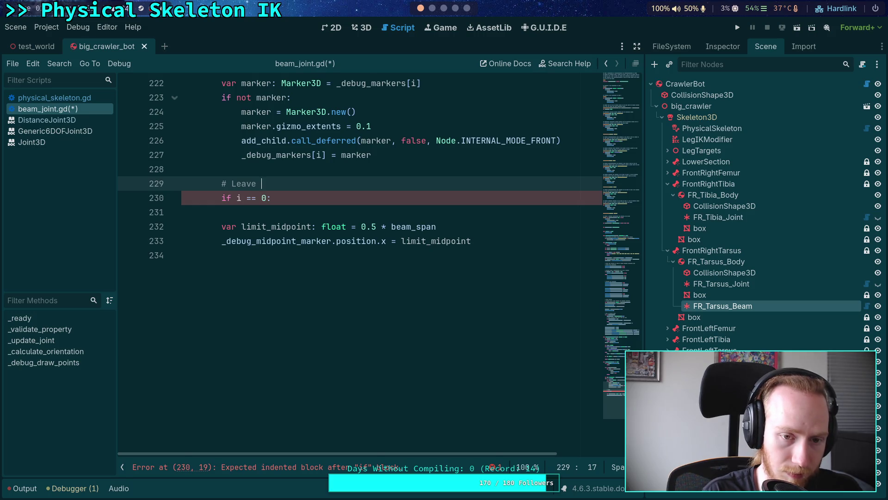
pyautogui.write('at')
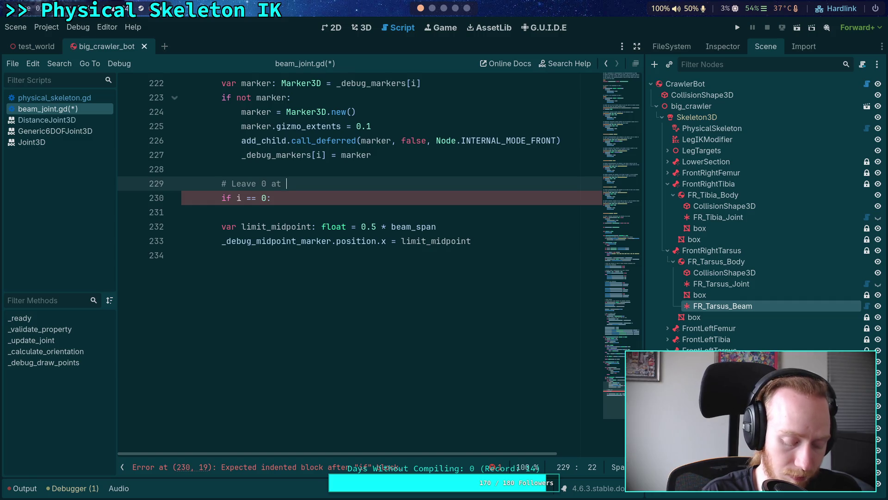
pyautogui.write('joint location')
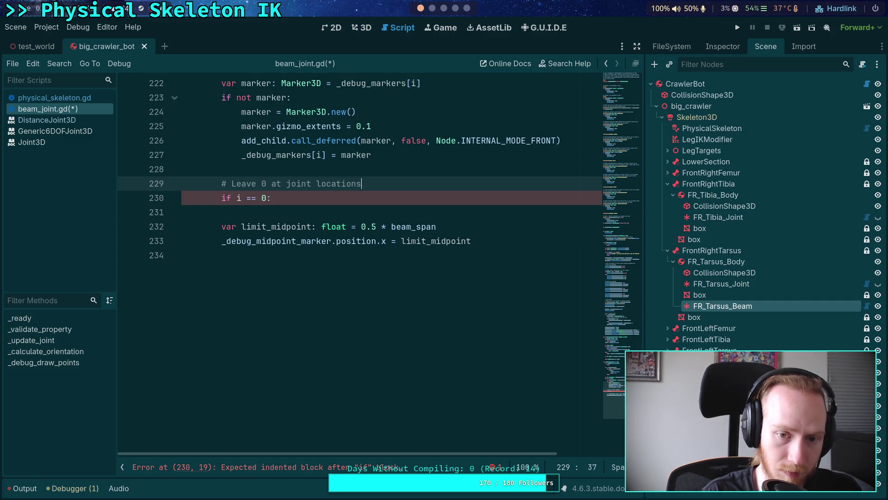
pyautogui.click(271, 198)
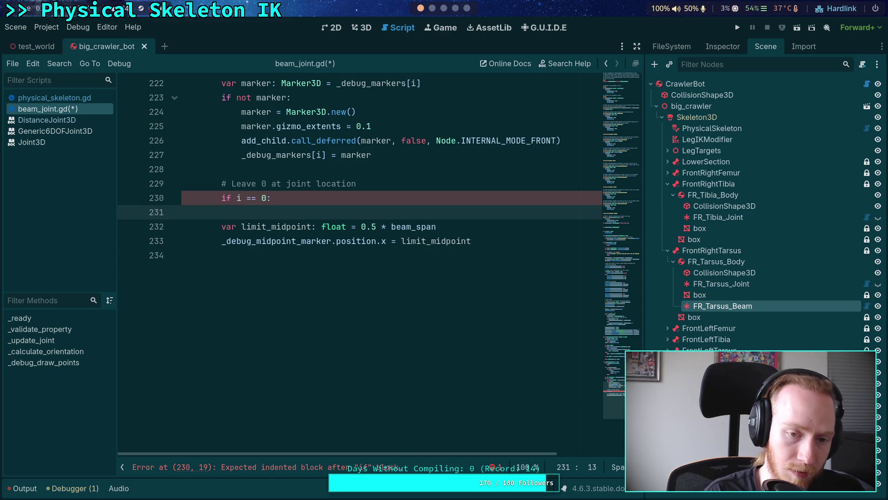
pyautogui.write('pass')
pyautogui.press('Return')
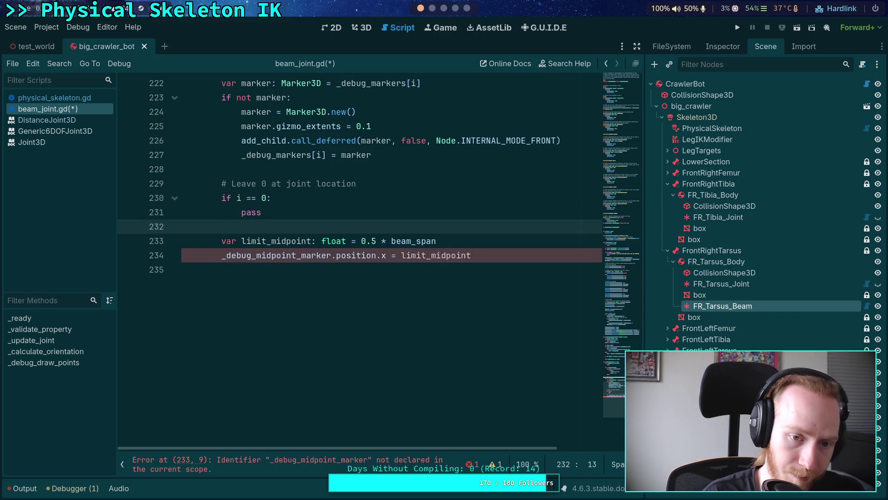
# Step: Add an elif branch with a Midpoint comment and move the Leave 0 comment inside the i == 0 branch
pyautogui.write('elif i == 1:')
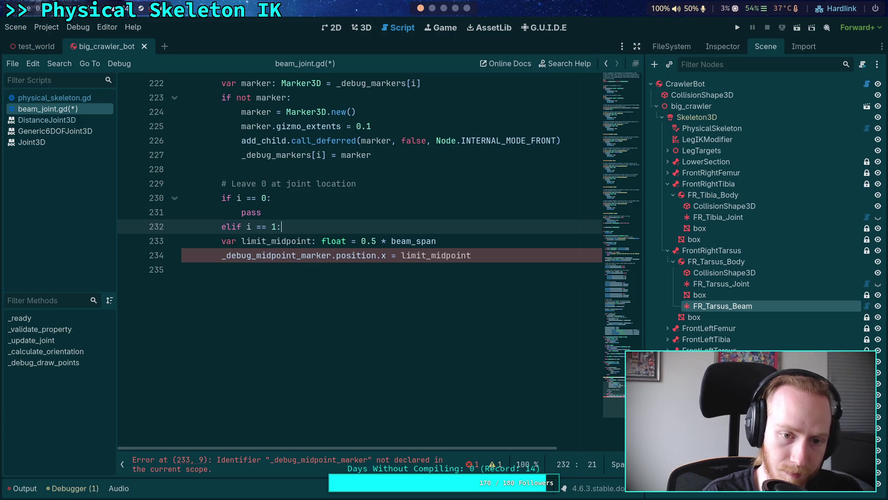
pyautogui.press('Return')
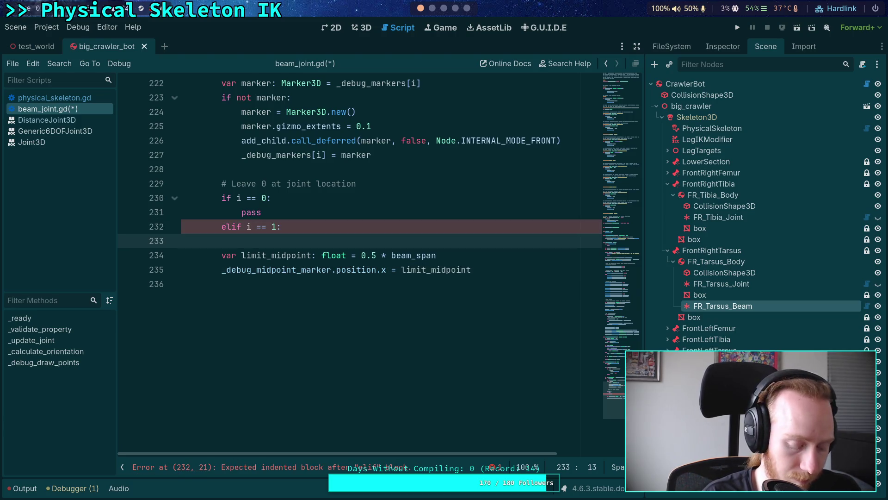
pyautogui.write('Midpoint')
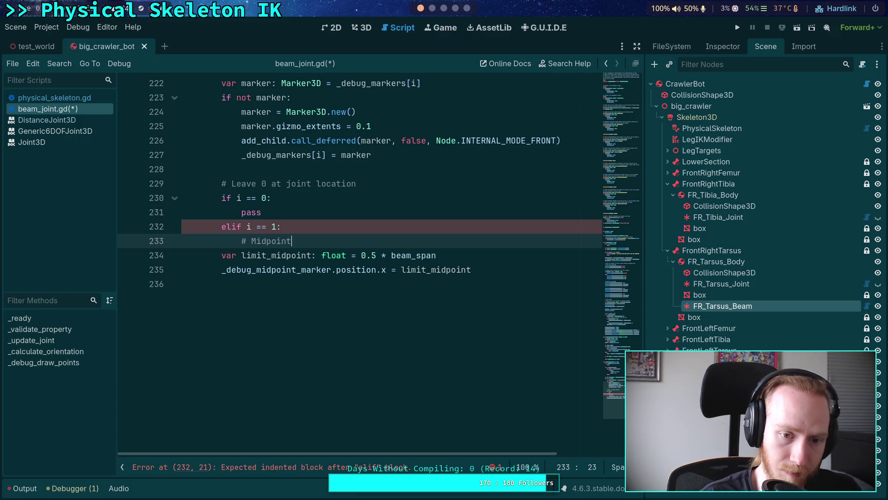
pyautogui.click(221, 184)
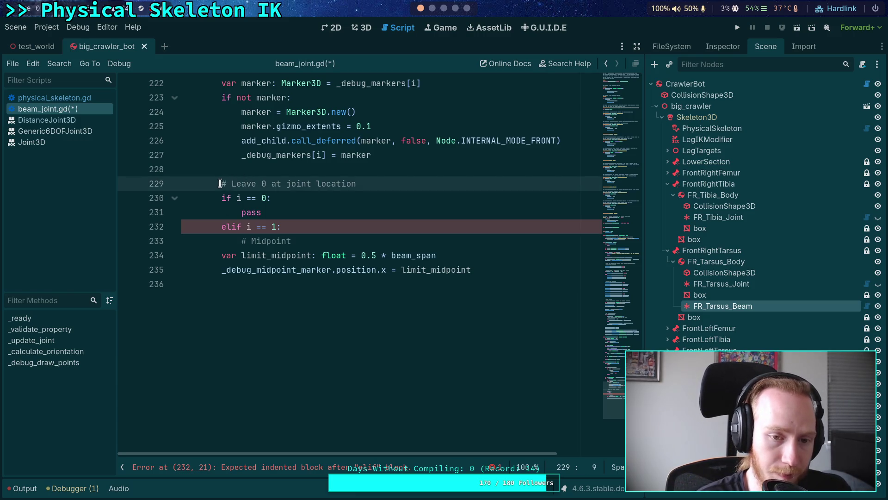
pyautogui.hotkey('alt', 'Down')
pyautogui.press('Tab')
pyautogui.click(356, 236)
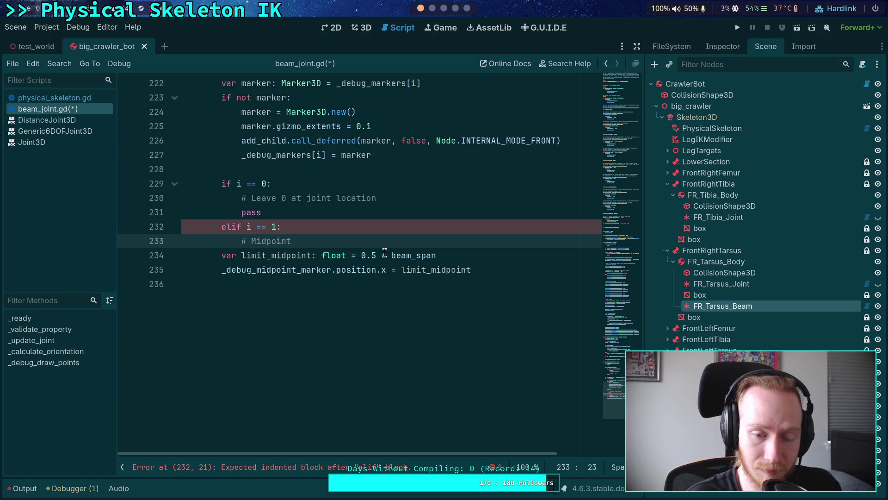
pyautogui.press('Return')
# Step: Set marker.position.x to 0.5 * beam_span in the elif branch and to beam_span in the else branch
pyautogui.write('marker.po')
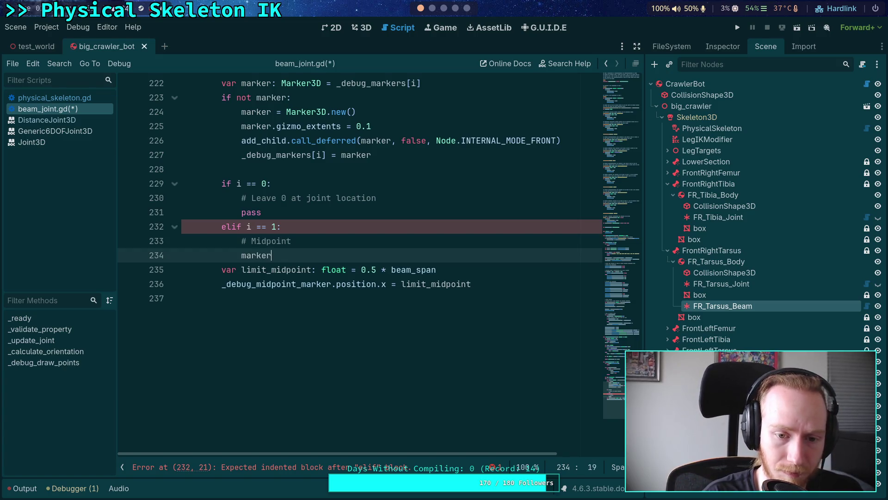
pyautogui.write('sition.x =')
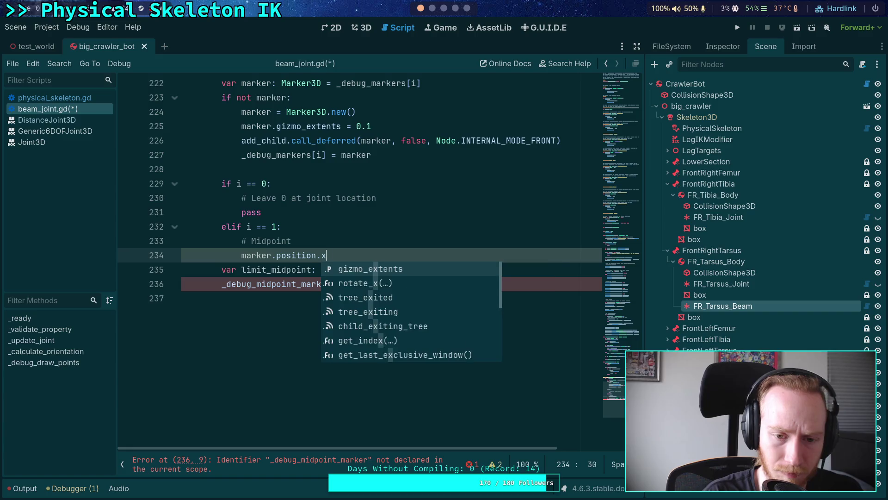
pyautogui.press('Escape')
pyautogui.write('0.7')
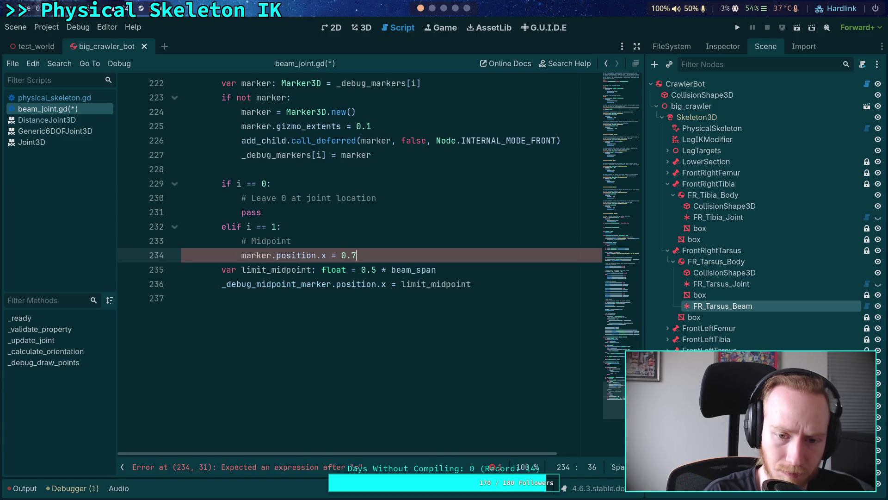
pyautogui.press('BackSpace')
pyautogui.write('6')
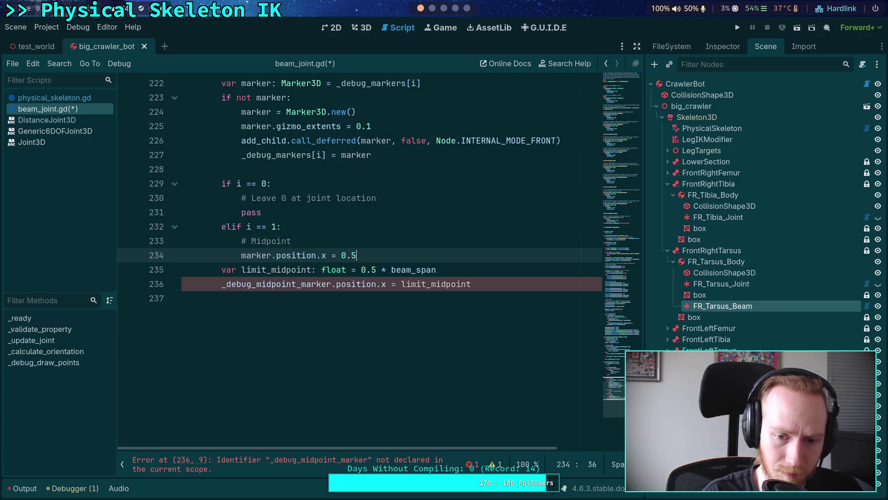
pyautogui.write('beam_span')
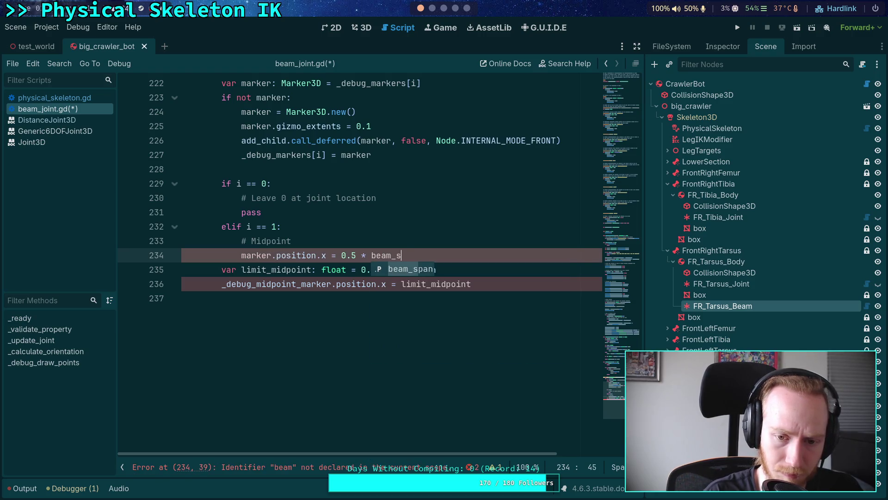
pyautogui.press('Return')
pyautogui.press('BackSpace')
pyautogui.write('else:')
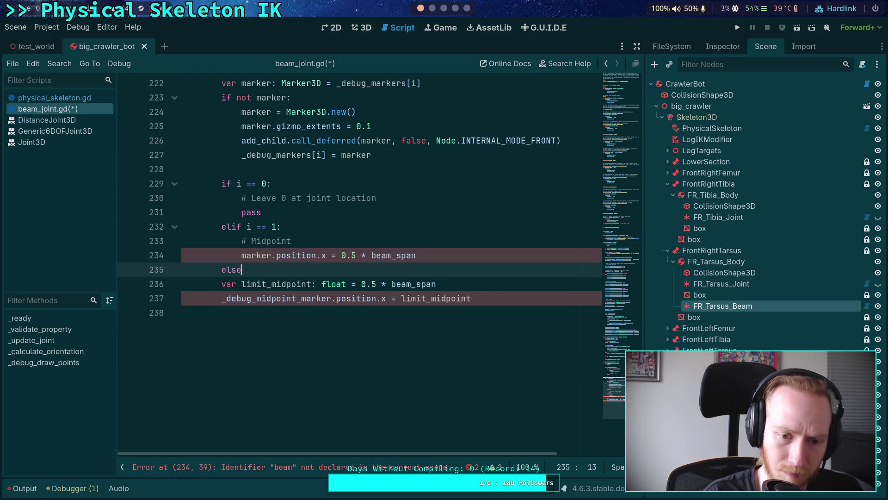
pyautogui.press('Return')
pyautogui.write('#$')
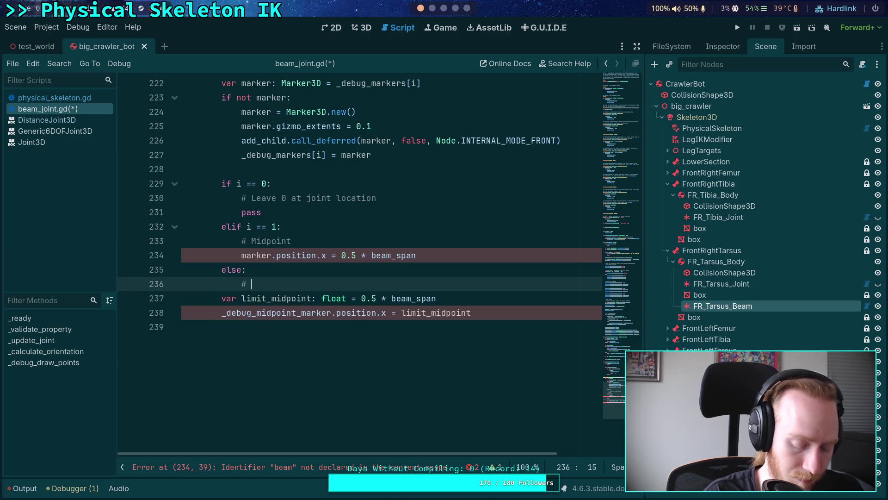
pyautogui.write('Bode')
pyautogui.write('A')
pyautogui.press('Return')
pyautogui.write('ker.position.x')
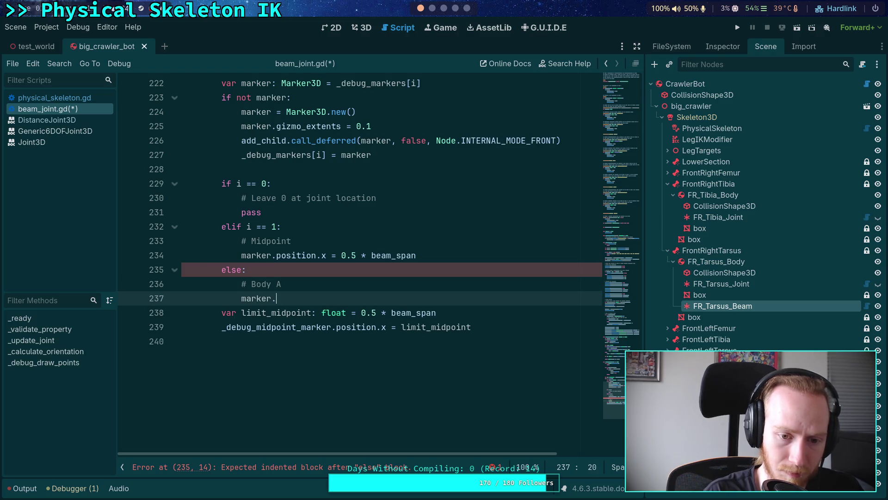
pyautogui.write(' = beam_s')
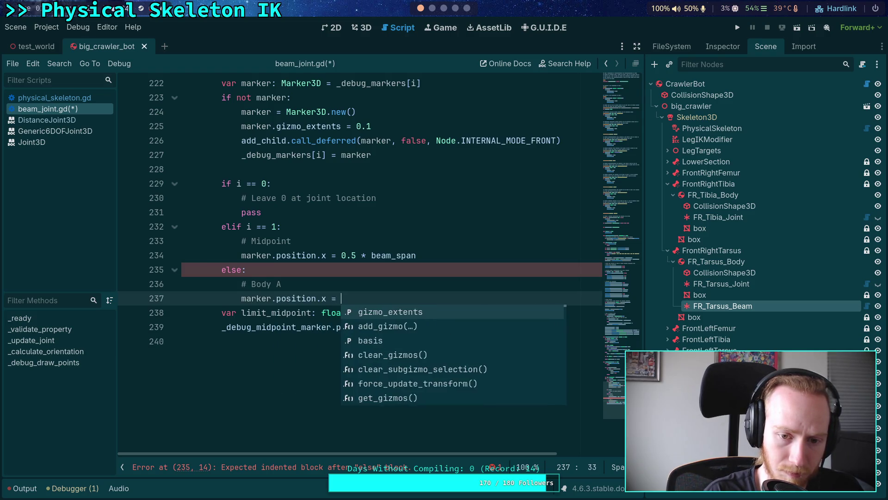
pyautogui.write('pan')
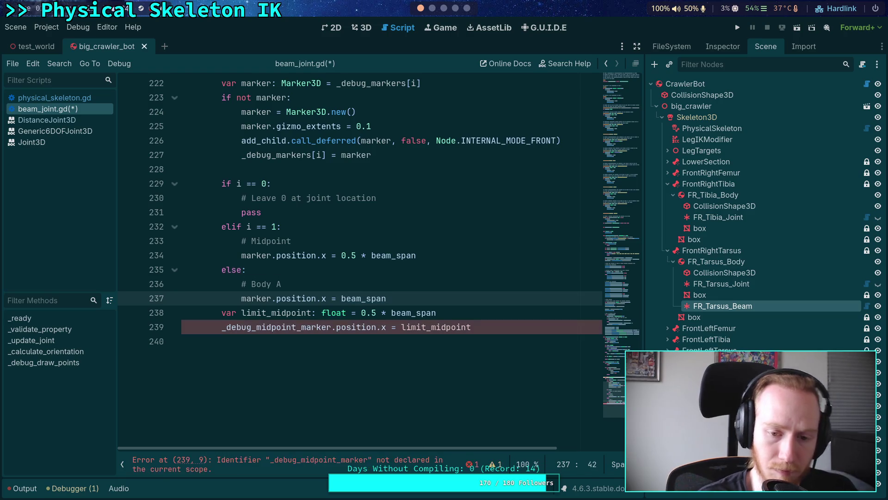
# Step: Delete the leftover limit_midpoint lines and the unused gta transform line, and save the script
pyautogui.moveTo(478, 324); pyautogui.dragTo(476, 297)
pyautogui.press('BackSpace')
pyautogui.hotkey('ctrl', 's')
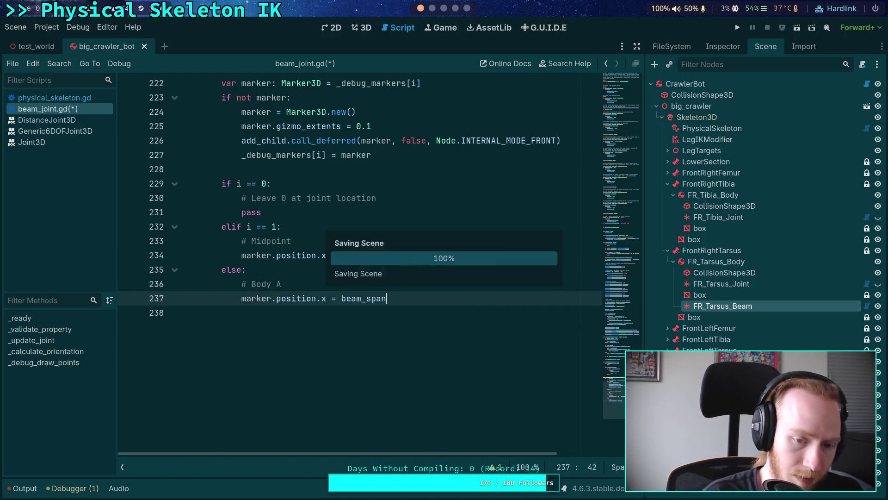
pyautogui.scroll(4, 409, 241)
pyautogui.click(409, 227)
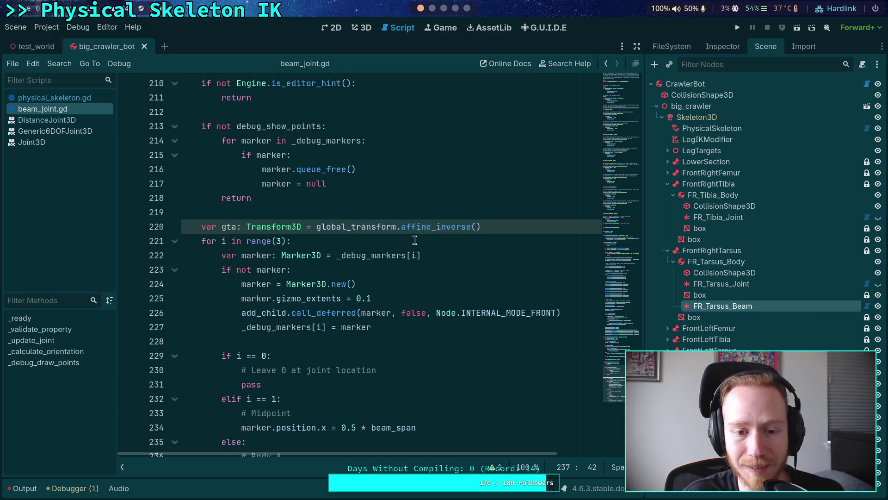
pyautogui.moveTo(504, 229); pyautogui.dragTo(502, 214)
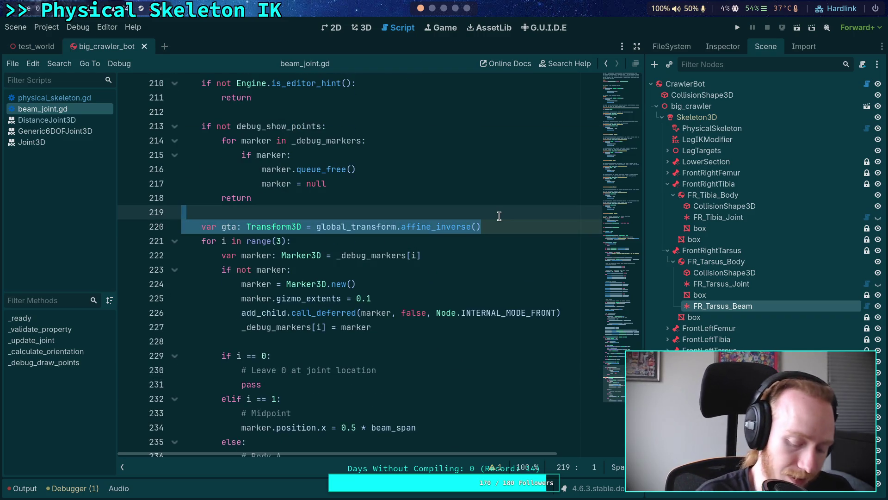
pyautogui.press('BackSpace')
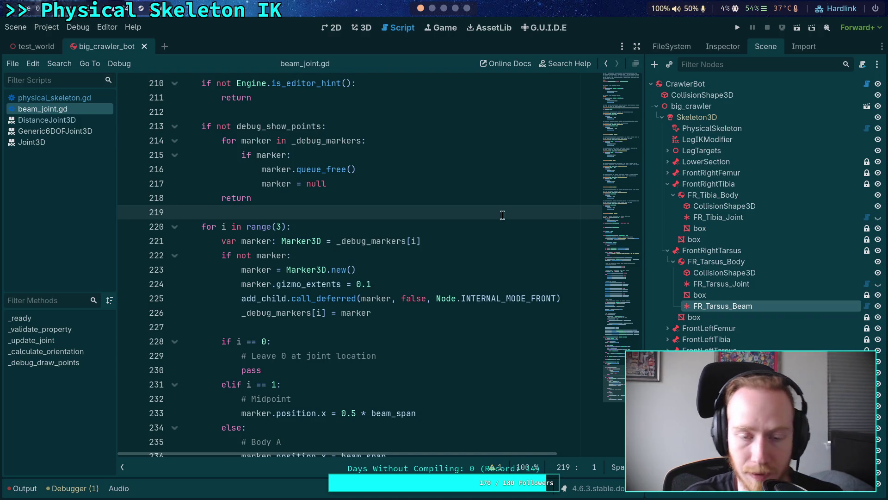
# Step: Open the Output log and clear its old messages
pyautogui.click(19, 488)
pyautogui.click(619, 376)
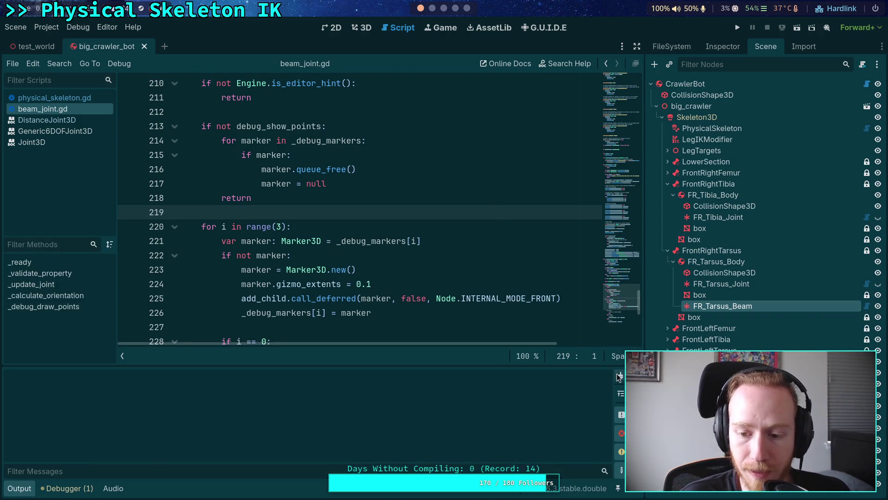
pyautogui.click(366, 28)
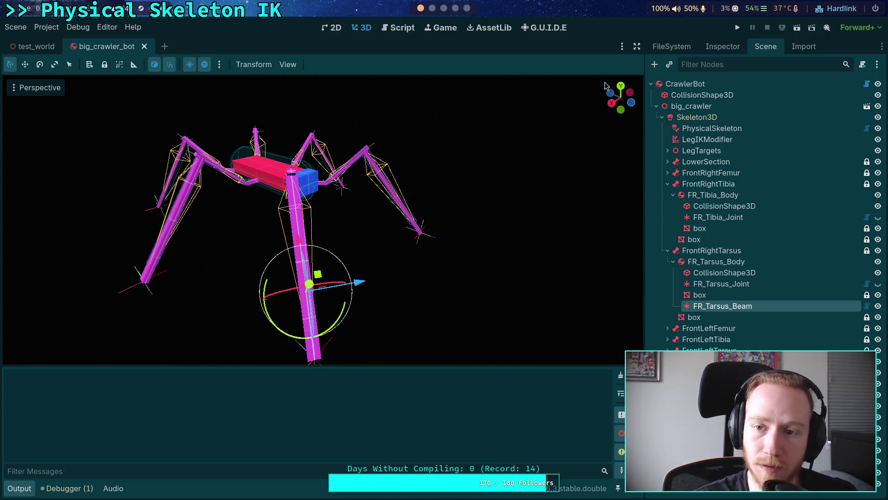
# Step: Reload the crawler scene and show FR_Tarsus_Beam's properties in the Inspector
pyautogui.click(15, 27)
pyautogui.click(69, 225)
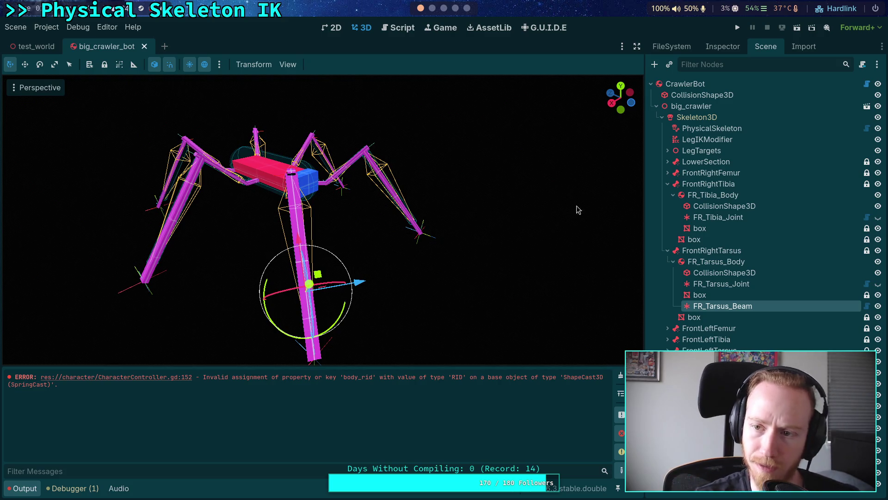
pyautogui.click(723, 46)
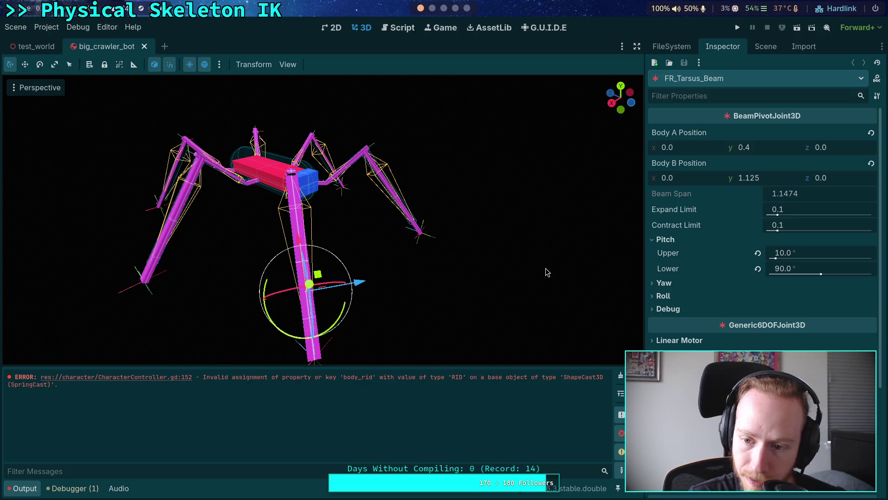
pyautogui.click(666, 298)
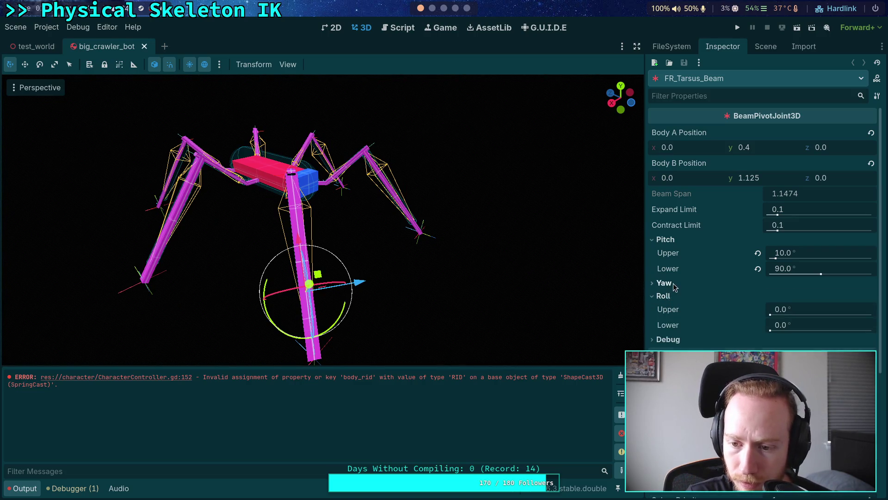
pyautogui.moveTo(668, 309)
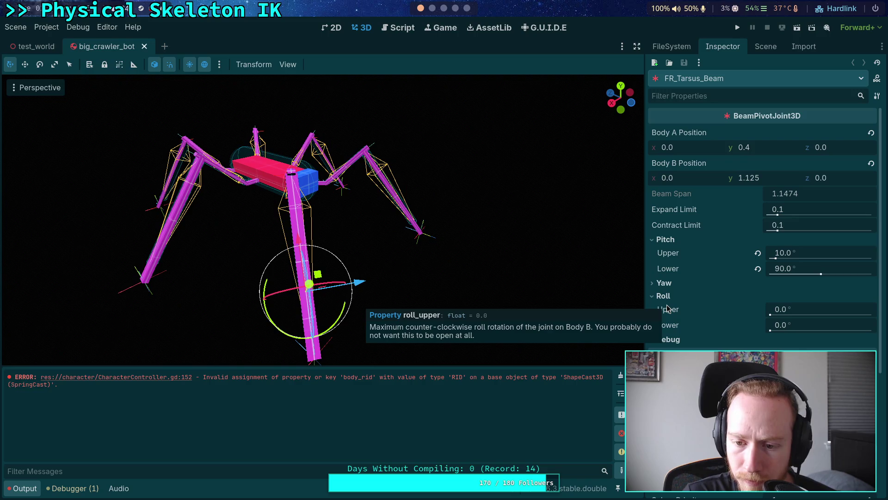
pyautogui.click(671, 295)
pyautogui.moveTo(458, 289)
pyautogui.mouseDown()
pyautogui.moveTo(416, 278)
pyautogui.moveTo(456, 290)
pyautogui.mouseUp()
# Step: Turn on Debug > Show Points for FR_Tarsus_Beam and zoom toward the crawler's leg
pyautogui.click(667, 308)
pyautogui.click(772, 322)
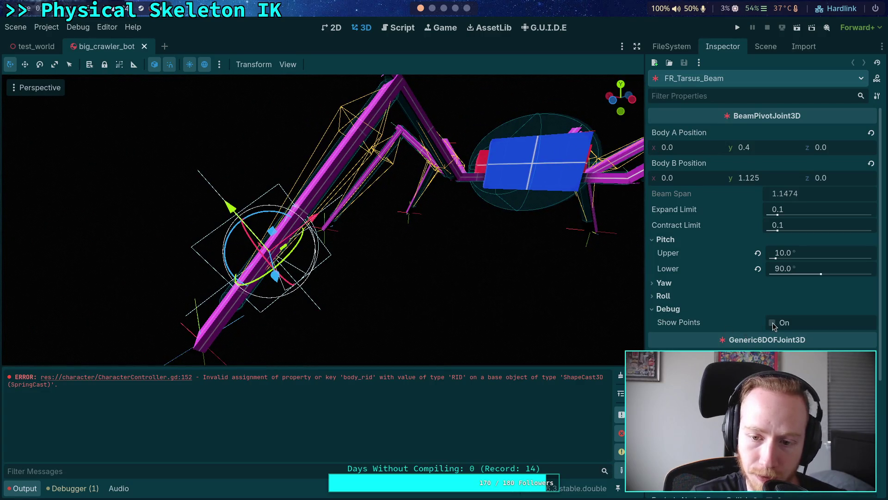
pyautogui.moveTo(417, 231); pyautogui.dragTo(417, 232)
pyautogui.scroll(5, 323, 220)
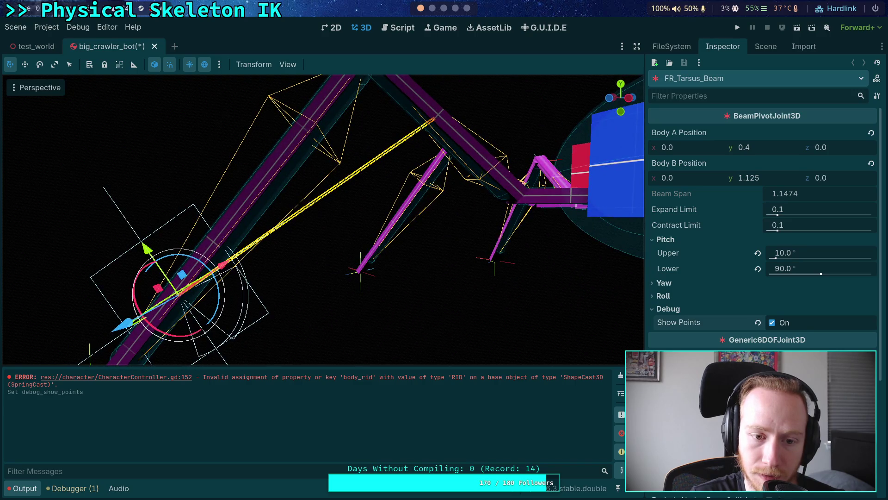
pyautogui.scroll(-5, 324, 220)
pyautogui.scroll(3, 324, 220)
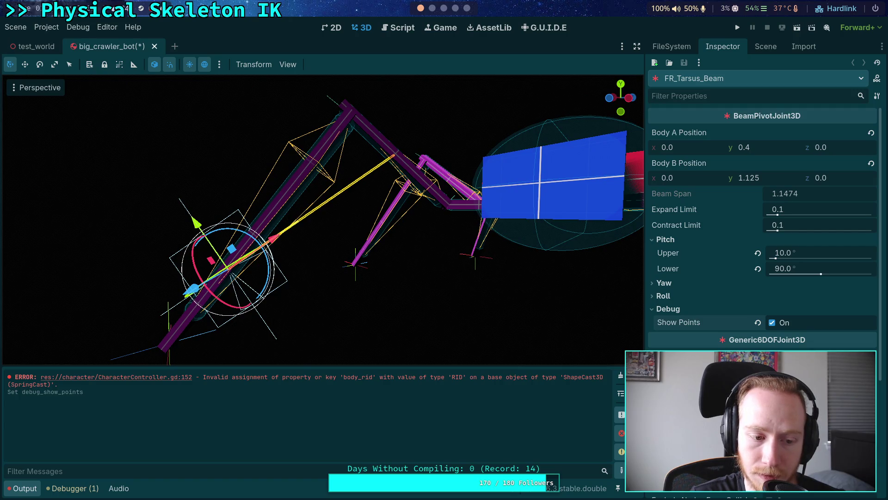
# Step: Reselect FR_Tarsus_Beam and toggle Show Points off and on to refresh its debug markers
pyautogui.click(761, 47)
pyautogui.click(341, 252)
pyautogui.moveTo(341, 252)
pyautogui.mouseDown()
pyautogui.moveTo(359, 206)
pyautogui.moveTo(600, 198)
pyautogui.mouseUp()
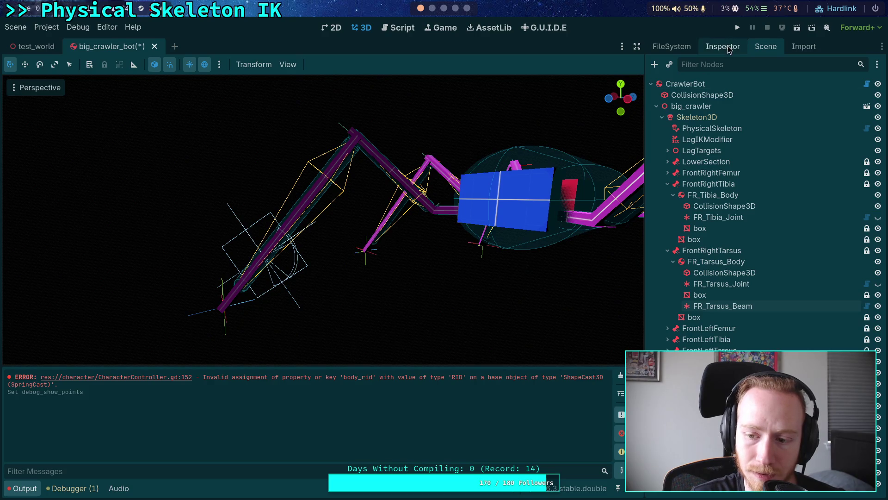
pyautogui.click(729, 49)
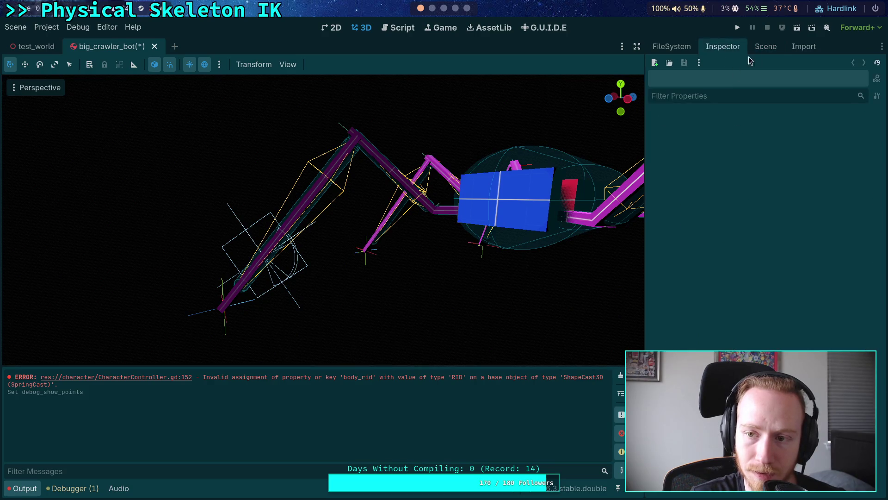
pyautogui.click(766, 47)
pyautogui.click(736, 306)
pyautogui.moveTo(351, 208); pyautogui.dragTo(376, 203)
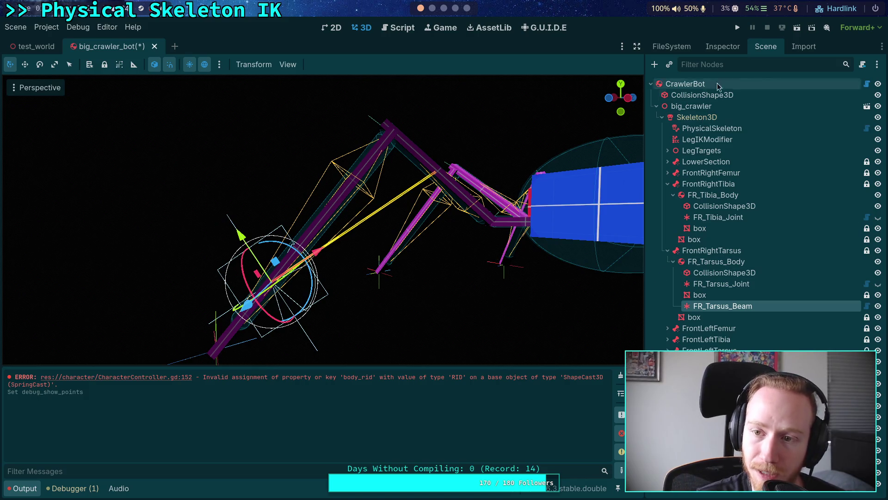
pyautogui.click(723, 46)
pyautogui.click(772, 322)
pyautogui.click(772, 322)
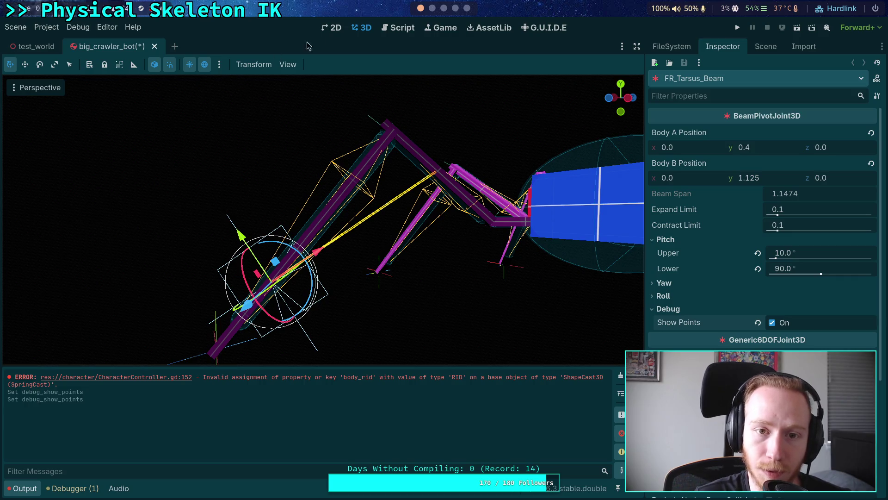
pyautogui.click(287, 65)
pyautogui.moveTo(422, 156)
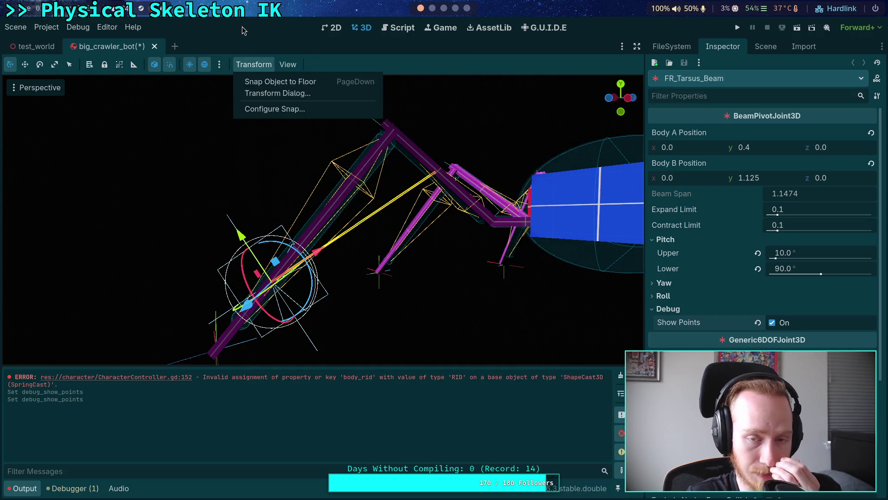
pyautogui.click(395, 26)
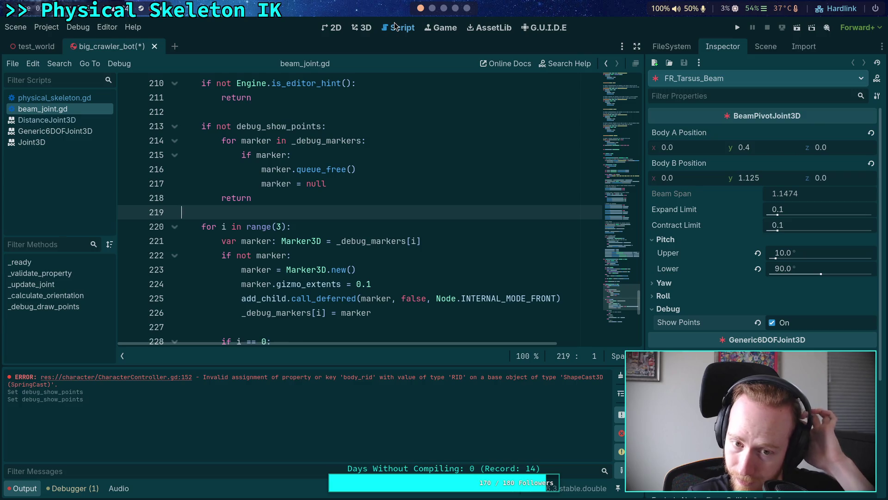
# Step: Change marker.gizmo_extents on line 224 from 0.1 to 1.0 and save the script
pyautogui.scroll(-2, 411, 166)
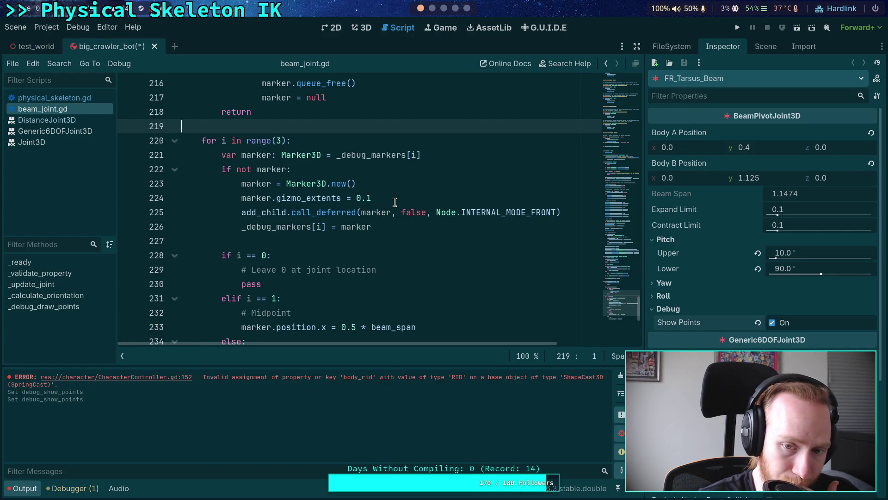
pyautogui.click(395, 202)
pyautogui.doubleClick(370, 198)
pyautogui.write('1.0')
pyautogui.hotkey('ctrl', 's')
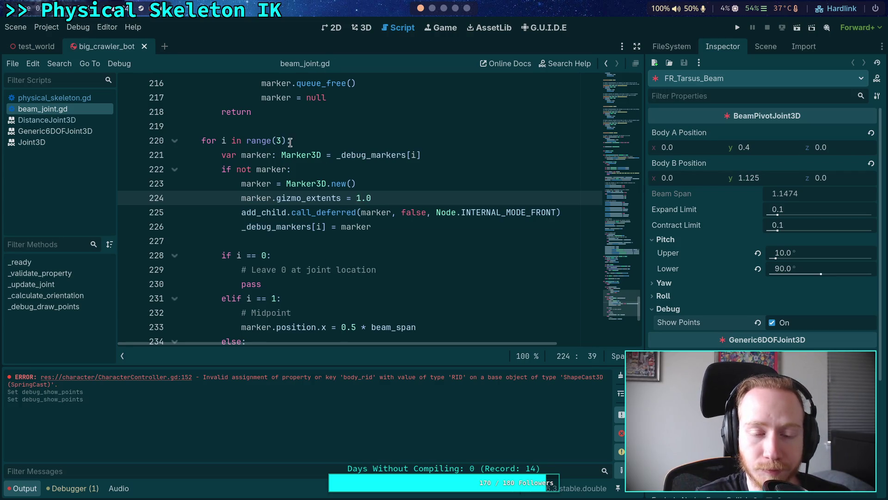
# Step: Toggle Show Points off and on in the 3D view to see the larger markers
pyautogui.scroll(3, 339, 171)
pyautogui.scroll(-1, 339, 171)
pyautogui.click(361, 27)
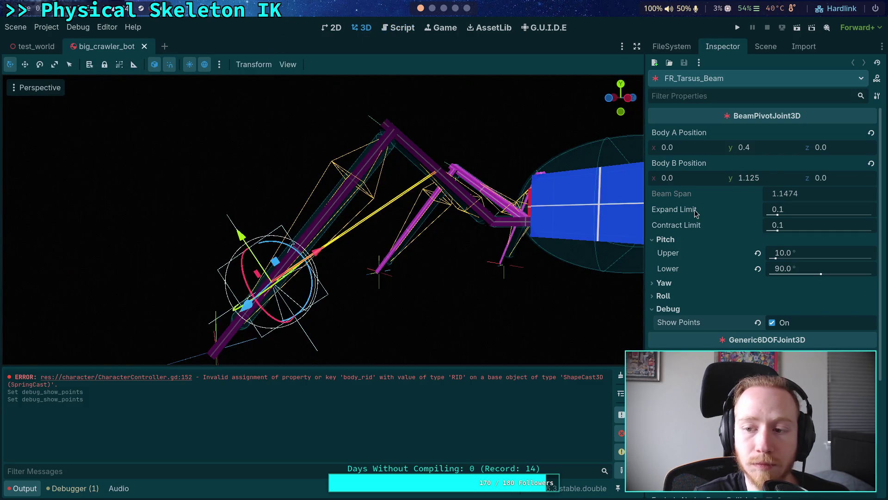
pyautogui.click(773, 323)
pyautogui.click(773, 323)
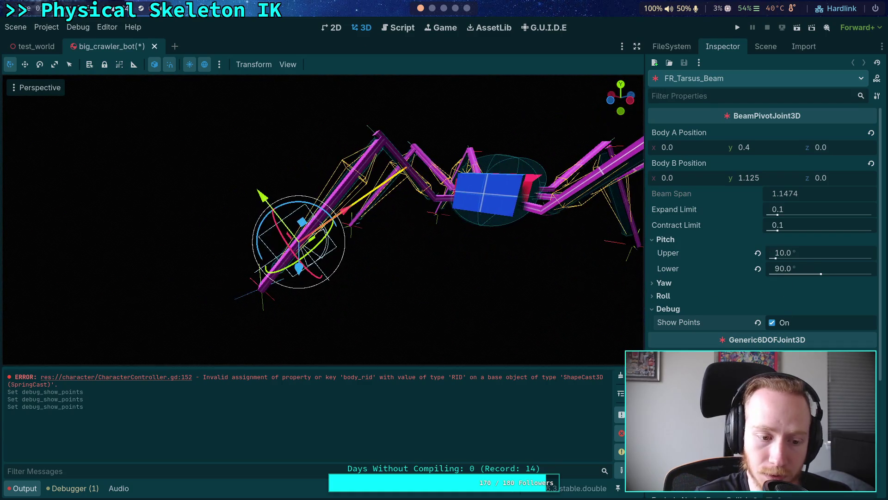
pyautogui.click(400, 28)
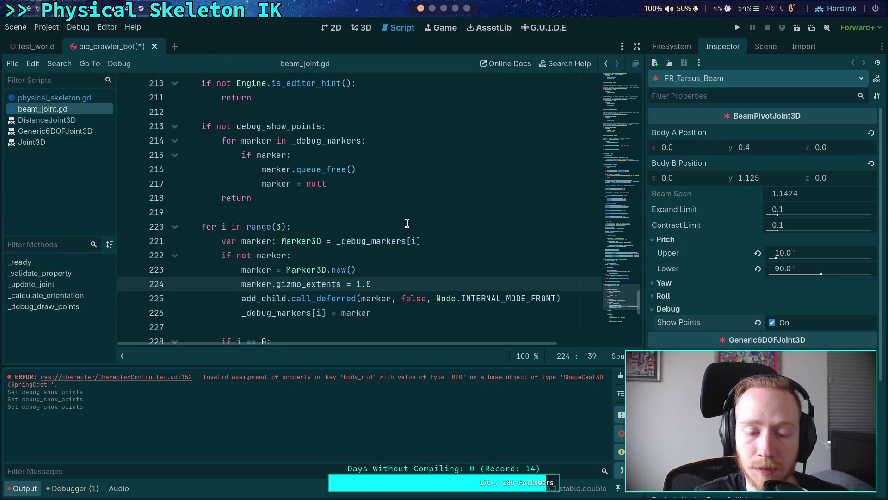
# Step: Replace marker with _debug_markers[i] on line 217 of beam_joint.gd and save
pyautogui.scroll(-2, 407, 223)
pyautogui.scroll(-1, 419, 226)
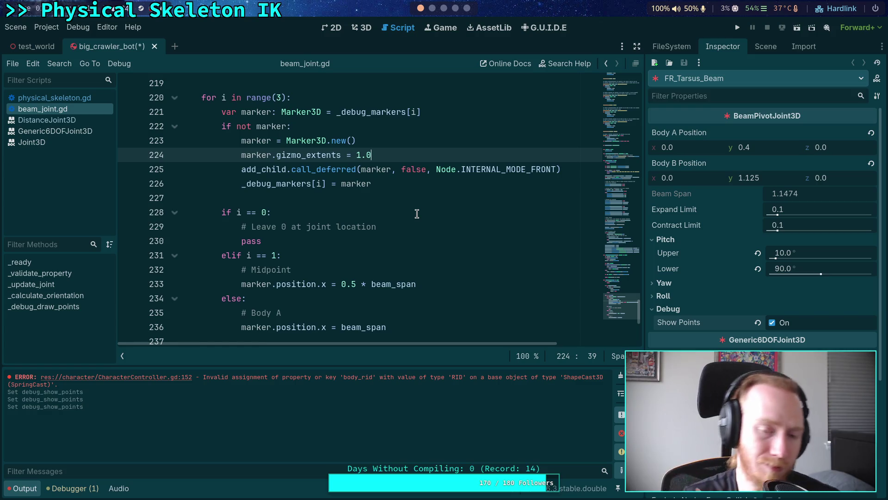
pyautogui.doubleClick(298, 185)
pyautogui.scroll(2, 421, 242)
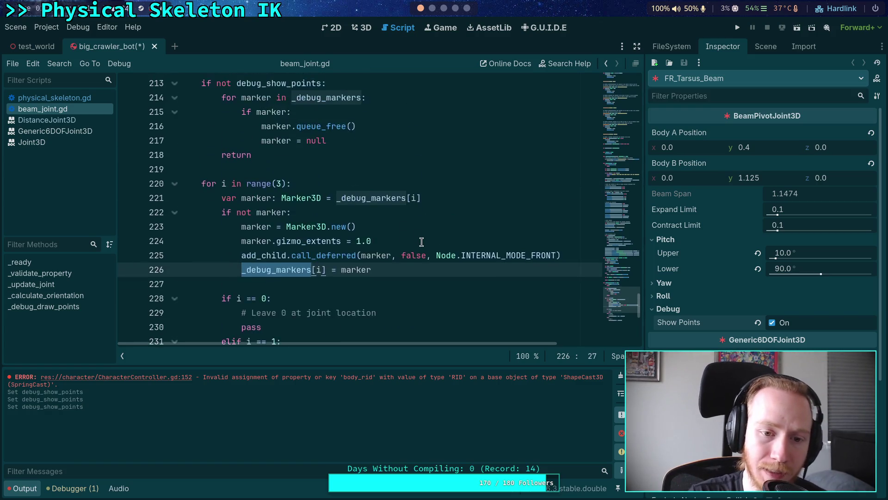
pyautogui.scroll(2, 424, 241)
pyautogui.scroll(-1, 377, 218)
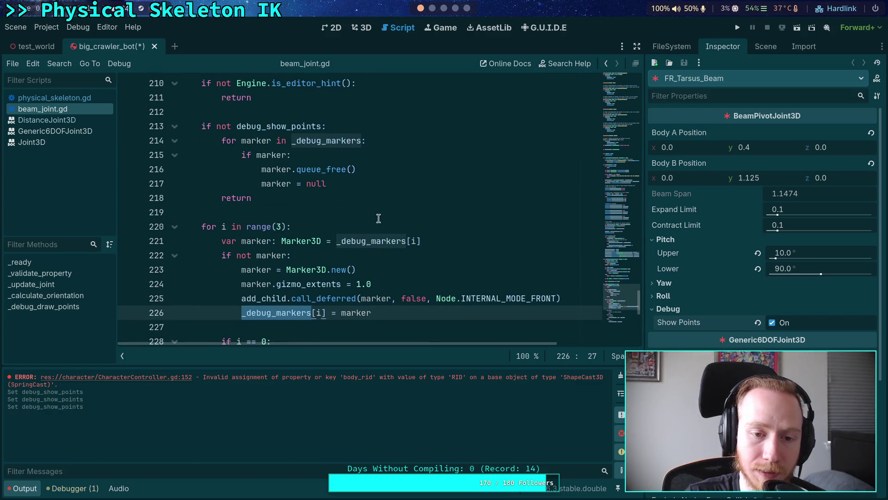
pyautogui.doubleClick(270, 183)
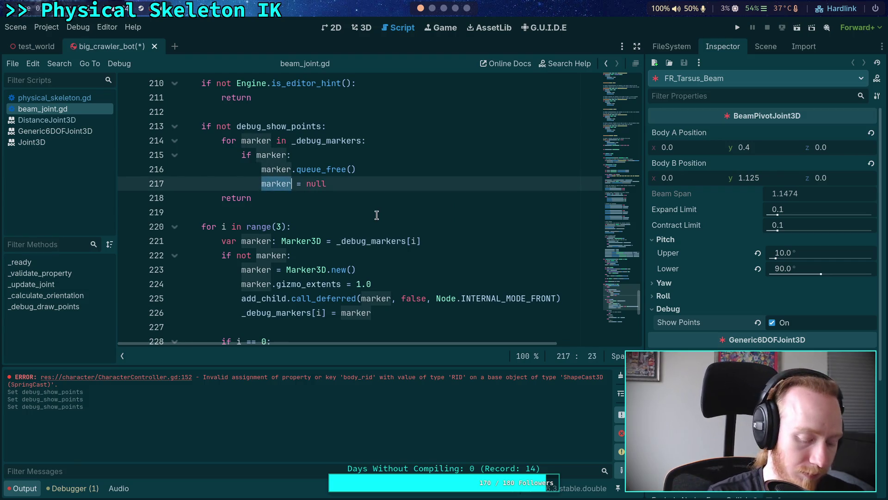
pyautogui.write('_d')
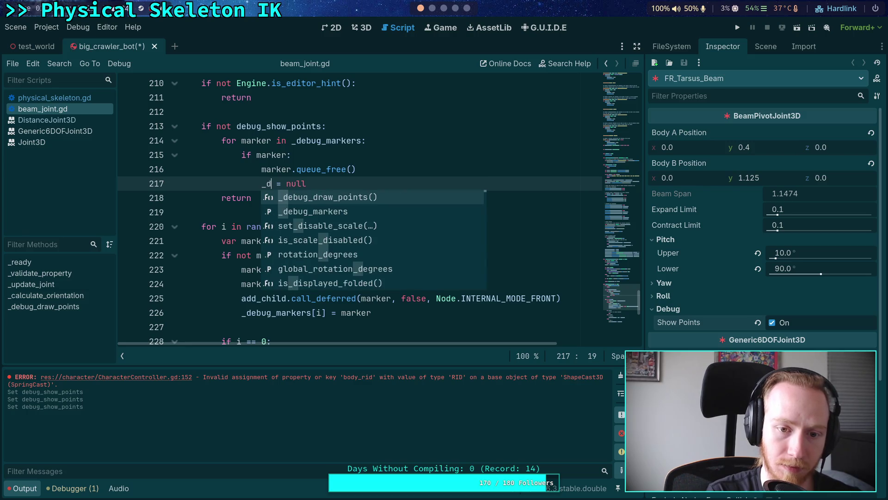
pyautogui.write('eb')
pyautogui.press('Down')
pyautogui.press('Return')
pyautogui.write('[i')
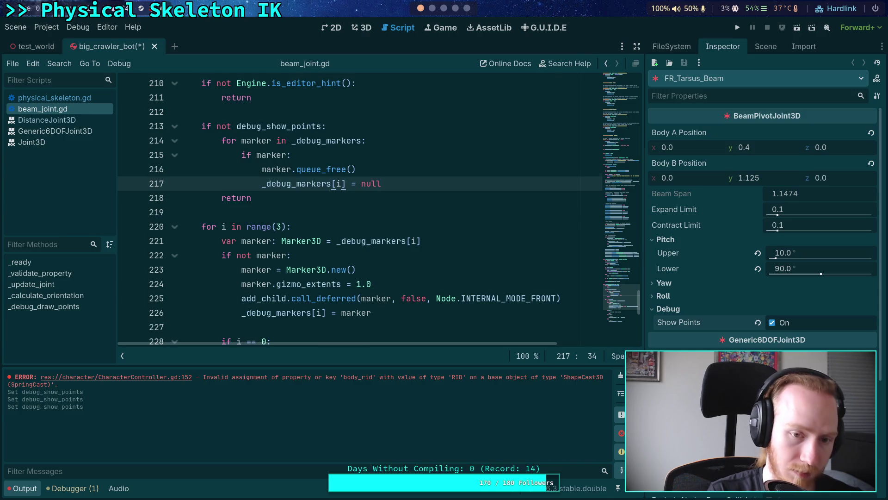
pyautogui.hotkey('ctrl', '-')
pyautogui.hotkey('ctrl', '=')
pyautogui.hotkey('ctrl', 's')
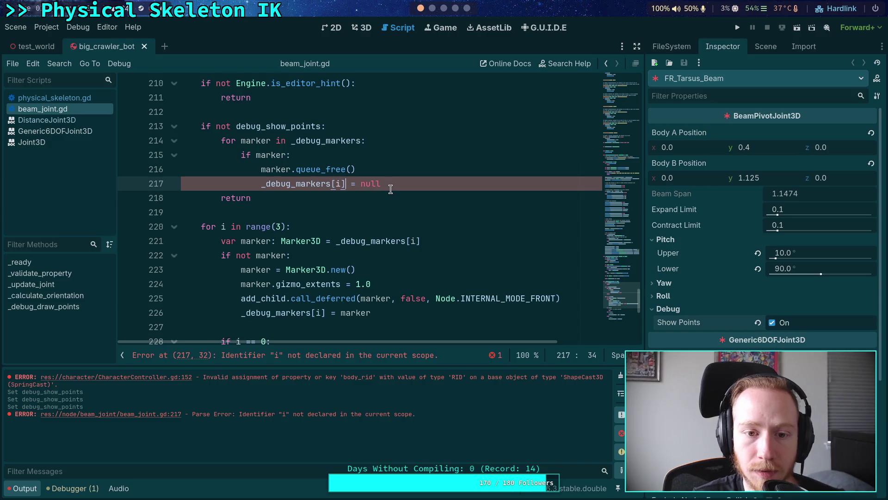
# Step: Rewrite the cleanup loop header as 'for i in range(3)'
pyautogui.moveTo(240, 140); pyautogui.dragTo(270, 140)
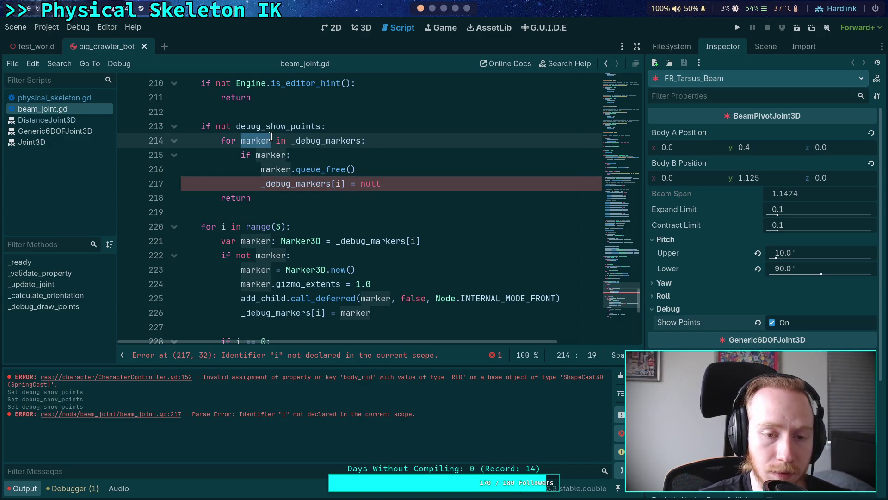
pyautogui.write('i')
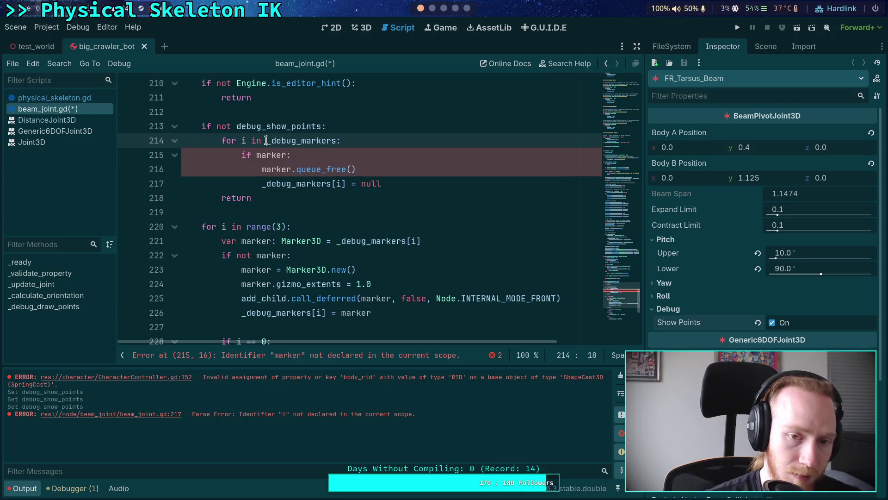
pyautogui.moveTo(266, 140); pyautogui.dragTo(338, 140)
pyautogui.write('range(2')
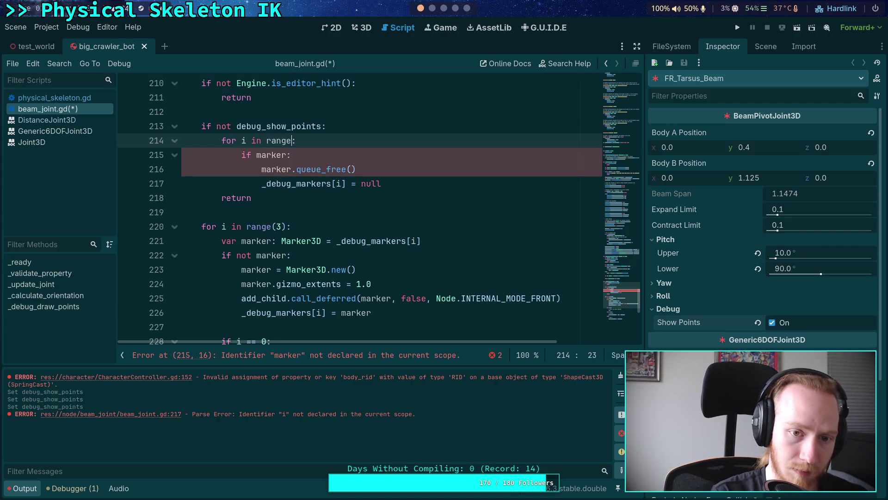
pyautogui.press('Right')
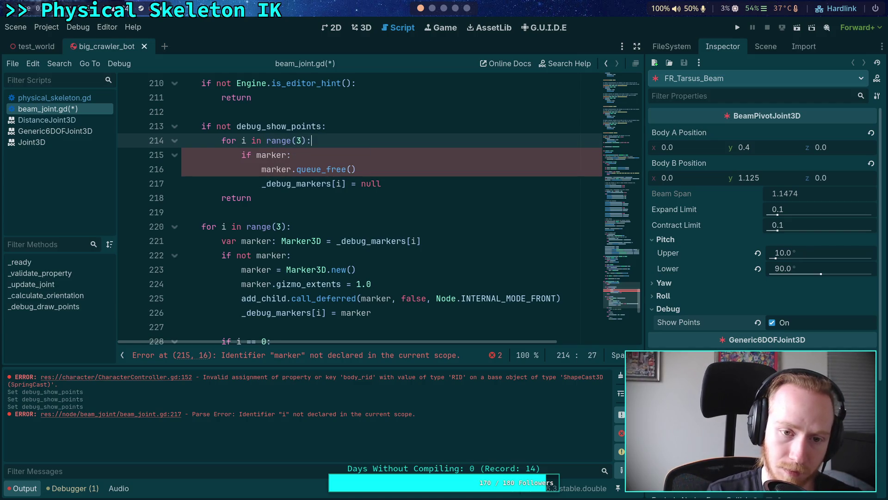
pyautogui.press('Return')
pyautogui.write('var')
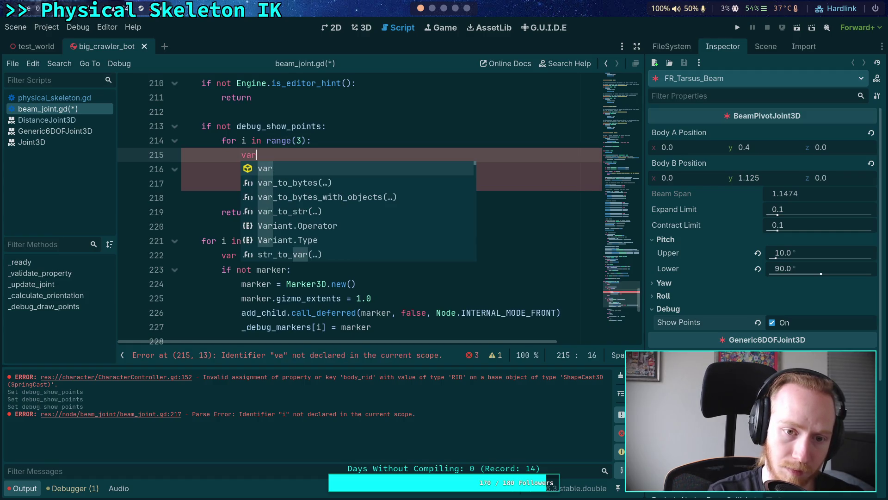
pyautogui.press('BackSpace')
pyautogui.press('BackSpace')
pyautogui.press('BackSpace')
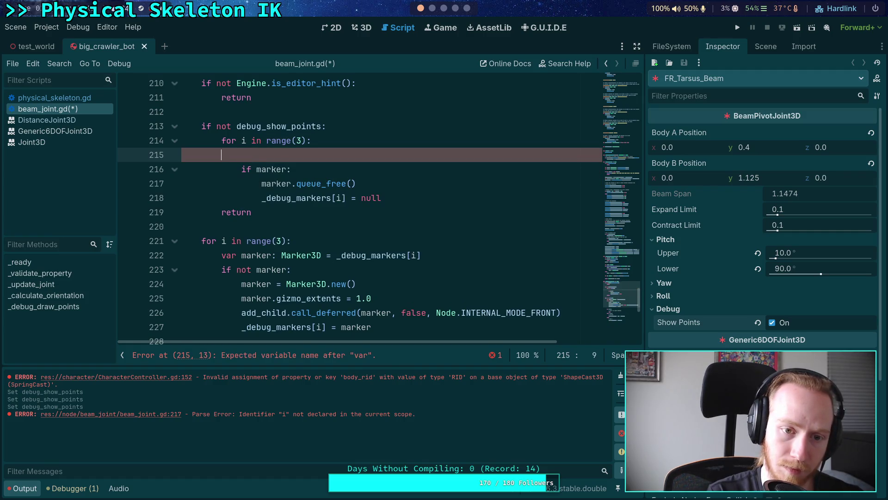
# Step: Use _debug_markers[i] in the if and queue_free lines, save, and return to 3D
pyautogui.moveTo(261, 184); pyautogui.dragTo(347, 184)
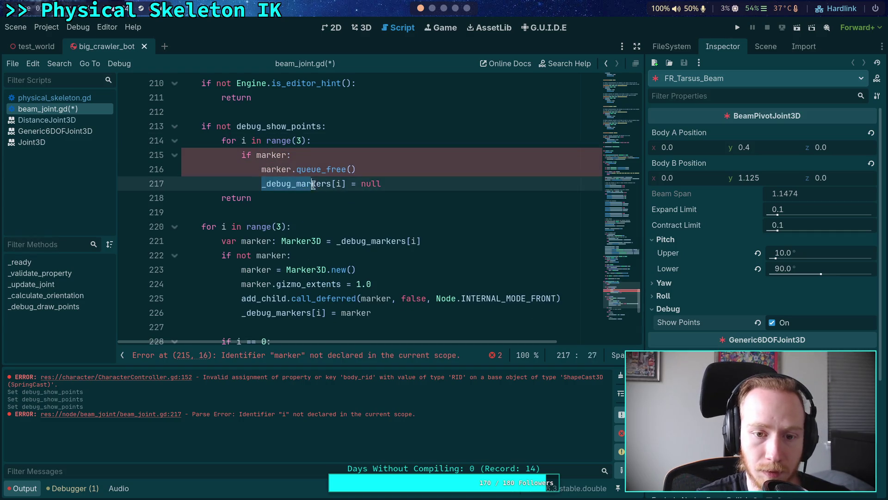
pyautogui.rightClick(327, 184)
pyautogui.click(346, 226)
pyautogui.hotkey('ctrl', 'c')
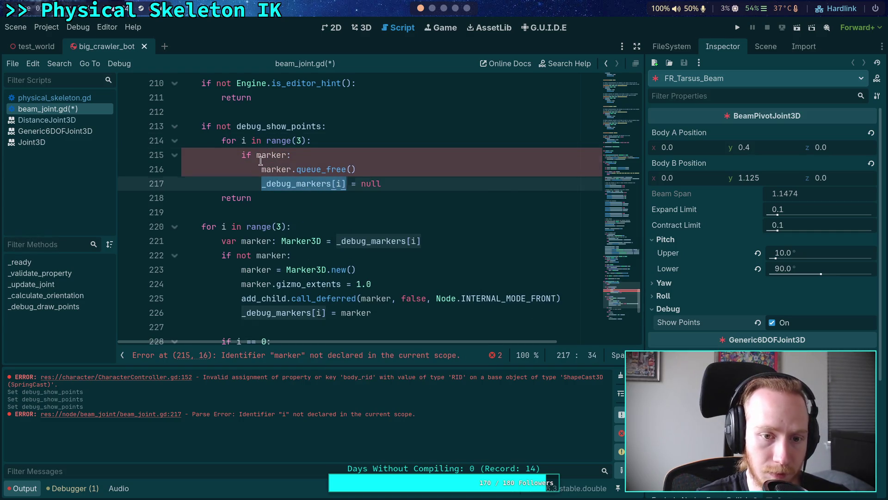
pyautogui.doubleClick(273, 155)
pyautogui.hotkey('ctrl', 'v')
pyautogui.doubleClick(263, 170)
pyautogui.hotkey('ctrl', 'v')
pyautogui.click(462, 170)
pyautogui.hotkey('ctrl', 's')
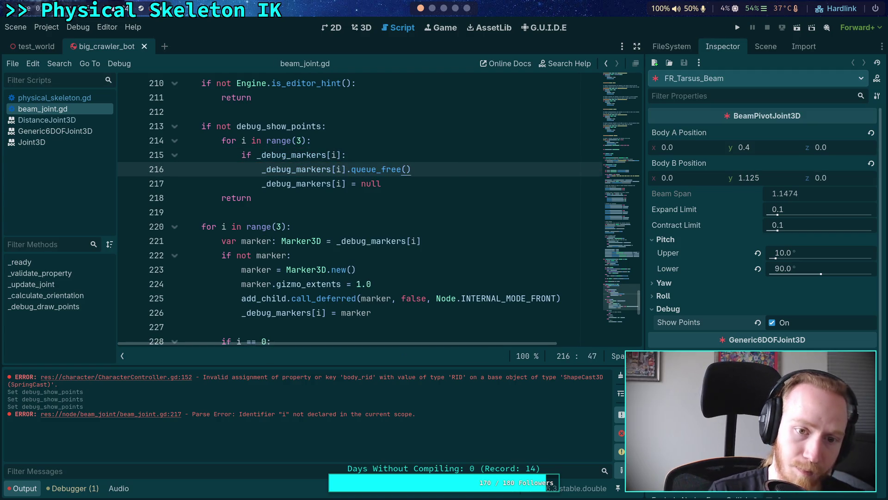
pyautogui.click(363, 28)
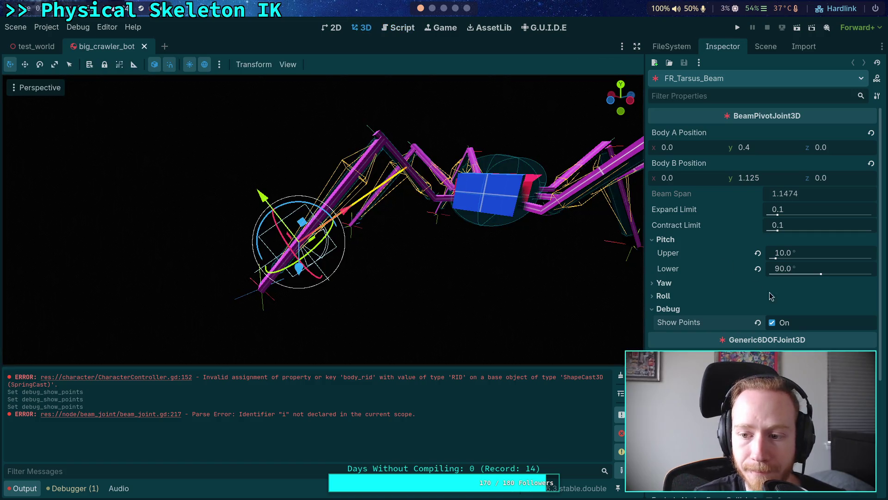
# Step: Toggle the joint's Show Points debug markers off and back on
pyautogui.click(773, 323)
pyautogui.scroll(6, 324, 220)
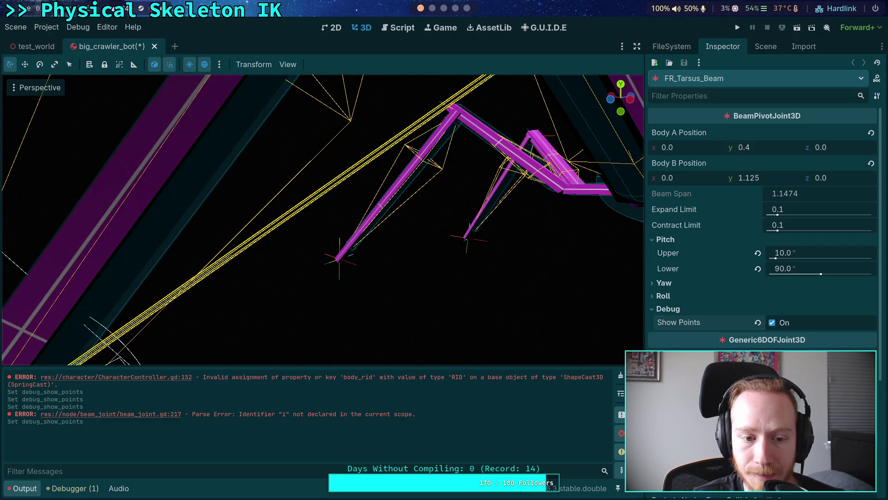
pyautogui.click(774, 325)
pyautogui.click(775, 326)
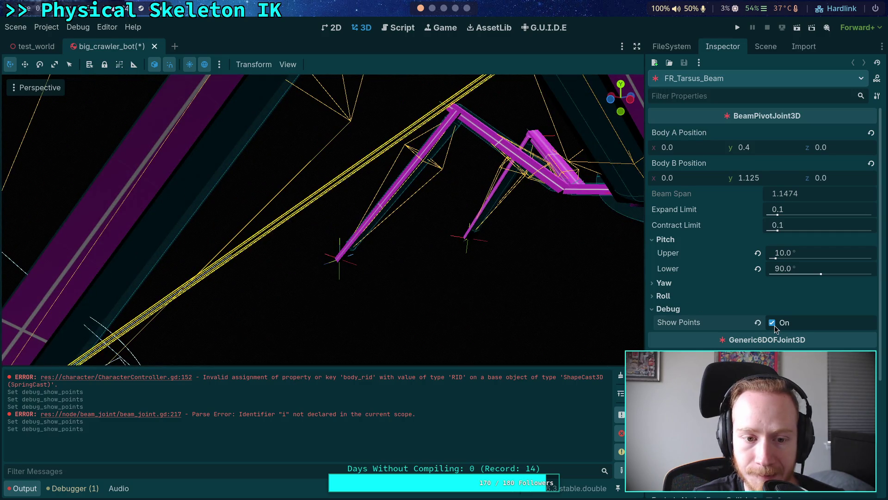
# Step: Drop Node.INTERNAL_MODE_FRONT from add_child, add 'marker.owner = owner', and save
pyautogui.scroll(-6, 324, 219)
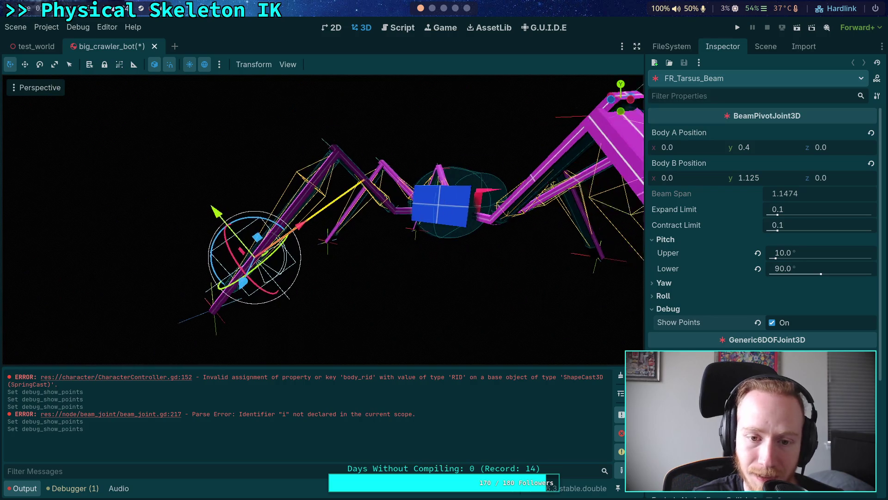
pyautogui.scroll(-5, 324, 219)
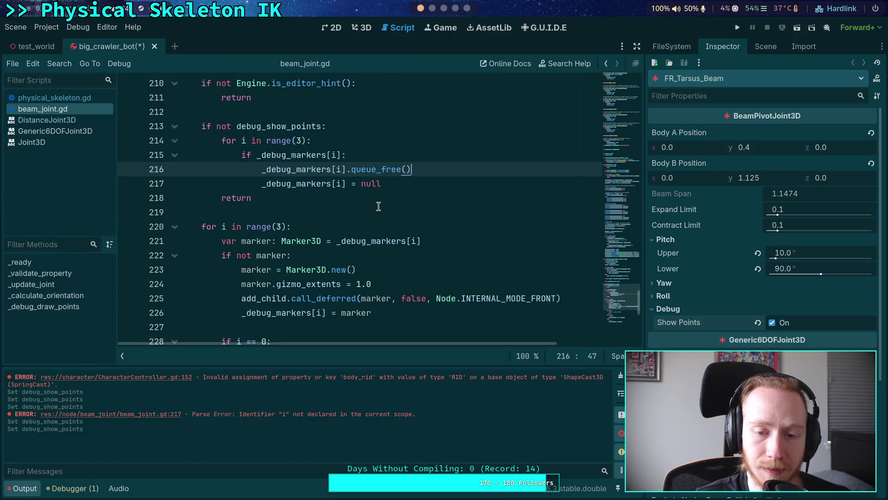
pyautogui.scroll(-2, 388, 207)
pyautogui.moveTo(515, 214)
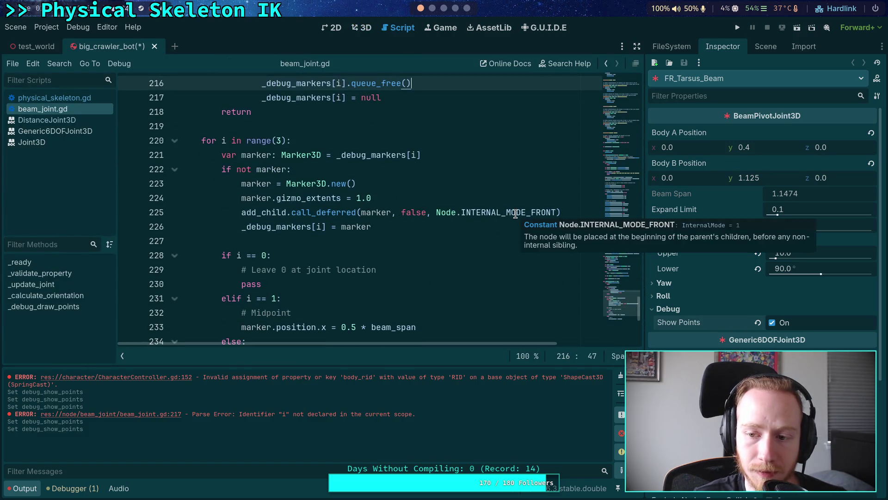
pyautogui.moveTo(432, 212); pyautogui.dragTo(559, 213)
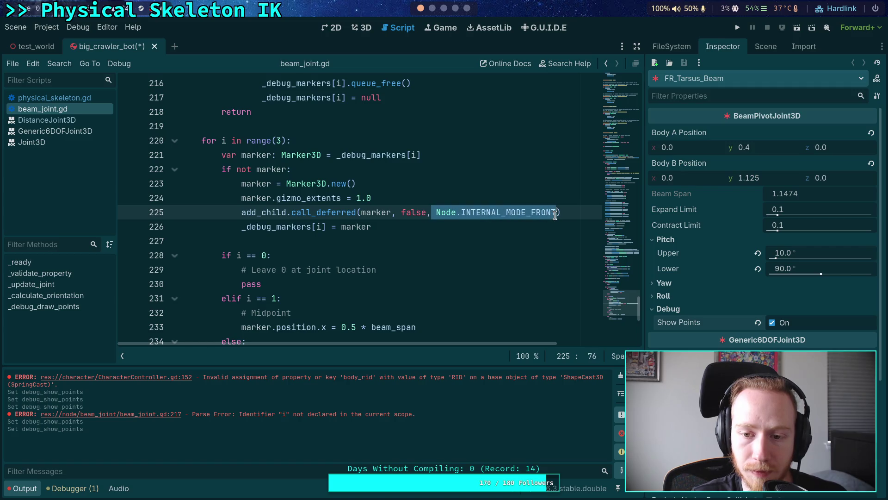
pyautogui.press('BackSpace')
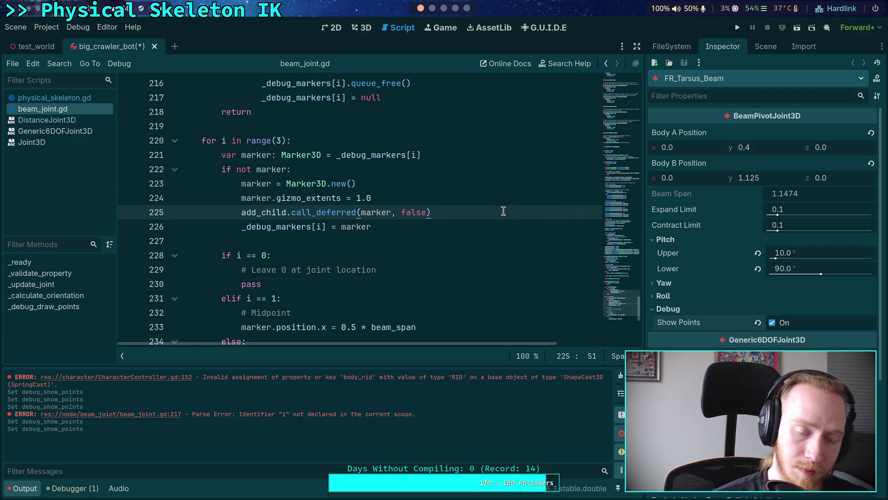
pyautogui.press('Return')
pyautogui.write('rker.')
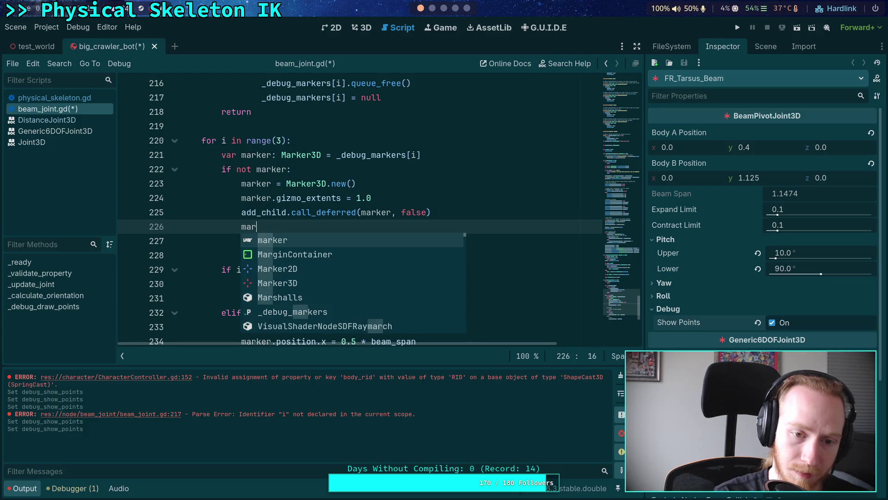
pyautogui.write('owner = ')
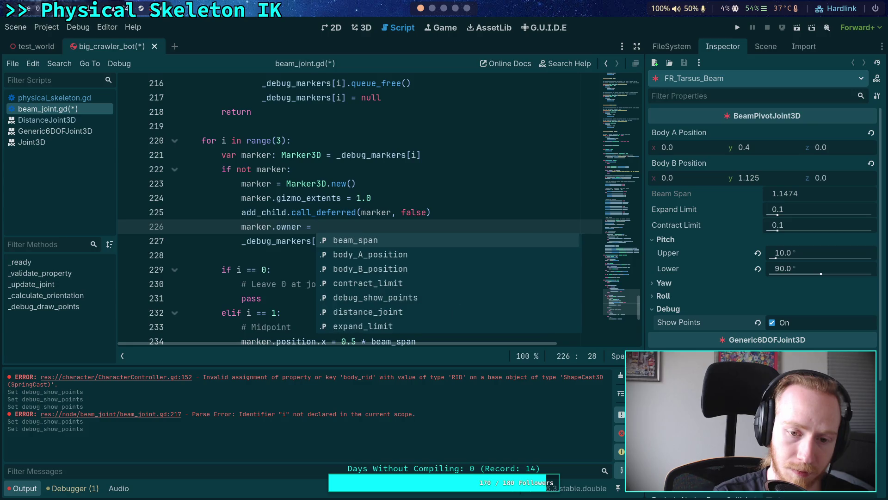
pyautogui.write('owner')
pyautogui.hotkey('ctrl', 's')
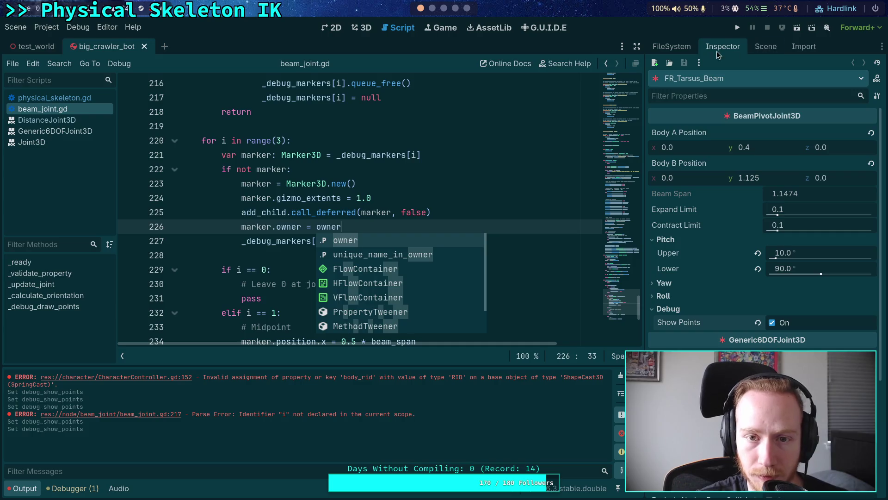
# Step: In the 3D view, toggle Show Points off and on to retest the markers
pyautogui.click(372, 31)
pyautogui.click(772, 323)
pyautogui.click(772, 322)
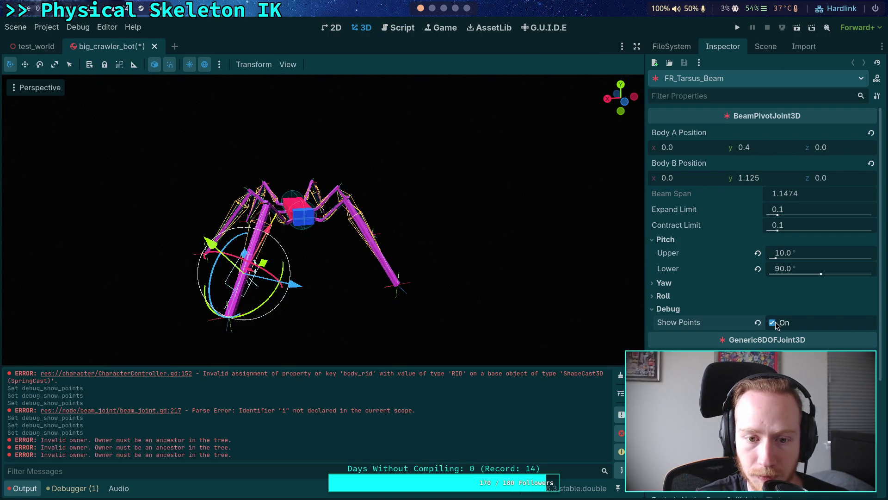
# Step: Replace 'marker.owner = owner' with 'marker.set_owner.call_deferred(owner)', save, and view the joint in 3D
pyautogui.scroll(5, 324, 220)
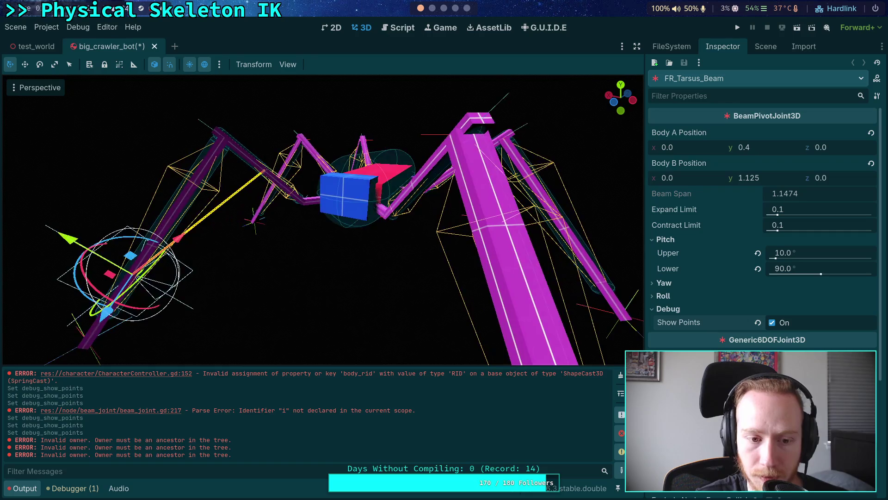
pyautogui.click(766, 46)
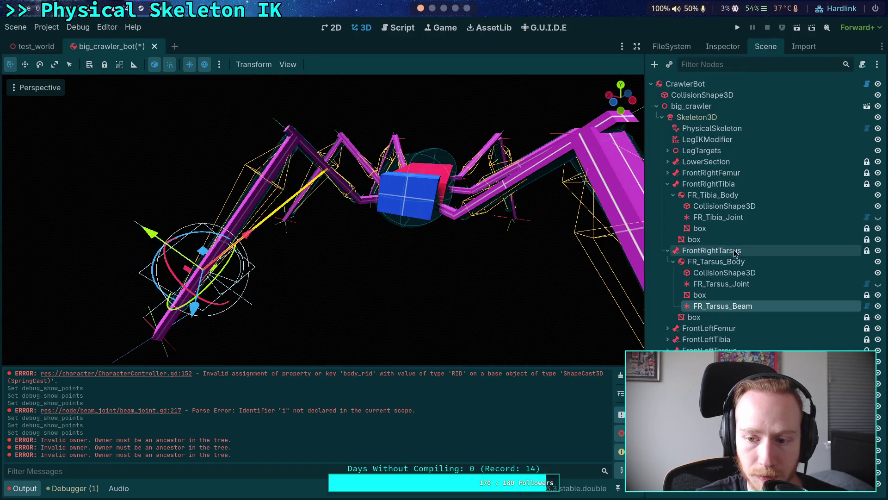
pyautogui.click(397, 28)
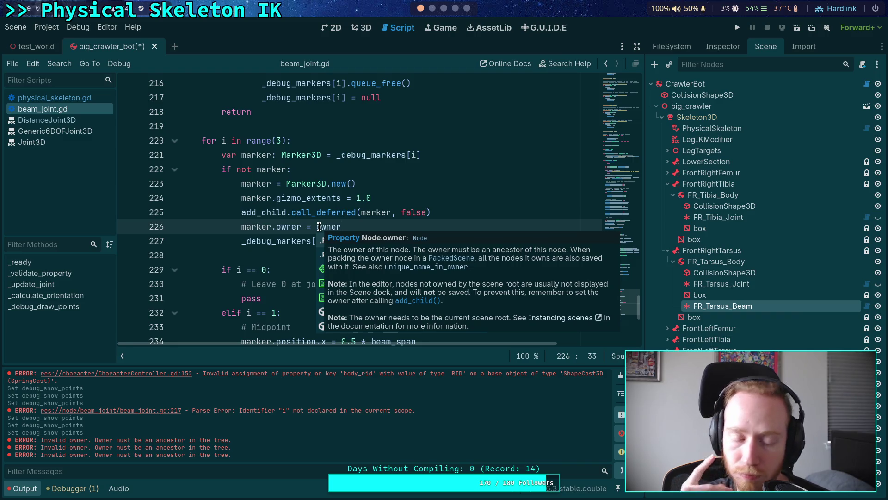
pyautogui.moveTo(356, 227); pyautogui.dragTo(240, 228)
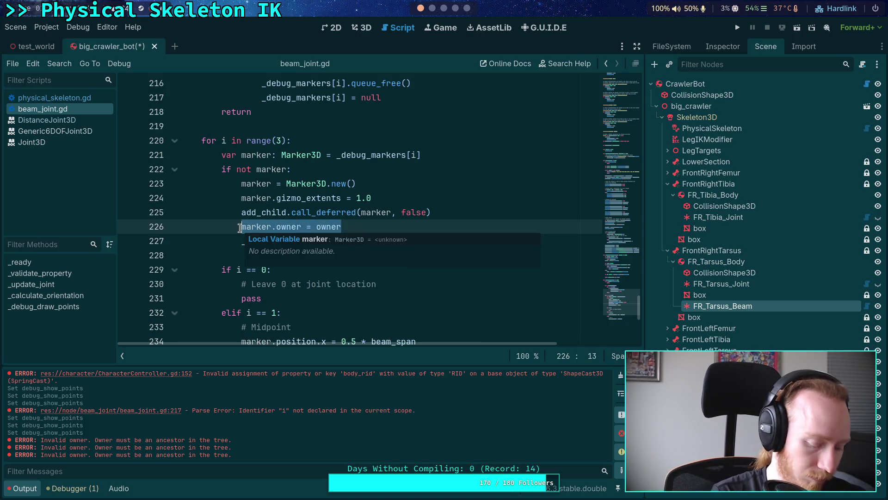
pyautogui.press('BackSpace')
pyautogui.write('marker.set_owne')
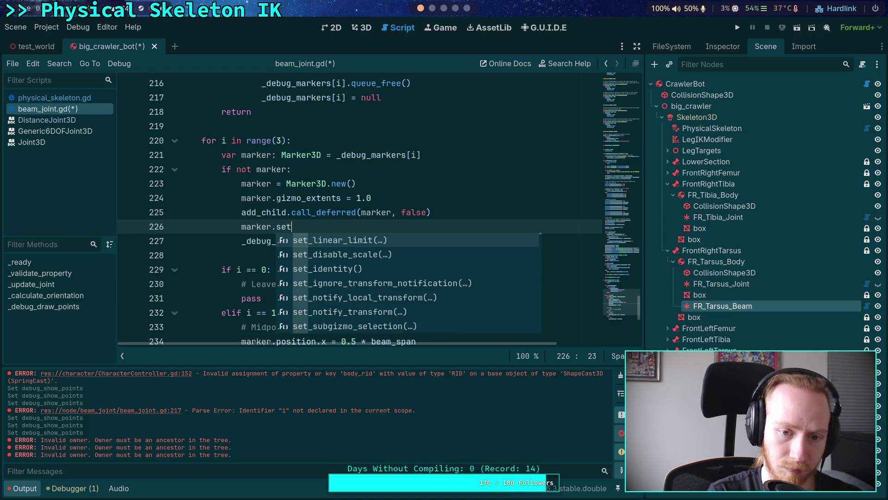
pyautogui.write('r.call')
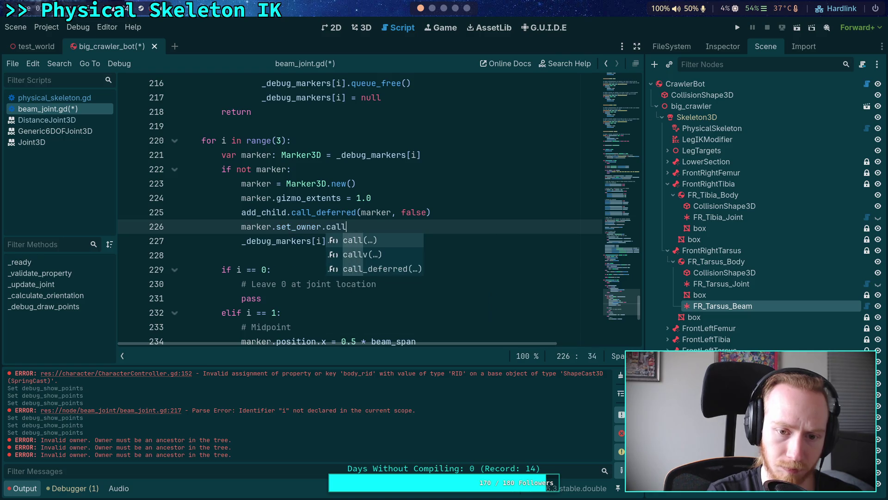
pyautogui.press('Down')
pyautogui.press('Down')
pyautogui.press('Return')
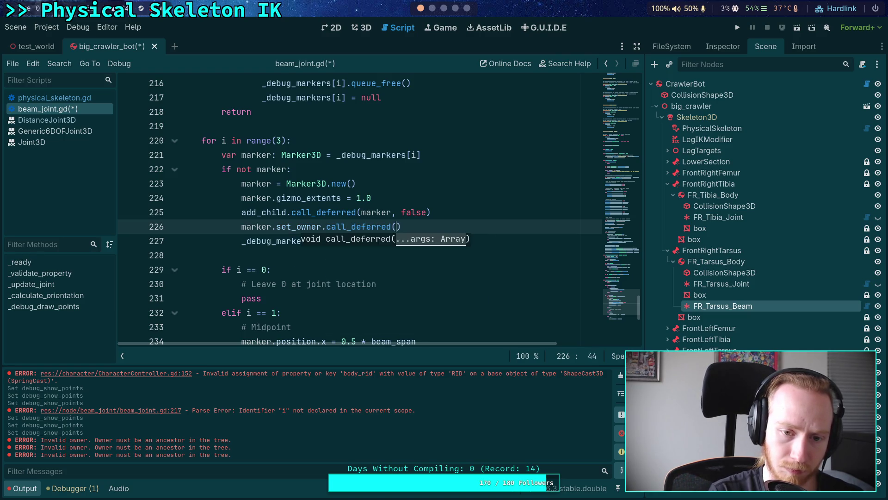
pyautogui.write('ow')
pyautogui.press('BackSpace')
pyautogui.write('r')
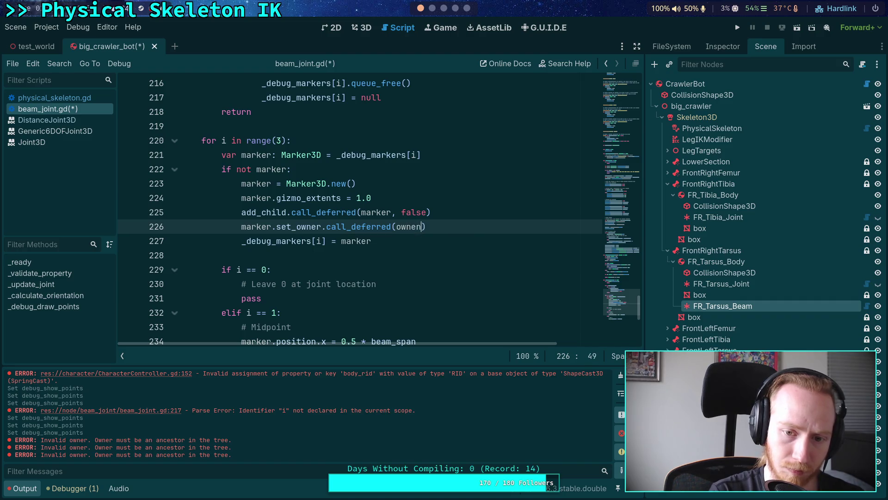
pyautogui.hotkey('ctrl', 's')
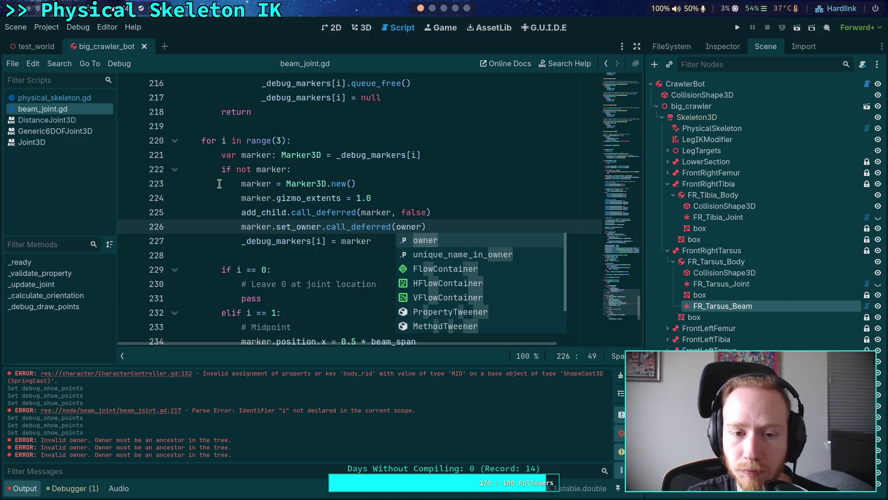
pyautogui.click(361, 27)
pyautogui.click(714, 46)
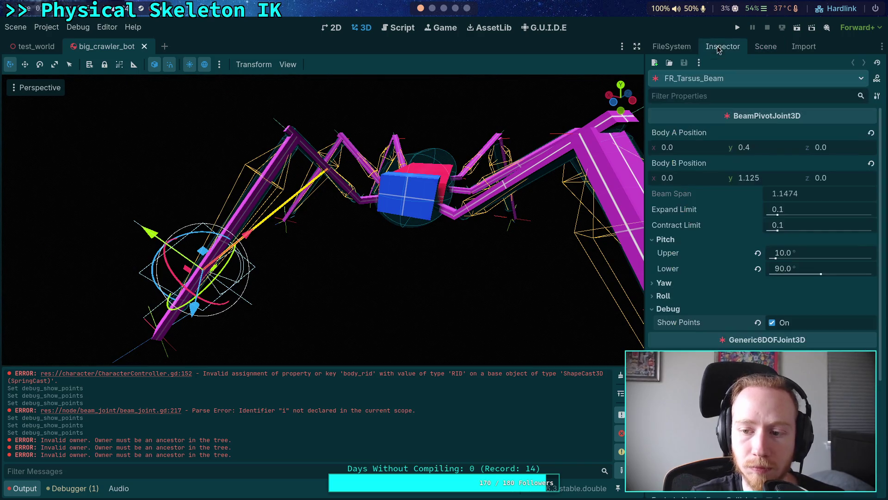
pyautogui.click(620, 380)
pyautogui.click(772, 323)
pyautogui.click(772, 322)
pyautogui.moveTo(522, 278); pyautogui.dragTo(477, 260)
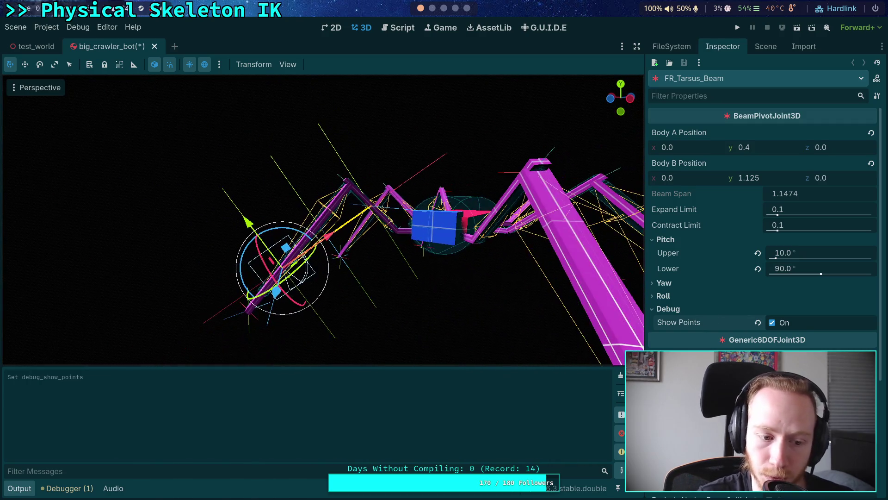
pyautogui.click(780, 49)
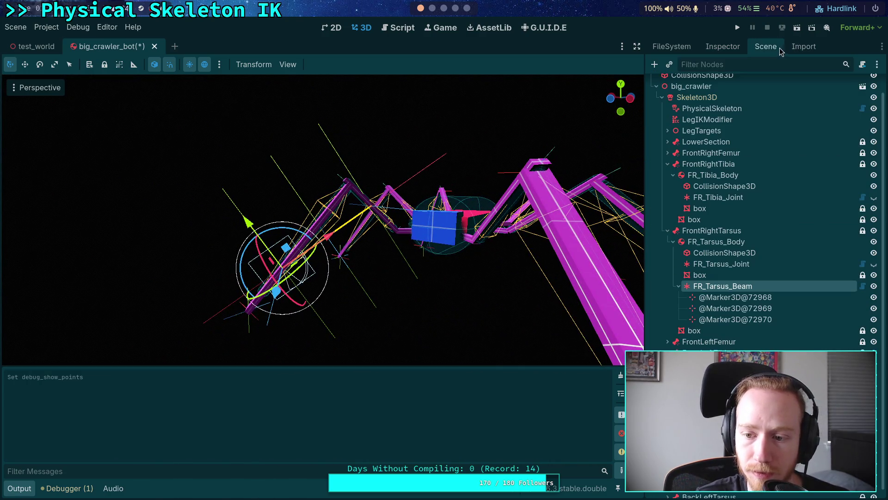
pyautogui.click(728, 49)
pyautogui.click(772, 323)
pyautogui.click(772, 324)
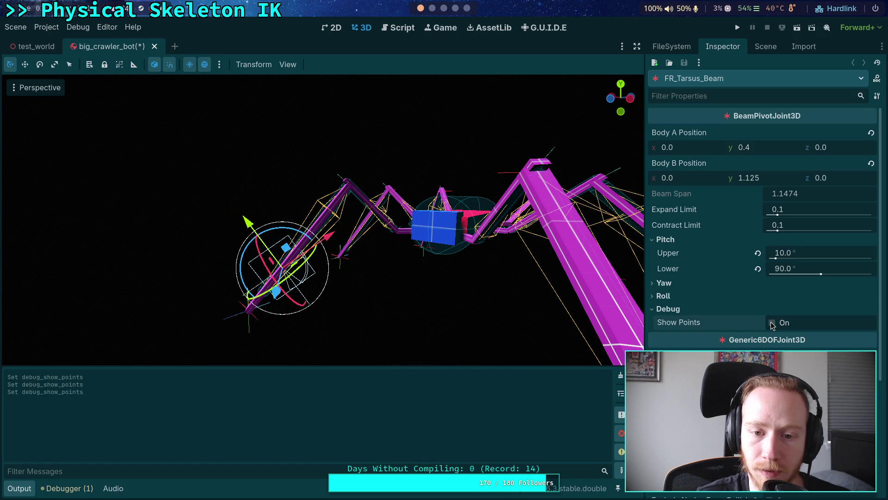
pyautogui.click(772, 322)
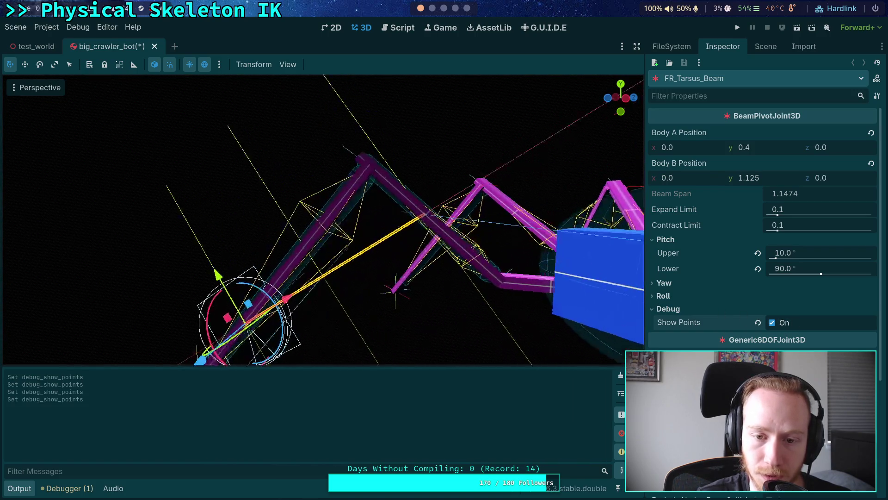
pyautogui.press('s')
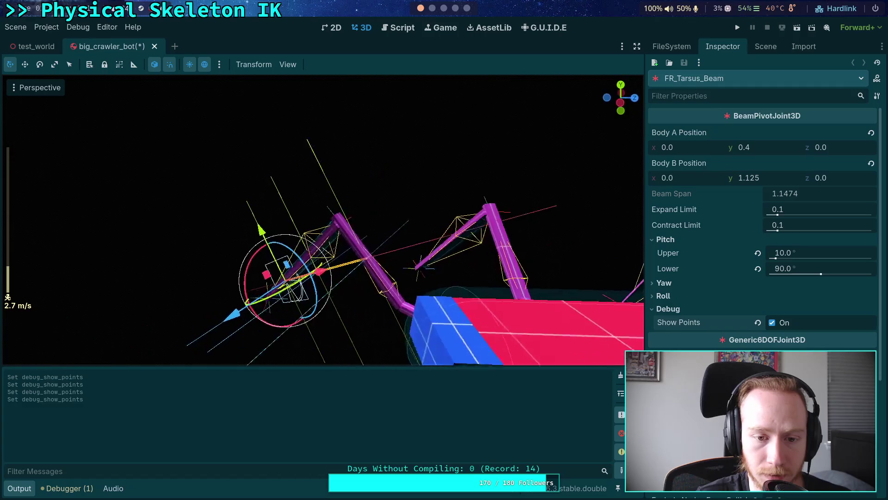
pyautogui.press('w')
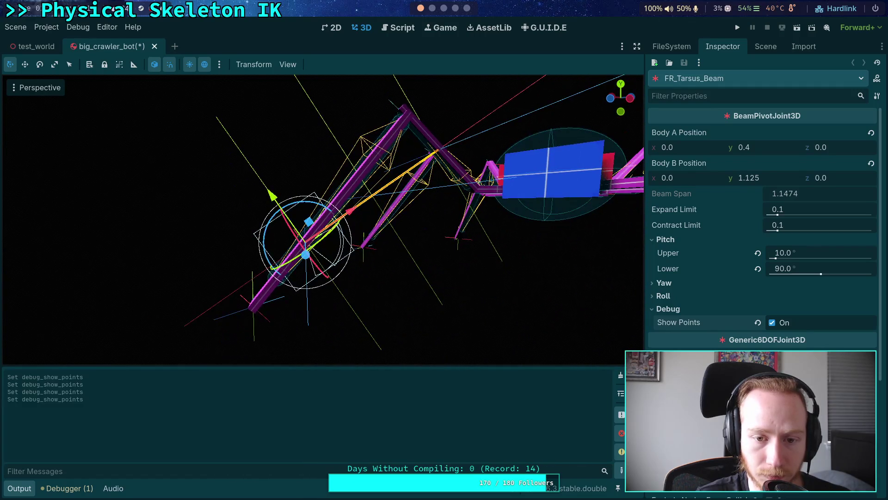
# Step: Shrink the markers' gizmo_extents value on line 224, save, and refresh them in 3D
pyautogui.click(402, 28)
pyautogui.moveTo(370, 201); pyautogui.dragTo(359, 198)
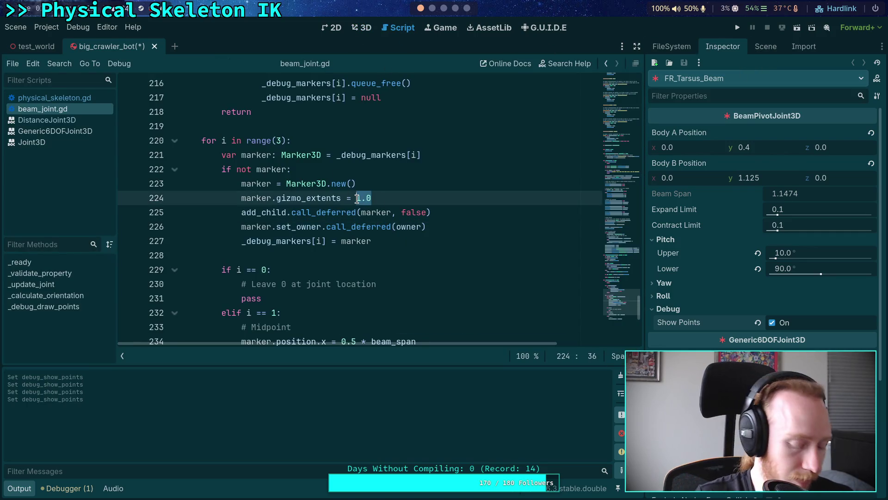
pyautogui.write('0.1')
pyautogui.hotkey('ctrl', 's')
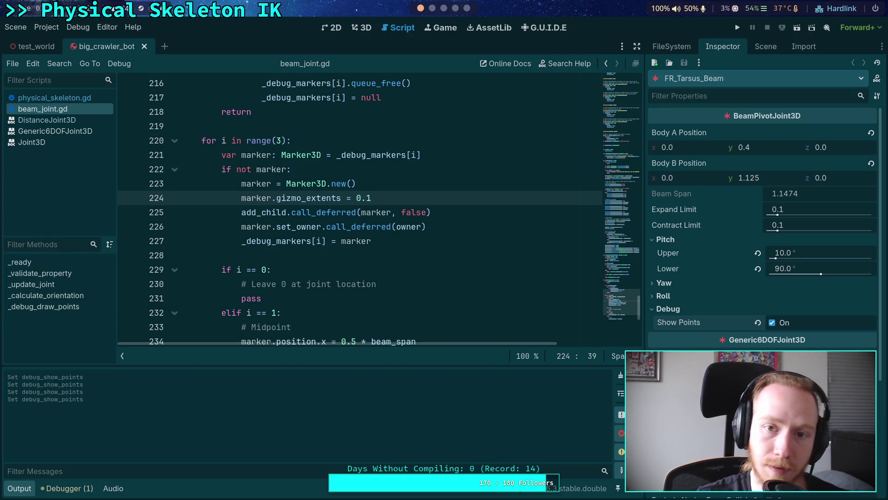
pyautogui.click(365, 28)
pyautogui.click(771, 323)
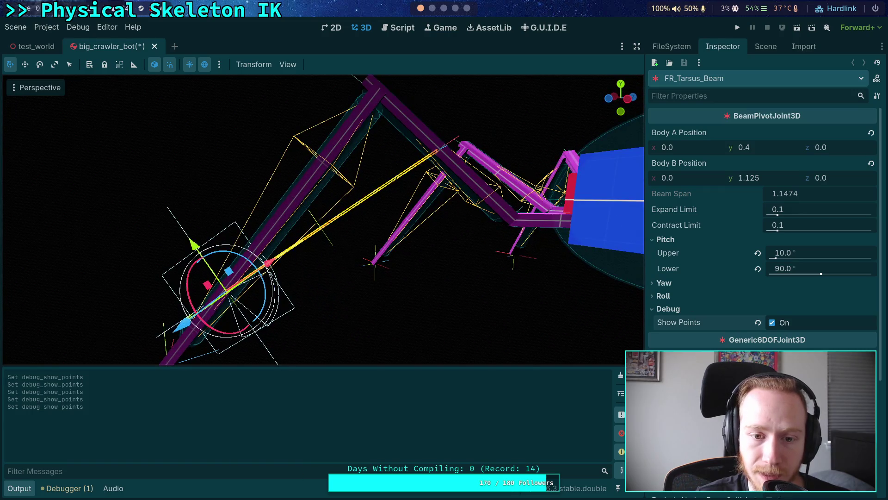
# Step: Save again and toggle the debug markers repeatedly to check their new size
pyautogui.click(391, 30)
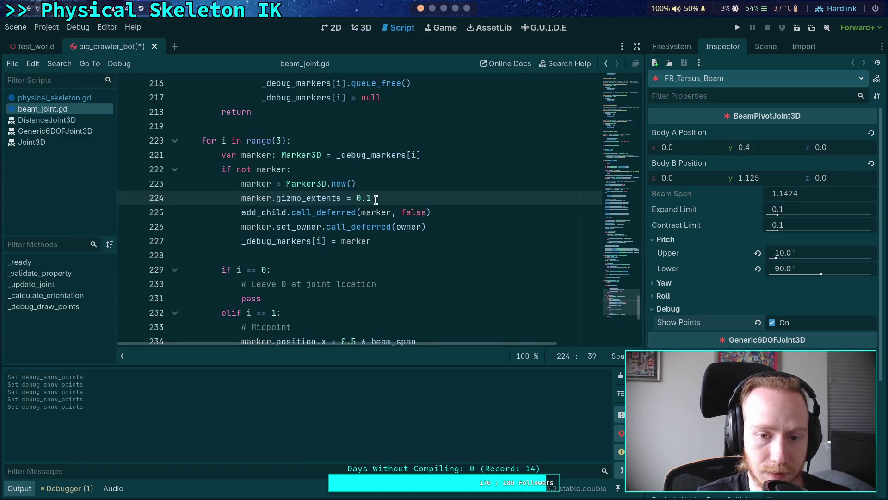
pyautogui.hotkey('ctrl', 's')
pyautogui.click(353, 28)
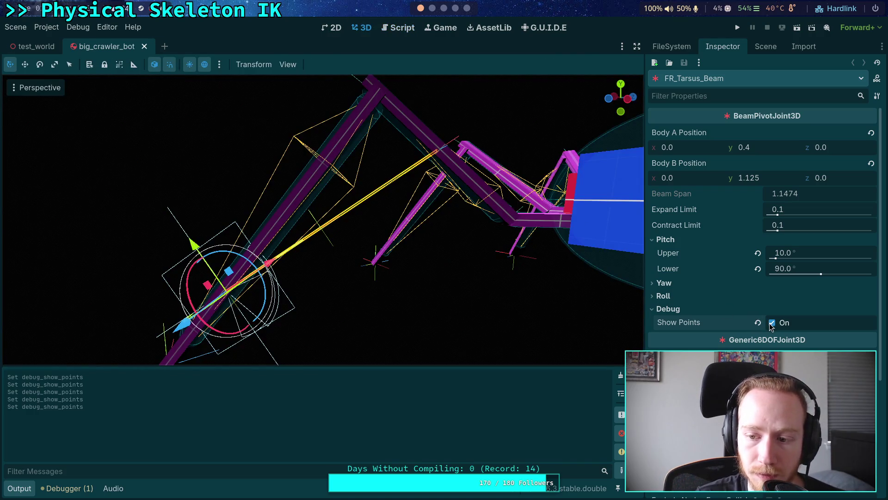
pyautogui.click(772, 323)
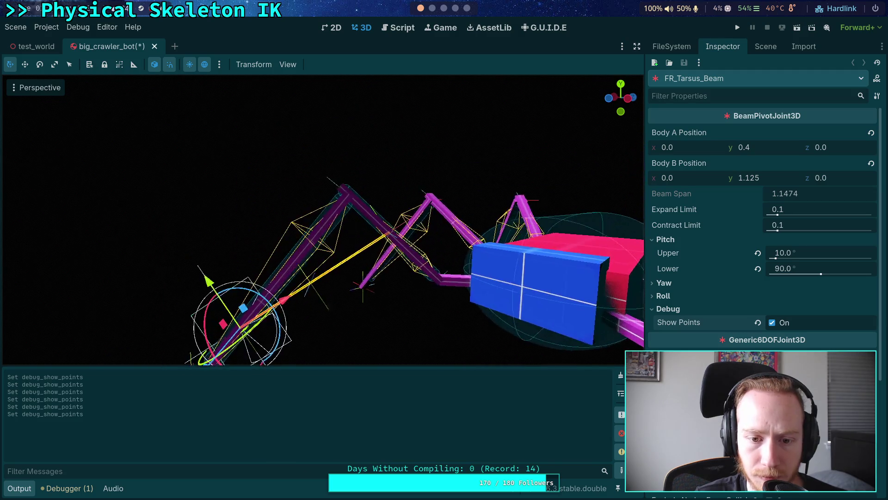
pyautogui.click(771, 323)
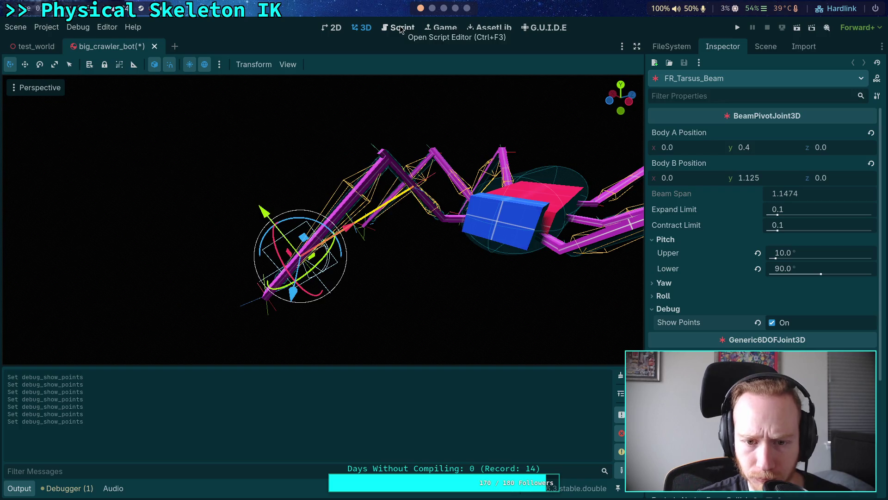
pyautogui.click(773, 323)
# Step: Revisit beam_joint.gd around lines 226–228 and save the script
pyautogui.click(763, 48)
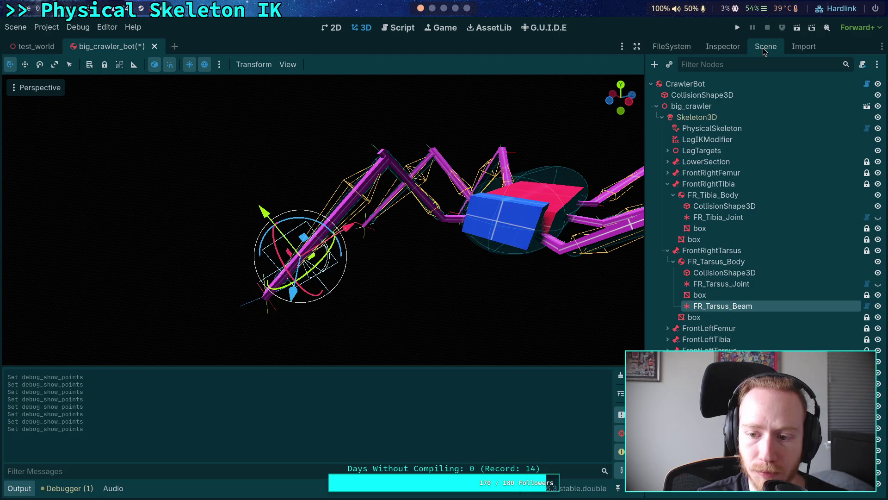
pyautogui.click(390, 29)
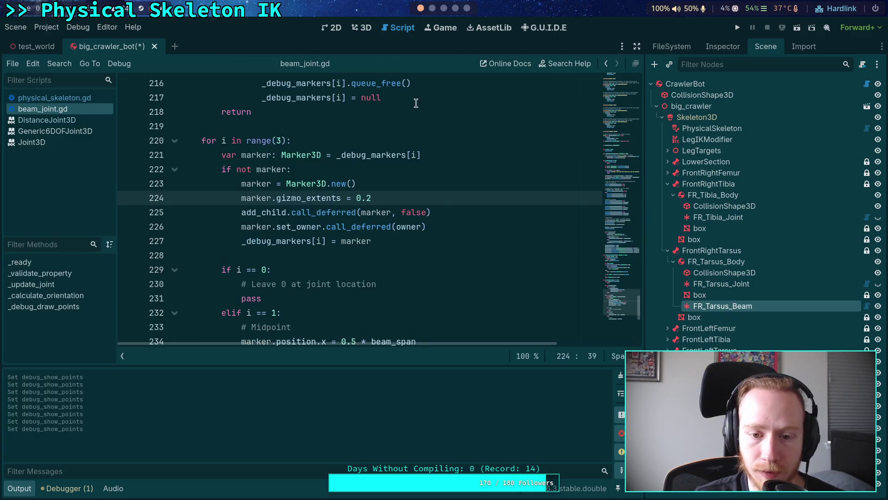
pyautogui.click(453, 226)
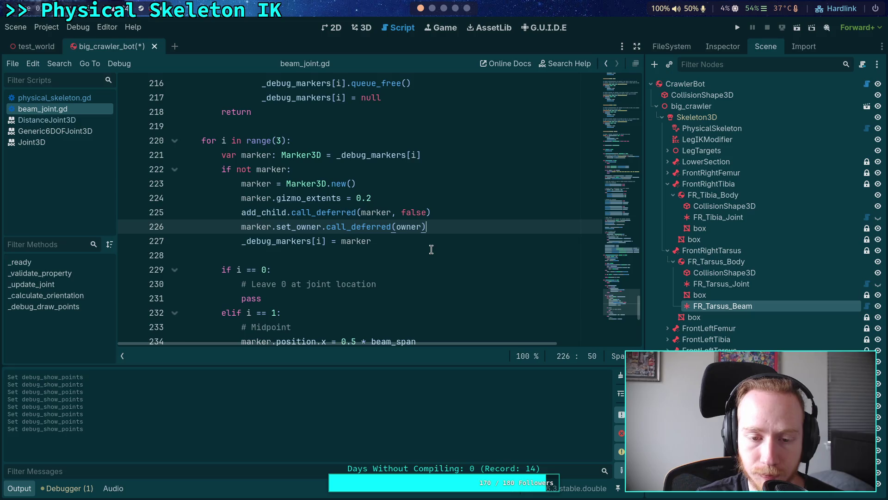
pyautogui.click(429, 254)
pyautogui.scroll(5, 428, 254)
pyautogui.hotkey('ctrl', 's')
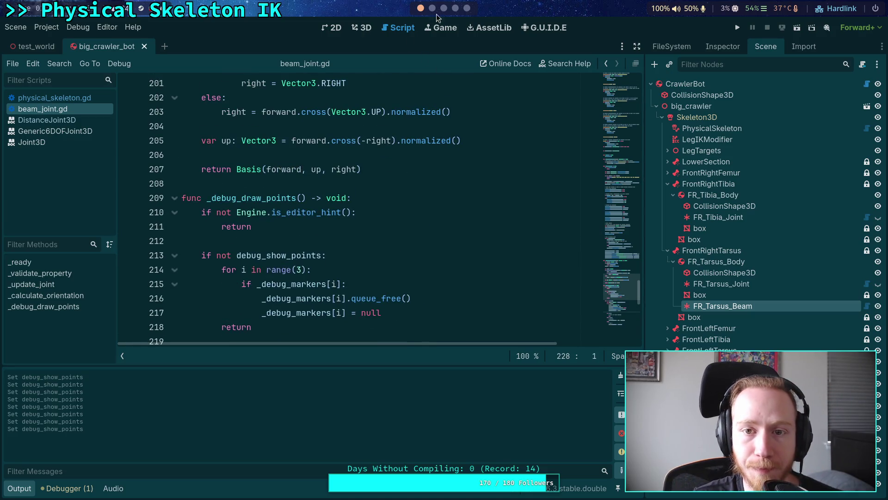
# Step: Back in Godot, collapse the output panel and open FR_Tibia_Body's context menu
pyautogui.click(468, 9)
pyautogui.click(432, 8)
pyautogui.click(420, 10)
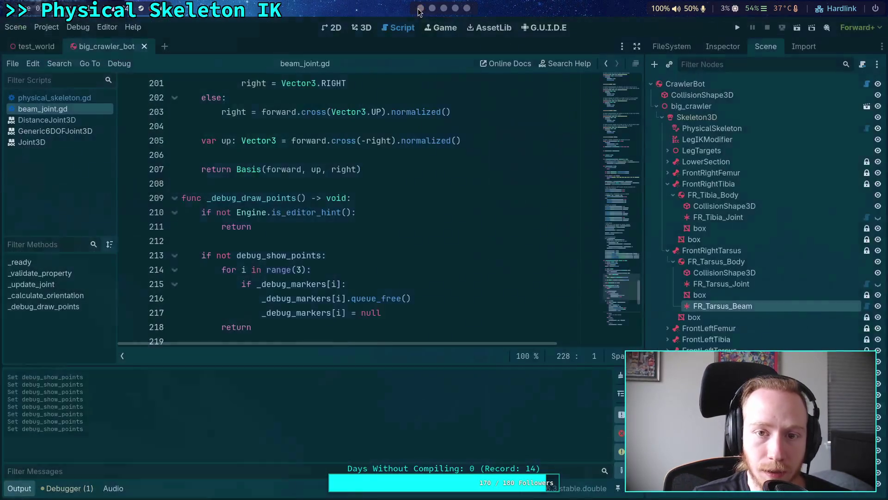
pyautogui.click(28, 488)
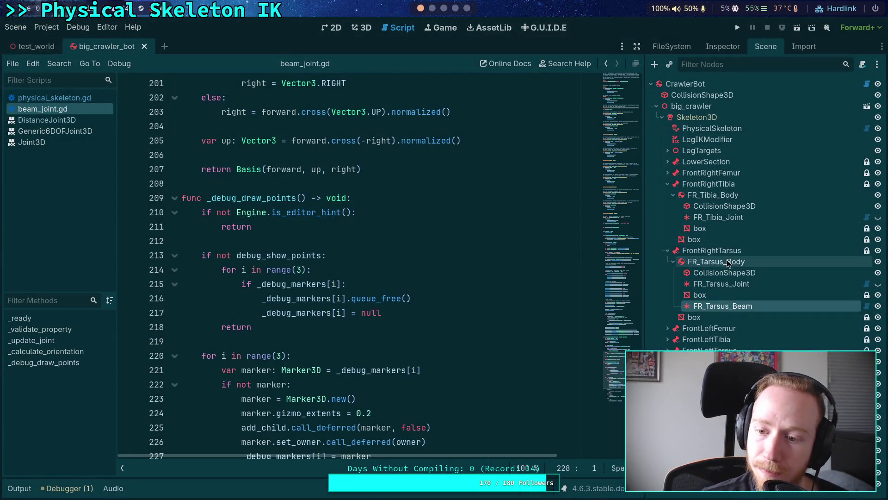
pyautogui.click(701, 195)
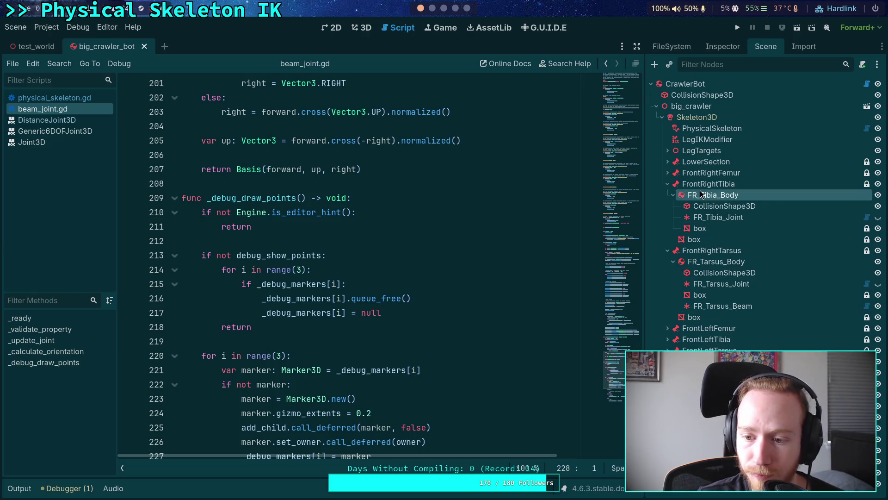
pyautogui.rightClick(701, 194)
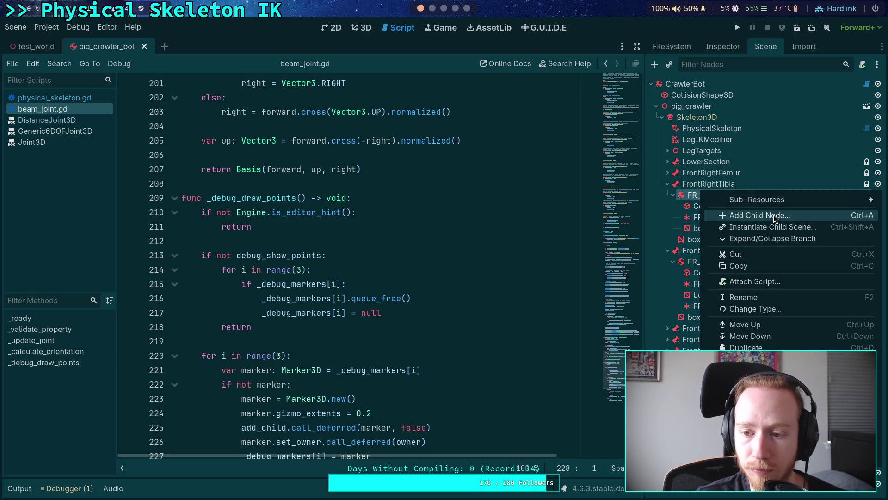
# Step: Add a BeamPivotJoint3D child under FR_Tibia_Body and name it FR_Tibia_Beam
pyautogui.click(774, 216)
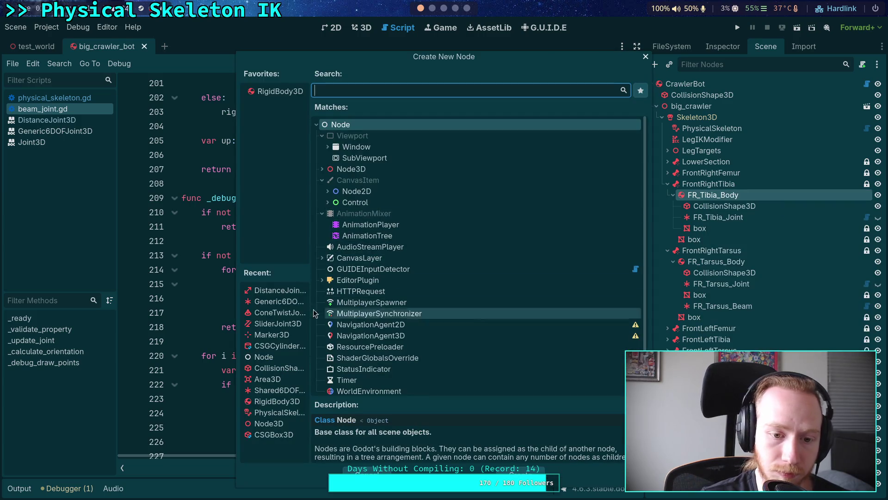
pyautogui.write('bea')
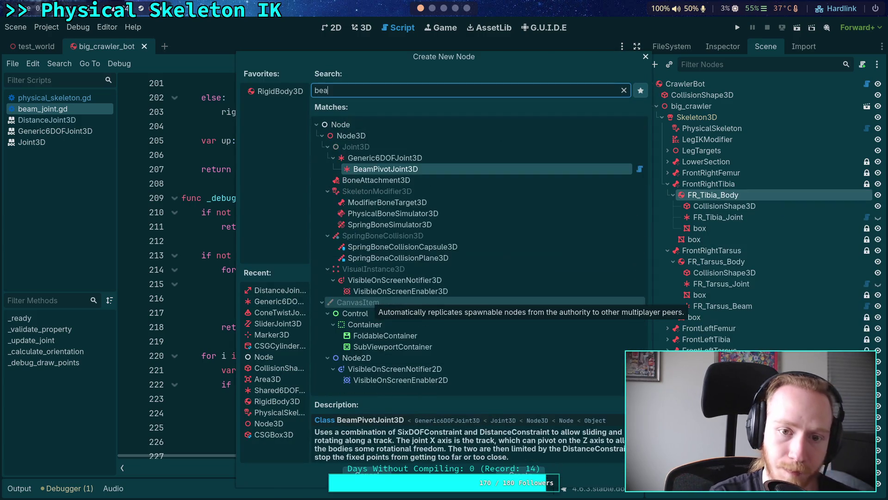
pyautogui.doubleClick(384, 169)
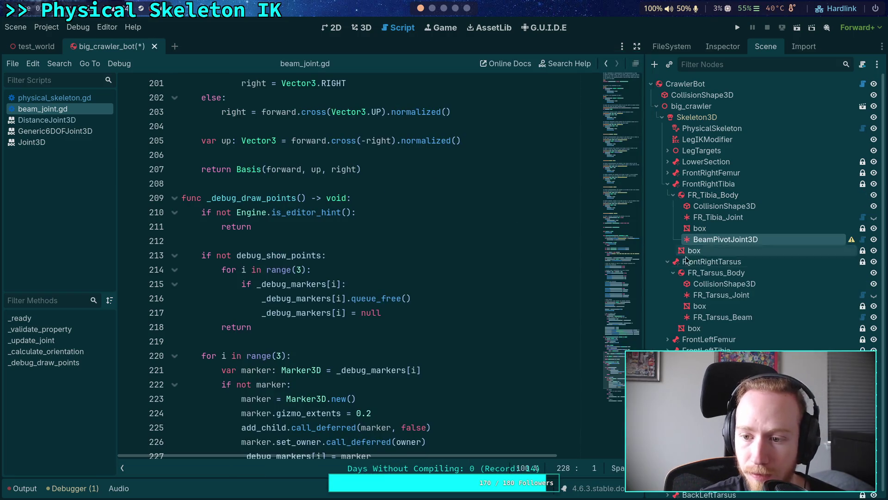
pyautogui.press('F2')
pyautogui.write('F')
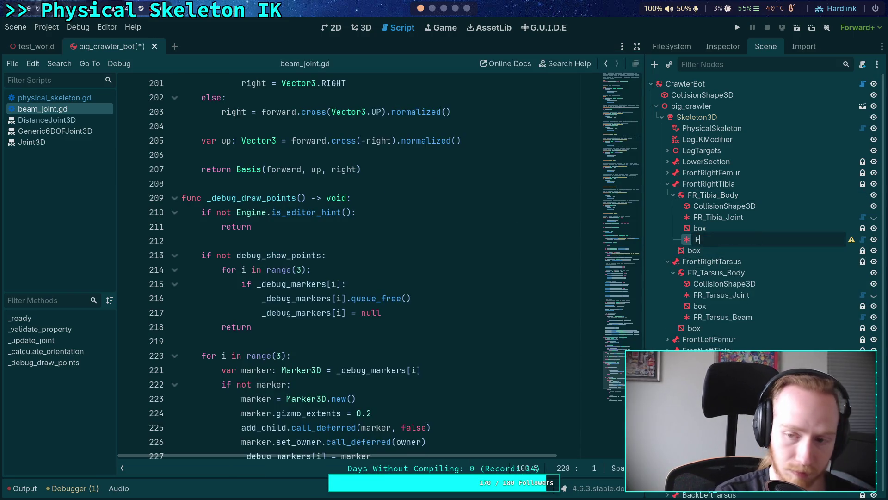
pyautogui.write('R_Tibia_Beamw')
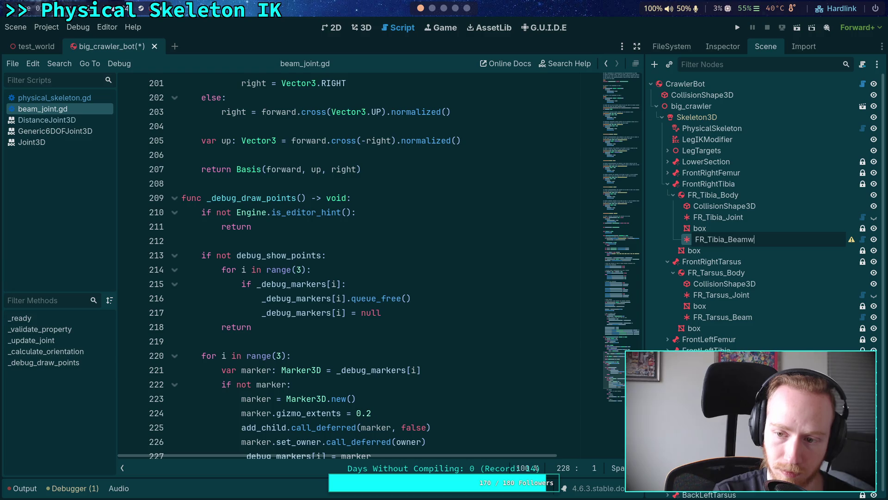
pyautogui.press('BackSpace')
pyautogui.press('Return')
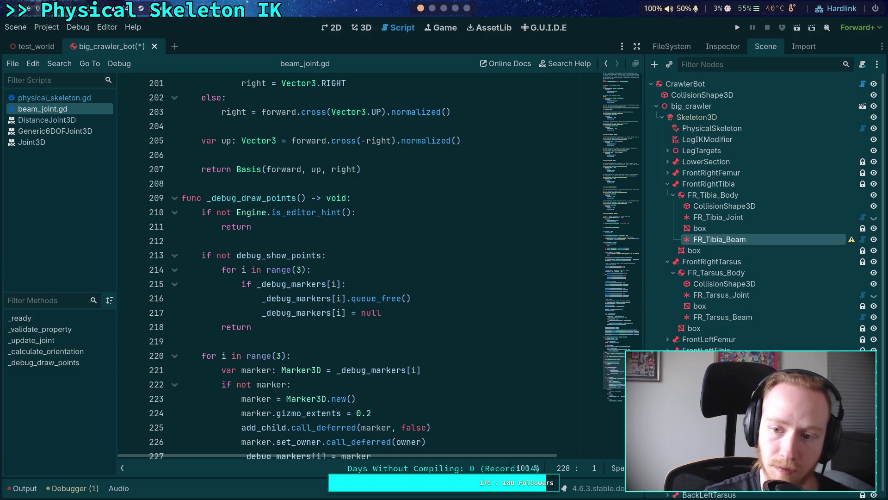
# Step: Assign FR_Tibia_Body as the new joint's physics body in the Inspector
pyautogui.click(711, 48)
pyautogui.click(786, 374)
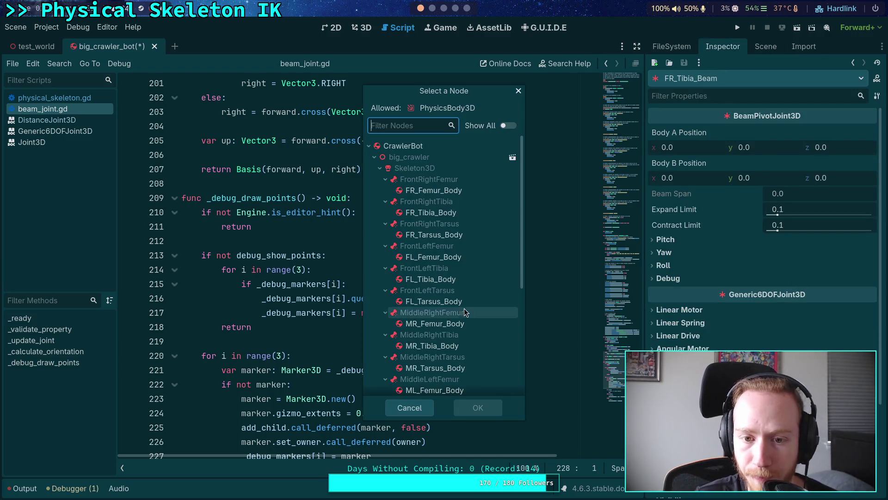
pyautogui.click(410, 408)
pyautogui.click(786, 374)
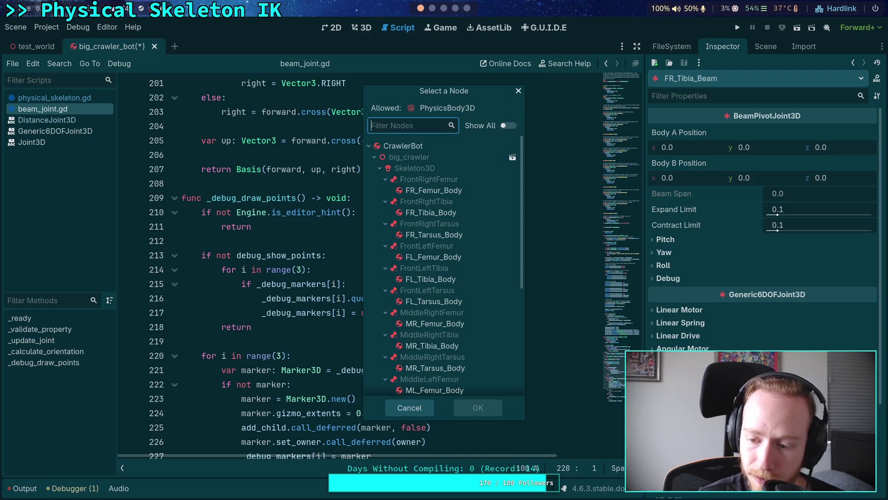
pyautogui.click(439, 214)
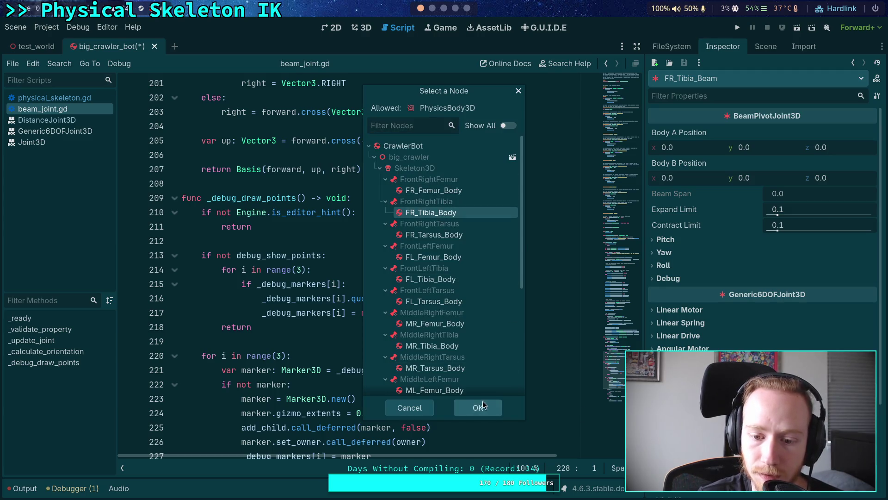
pyautogui.click(482, 402)
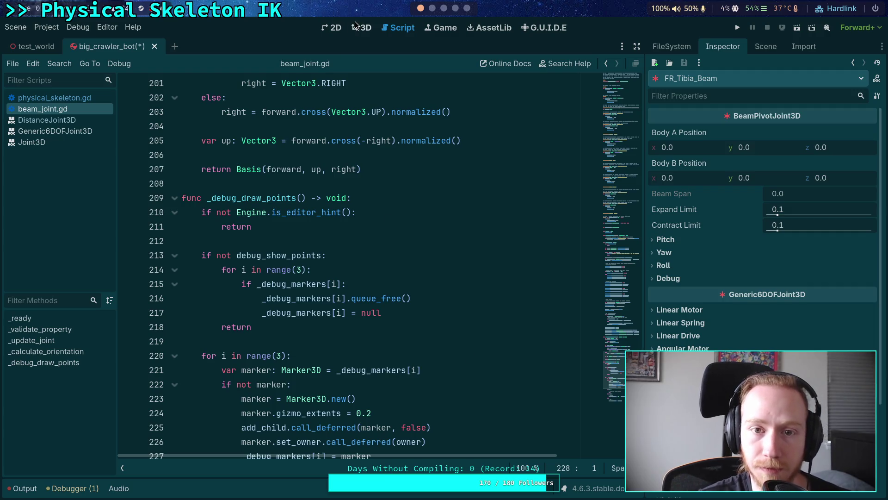
pyautogui.click(365, 29)
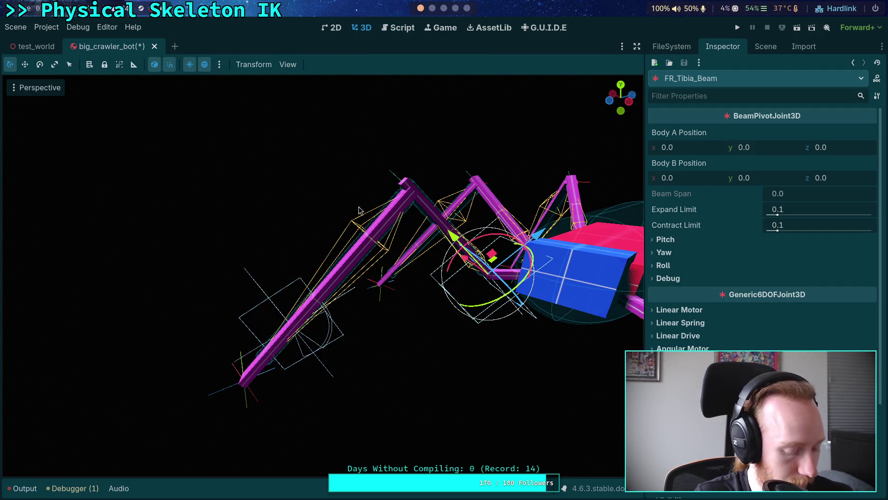
# Step: Enable Show Points in FR_Tibia_Beam's Debug section
pyautogui.moveTo(363, 144)
pyautogui.mouseDown()
pyautogui.moveTo(176, 152)
pyautogui.moveTo(153, 126)
pyautogui.mouseUp()
pyautogui.click(671, 278)
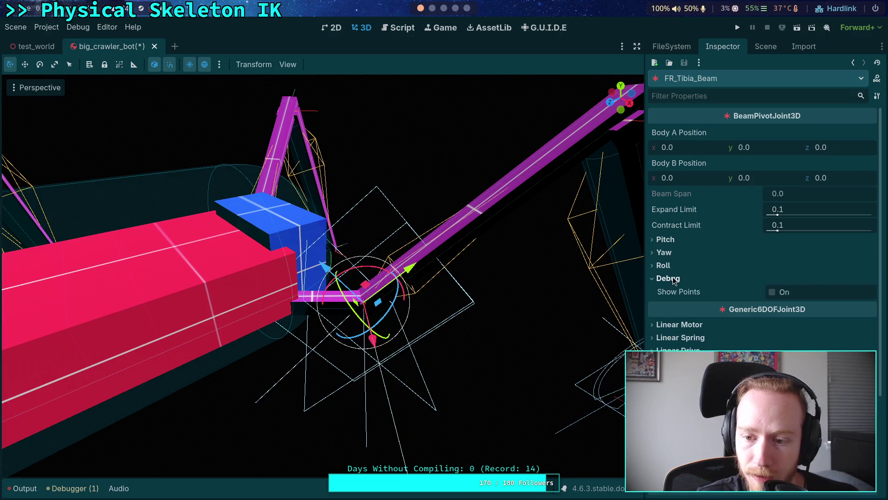
pyautogui.click(784, 293)
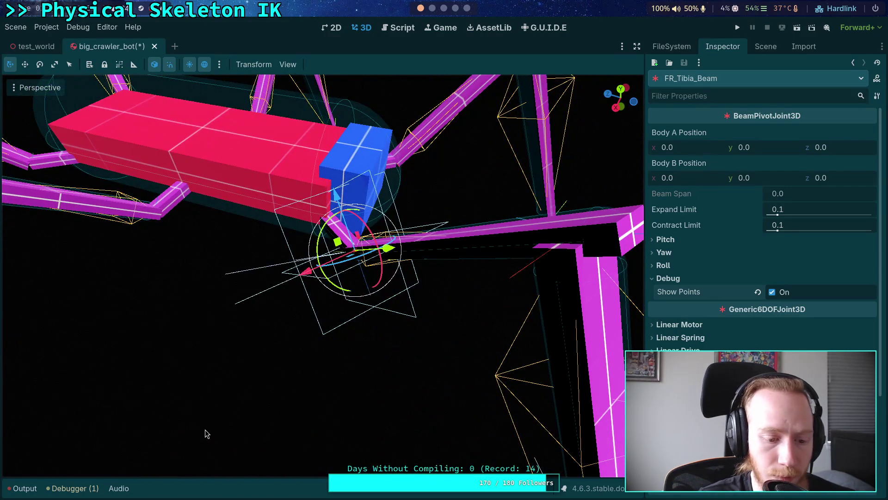
# Step: Clear the error messages from the Output log and close it
pyautogui.click(25, 487)
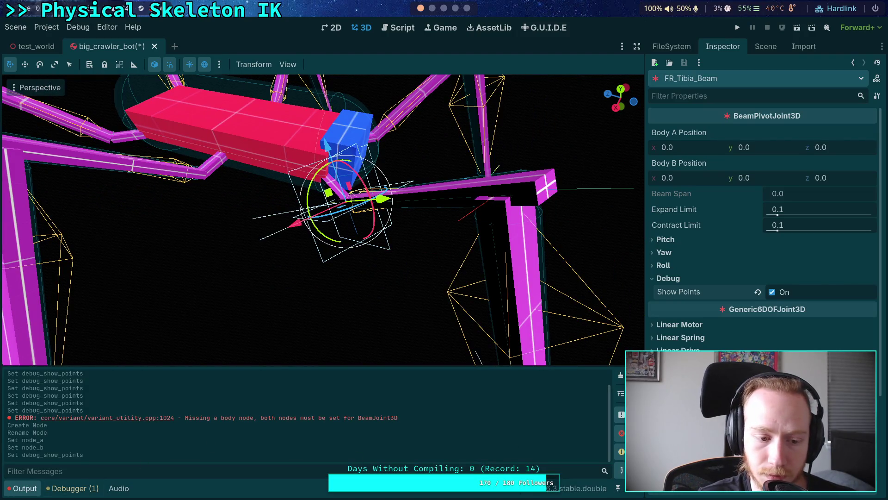
pyautogui.click(619, 376)
pyautogui.click(21, 488)
# Step: Zoom toward the joint and begin editing Body A's x position
pyautogui.moveTo(402, 331); pyautogui.dragTo(323, 319)
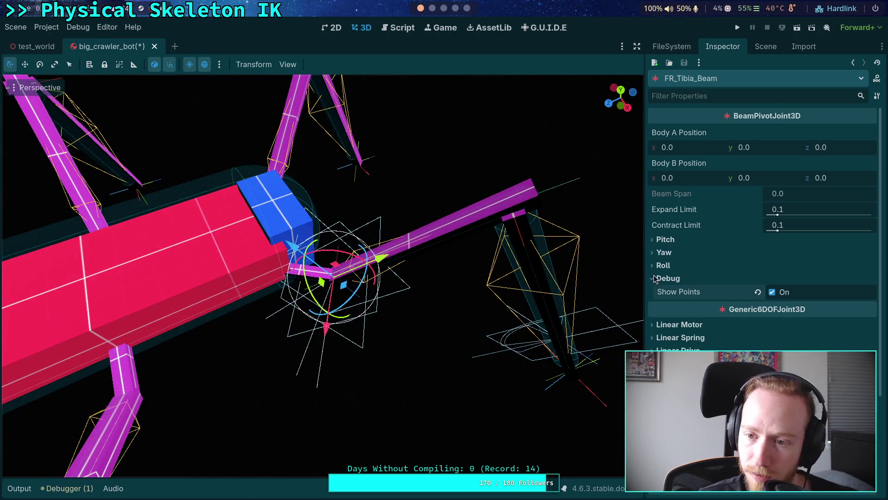
pyautogui.moveTo(696, 152); pyautogui.dragTo(703, 152)
pyautogui.click(691, 149)
# Step: Reset Body A x to 0 and raise Body A y to 0.9
pyautogui.write('0')
pyautogui.press('Return')
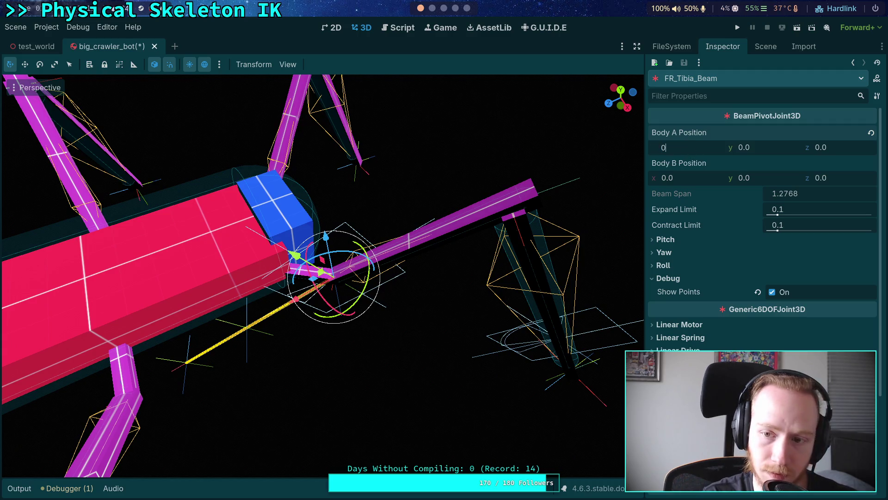
pyautogui.moveTo(470, 246); pyautogui.dragTo(433, 260)
pyautogui.moveTo(740, 147); pyautogui.dragTo(781, 147)
pyautogui.click(761, 148)
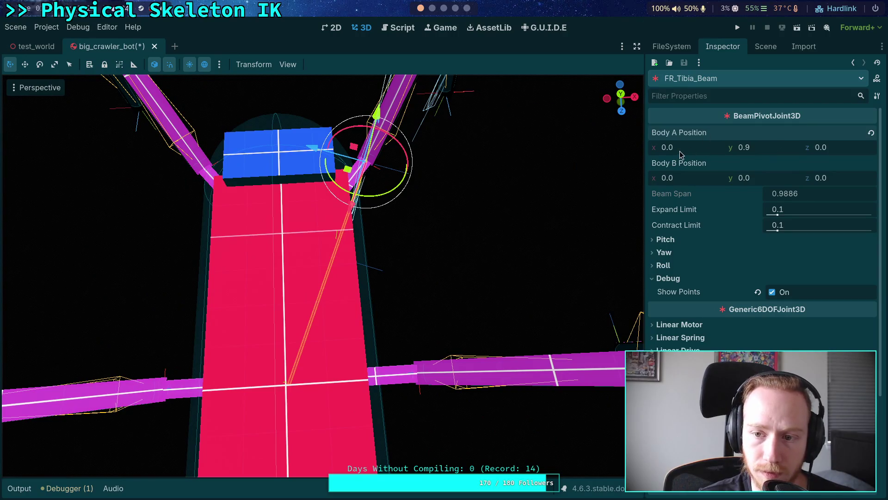
# Step: Set Body A z to -0.7 and x to 0.2
pyautogui.moveTo(668, 152); pyautogui.dragTo(685, 151)
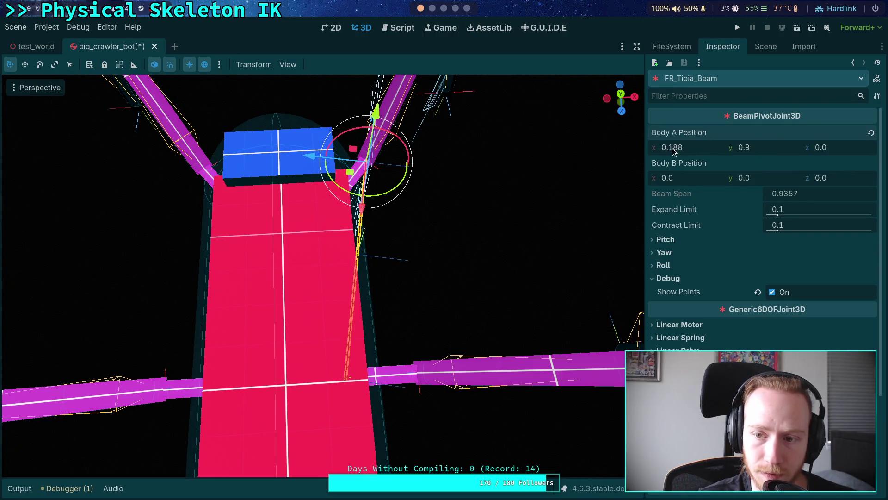
pyautogui.moveTo(808, 151)
pyautogui.mouseDown()
pyautogui.moveTo(816, 151)
pyautogui.moveTo(743, 151)
pyautogui.mouseUp()
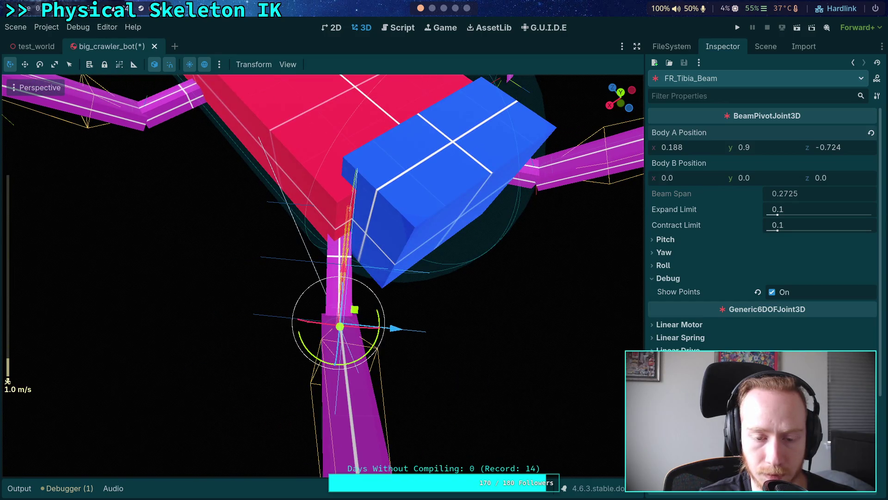
pyautogui.moveTo(844, 151)
pyautogui.mouseDown()
pyautogui.moveTo(862, 151)
pyautogui.moveTo(845, 146)
pyautogui.mouseUp()
pyautogui.click(844, 146)
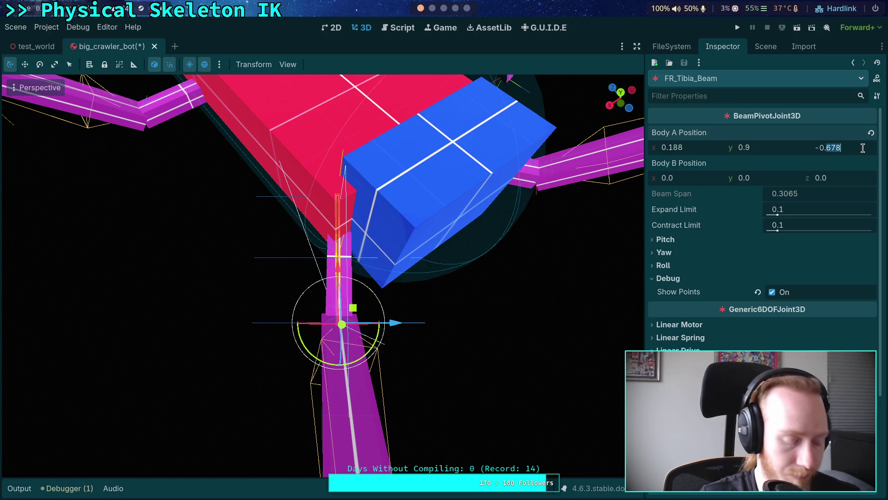
pyautogui.write('7')
pyautogui.press('Return')
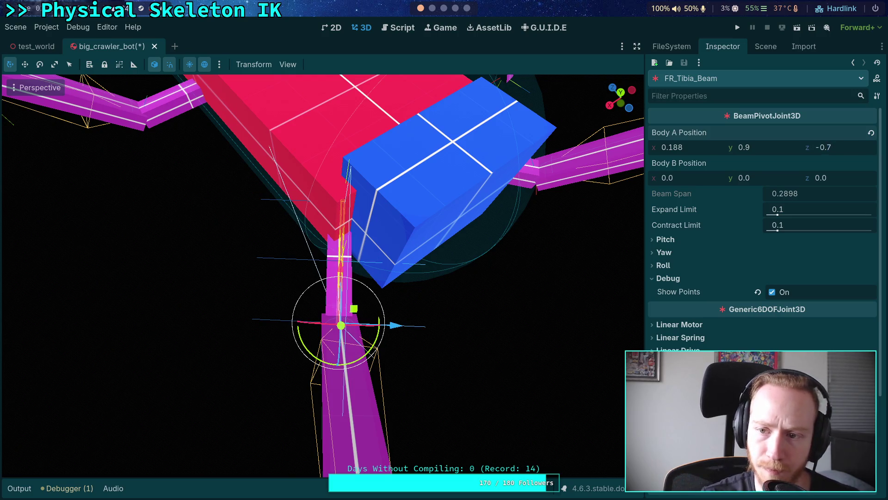
pyautogui.click(708, 148)
pyautogui.doubleClick(714, 147)
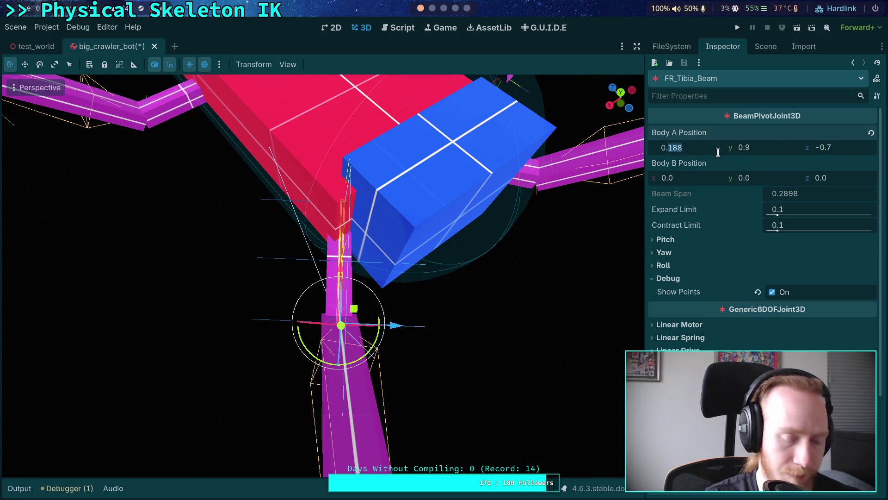
pyautogui.write('2')
pyautogui.press('Return')
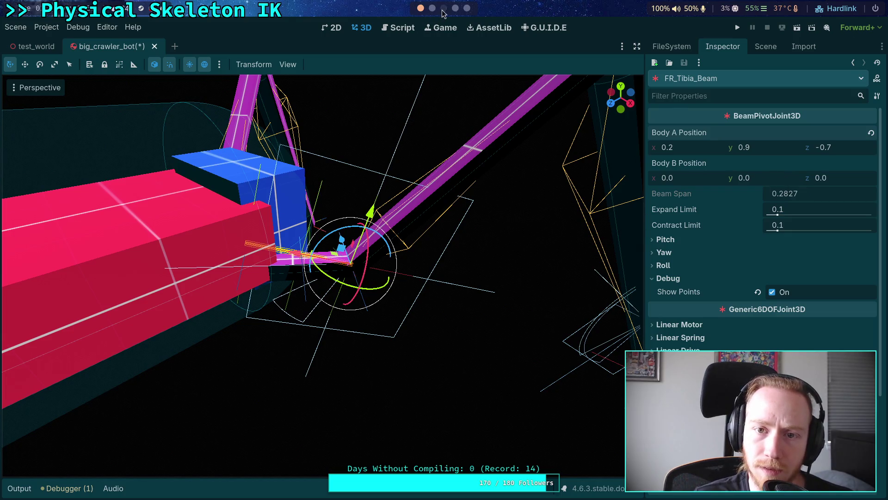
pyautogui.scroll(-4, 443, 13)
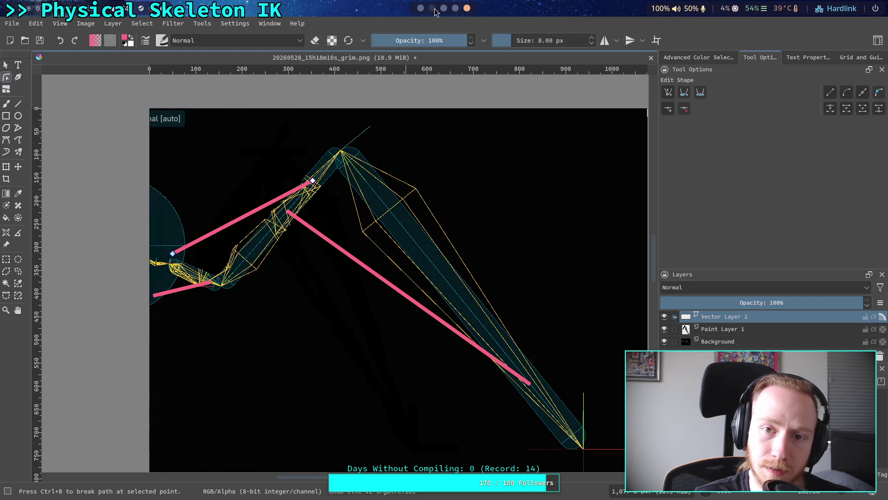
pyautogui.scroll(4, 435, 11)
pyautogui.click(766, 47)
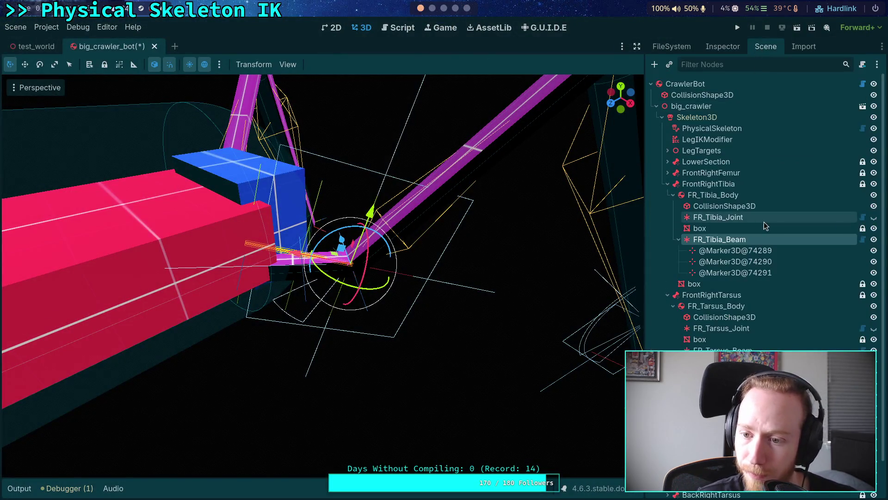
# Step: Inspect the tibia CollisionShape3D's MidLegShape capsule settings
pyautogui.click(724, 206)
pyautogui.click(723, 46)
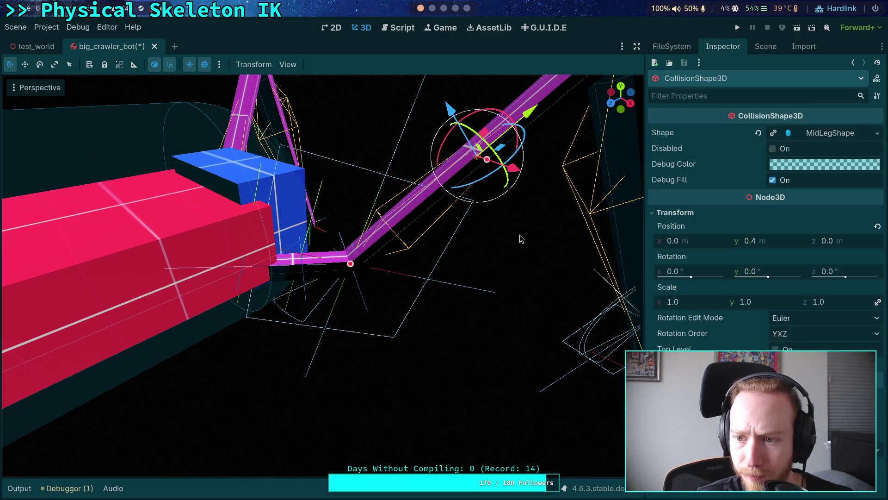
pyautogui.scroll(-2, 521, 238)
pyautogui.click(826, 134)
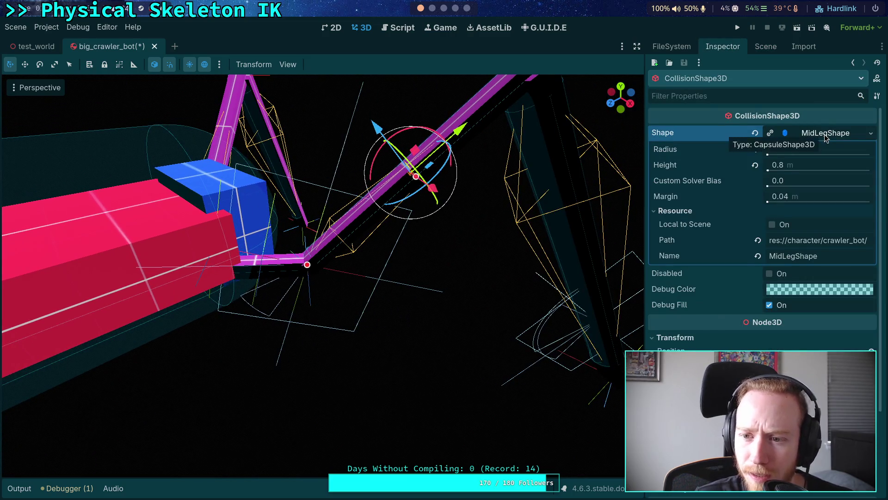
pyautogui.click(827, 135)
pyautogui.click(758, 49)
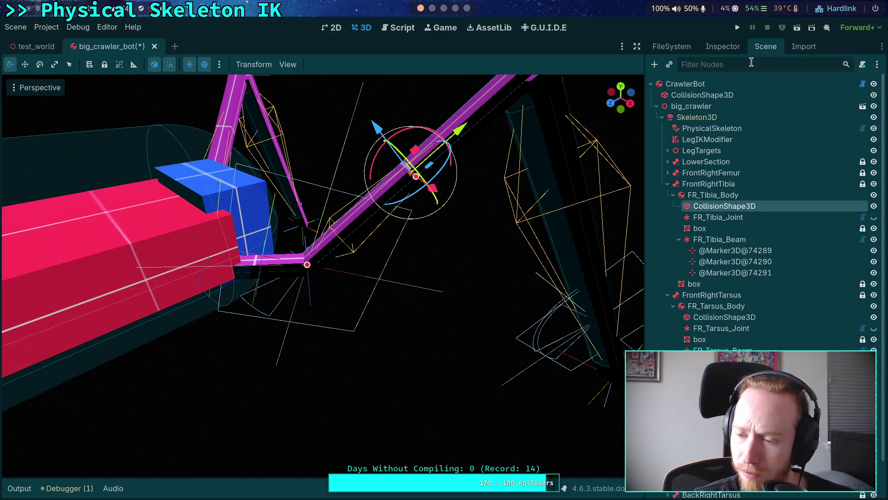
# Step: Select FR_Tibia_Beam and set its Body B Position y to 0.6
pyautogui.click(721, 239)
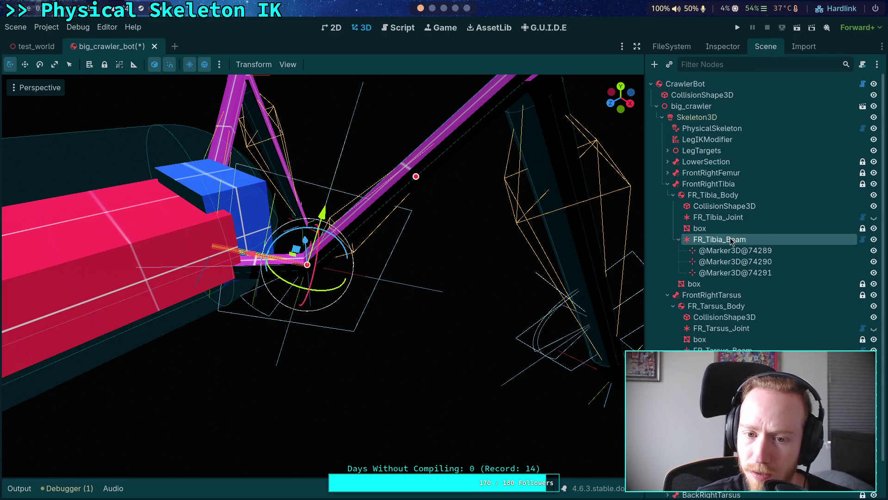
pyautogui.click(722, 47)
pyautogui.click(775, 178)
pyautogui.press('Return')
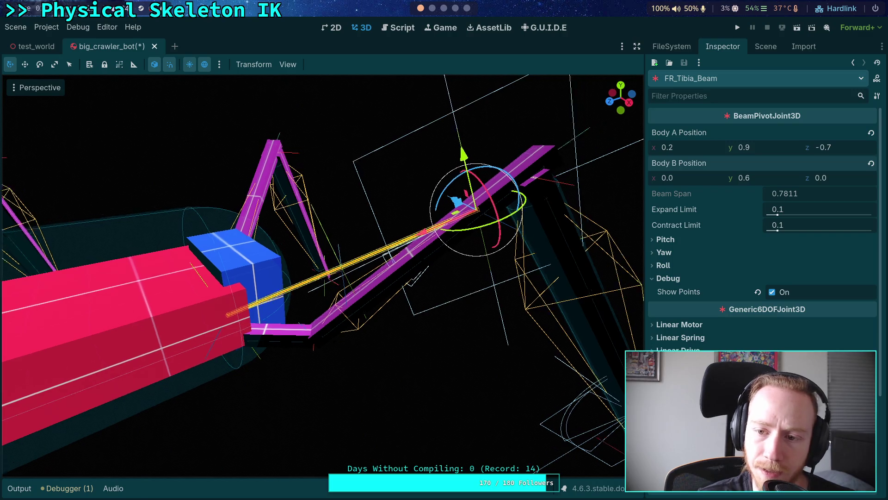
# Step: In the Inspector, enter 0.4 for Contract Limit and 0.2 for Expand Limit
pyautogui.click(822, 225)
pyautogui.click(832, 225)
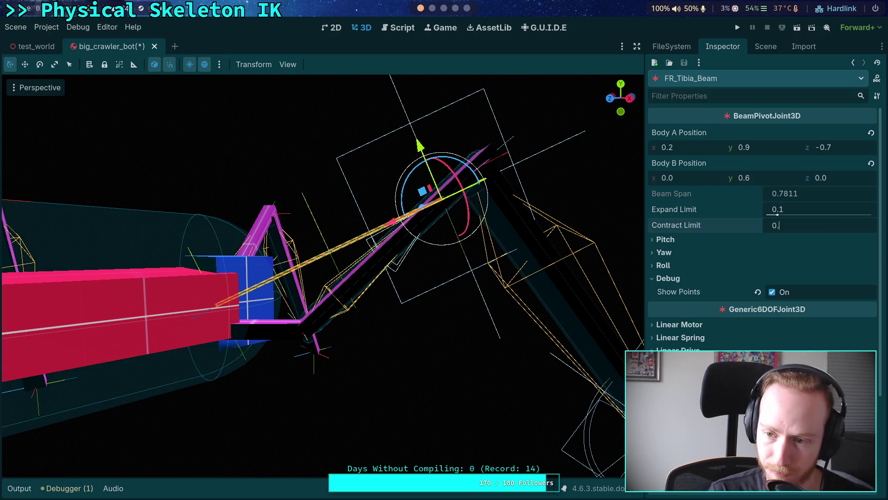
pyautogui.press('Return')
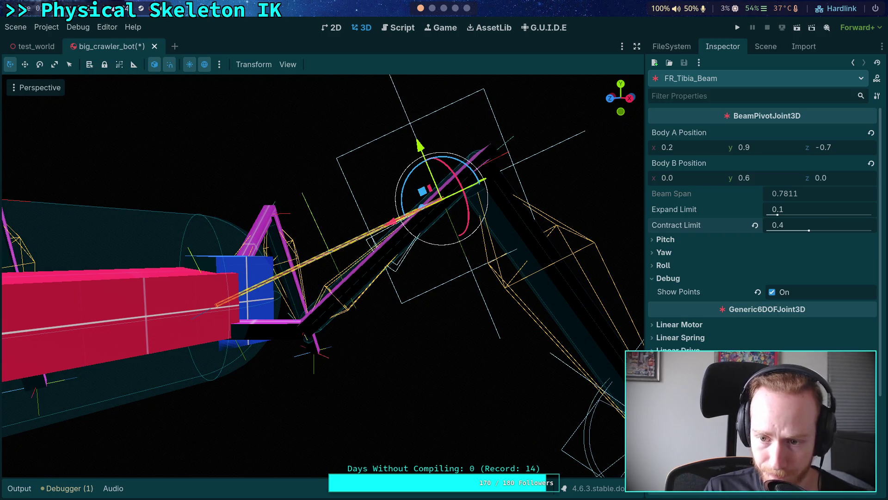
pyautogui.click(812, 209)
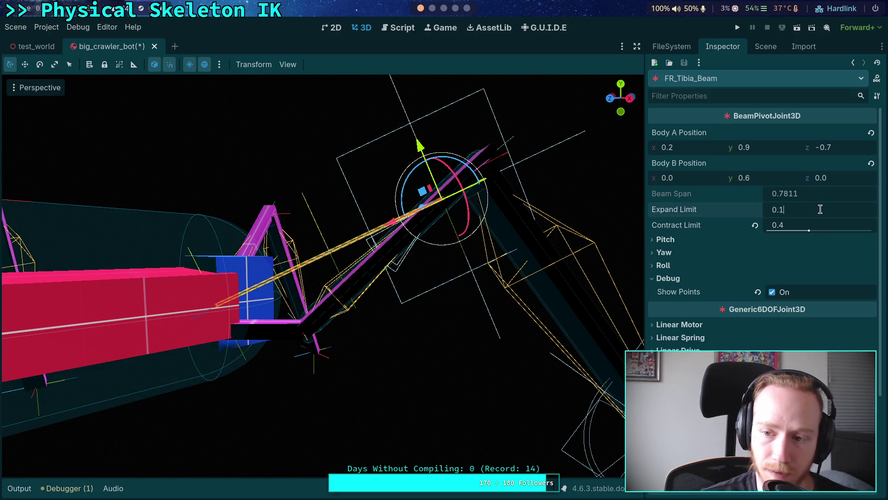
pyautogui.press('Return')
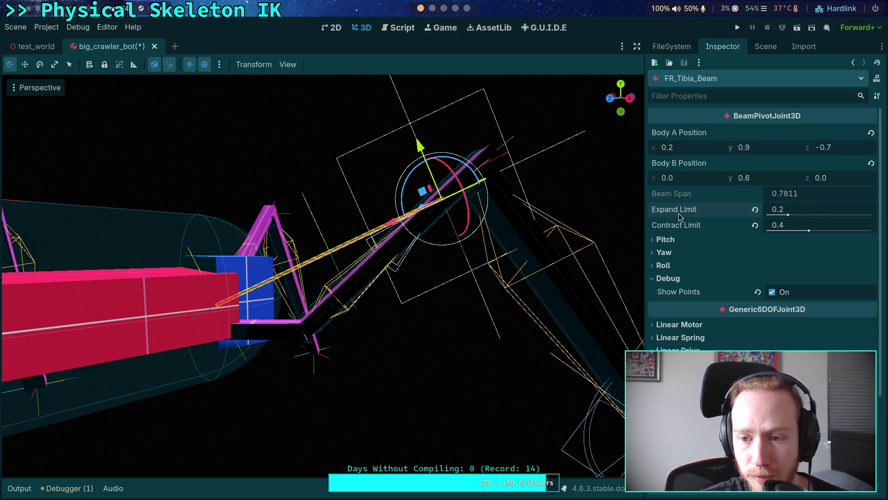
# Step: Expand the Pitch limit section and shift the viewport sideways around the joint
pyautogui.click(665, 239)
pyautogui.press('d')
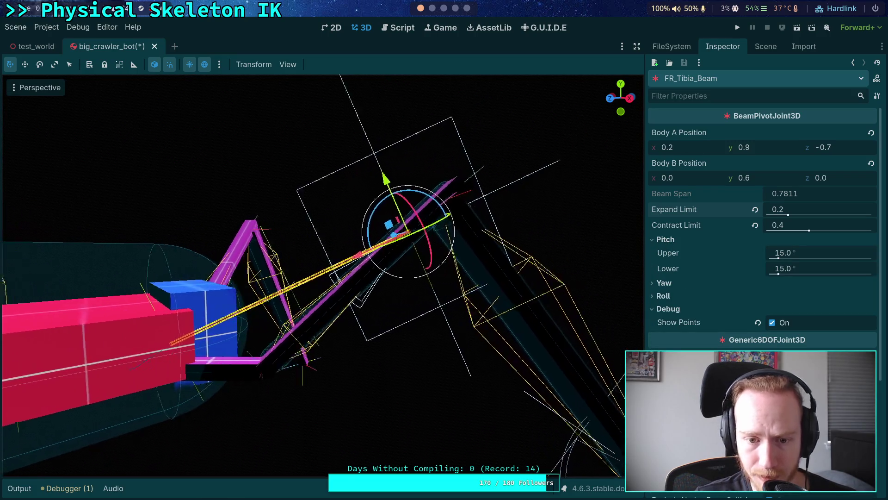
pyautogui.press('d')
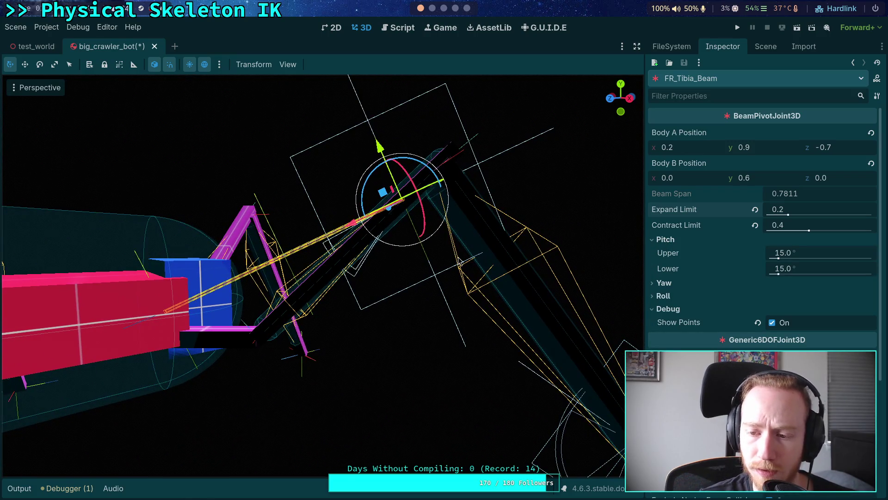